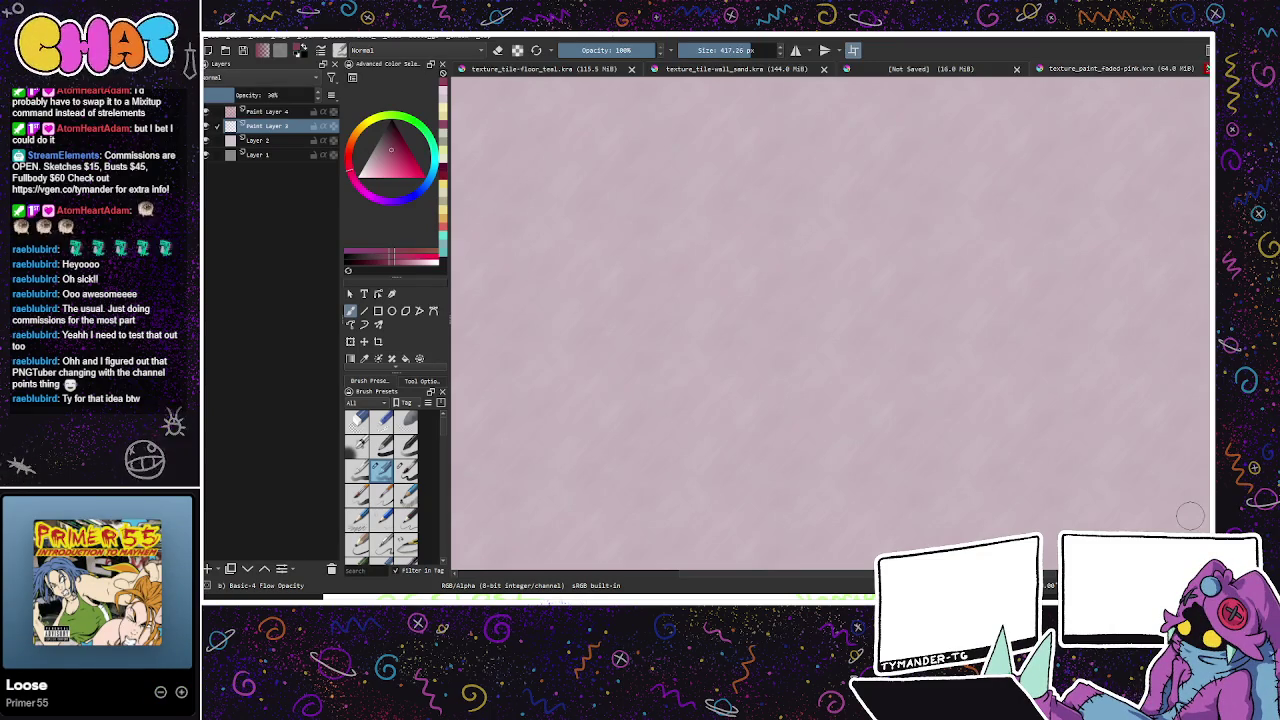
# Step: Close the faded pink texture and choose a deep, saturated purple on the colour wheel
pyautogui.click(1206, 68)
pyautogui.click(394, 199)
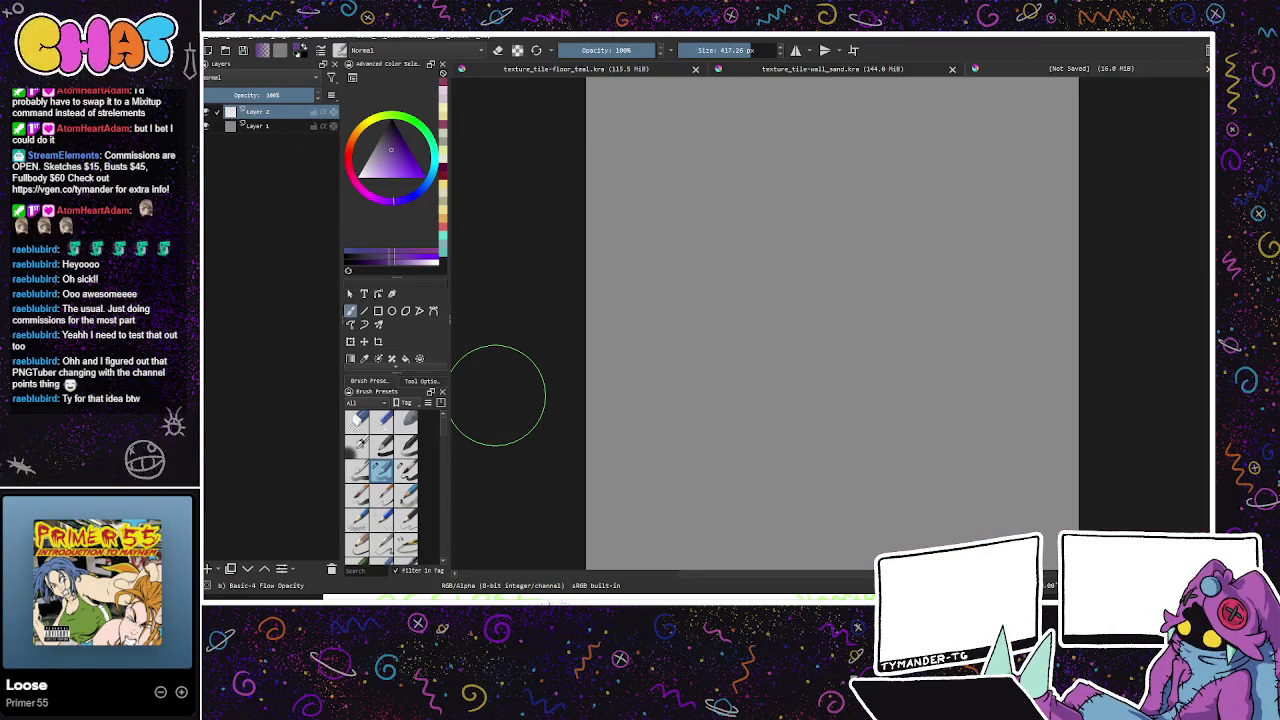
pyautogui.click(404, 164)
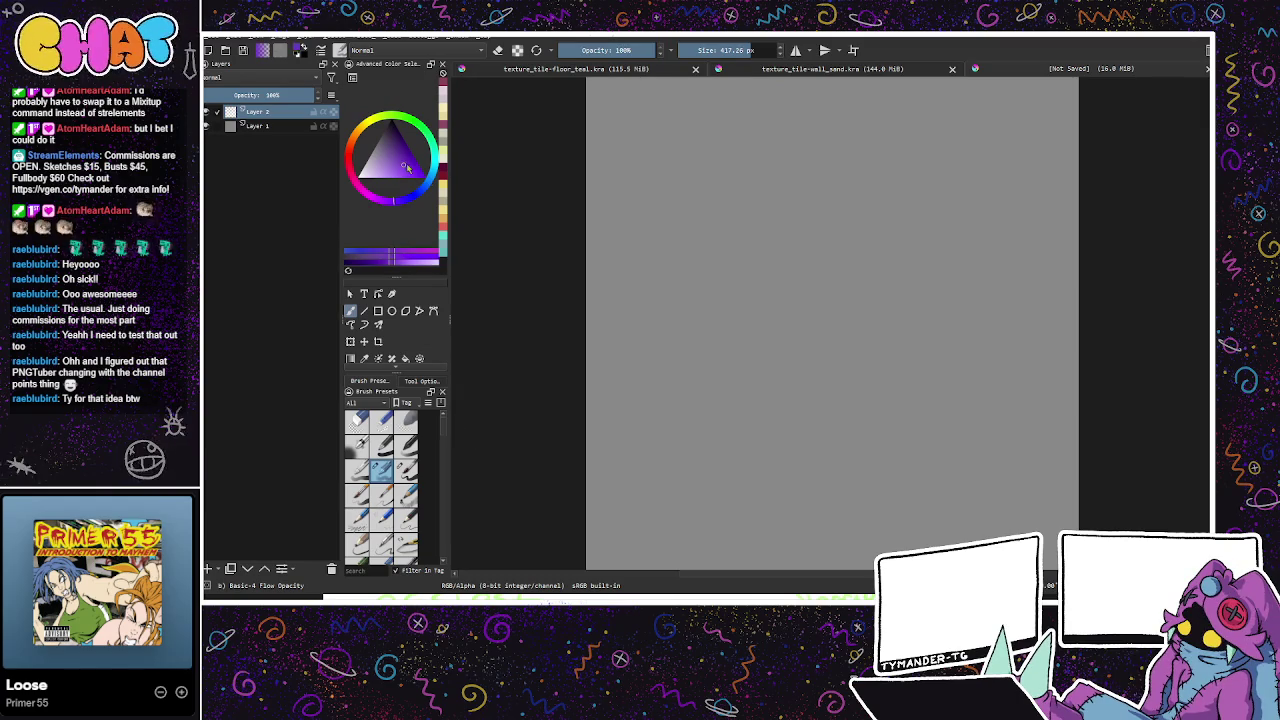
# Step: Fine-tune the purple shade a little darker and fill the grey canvas with it
pyautogui.press('k')
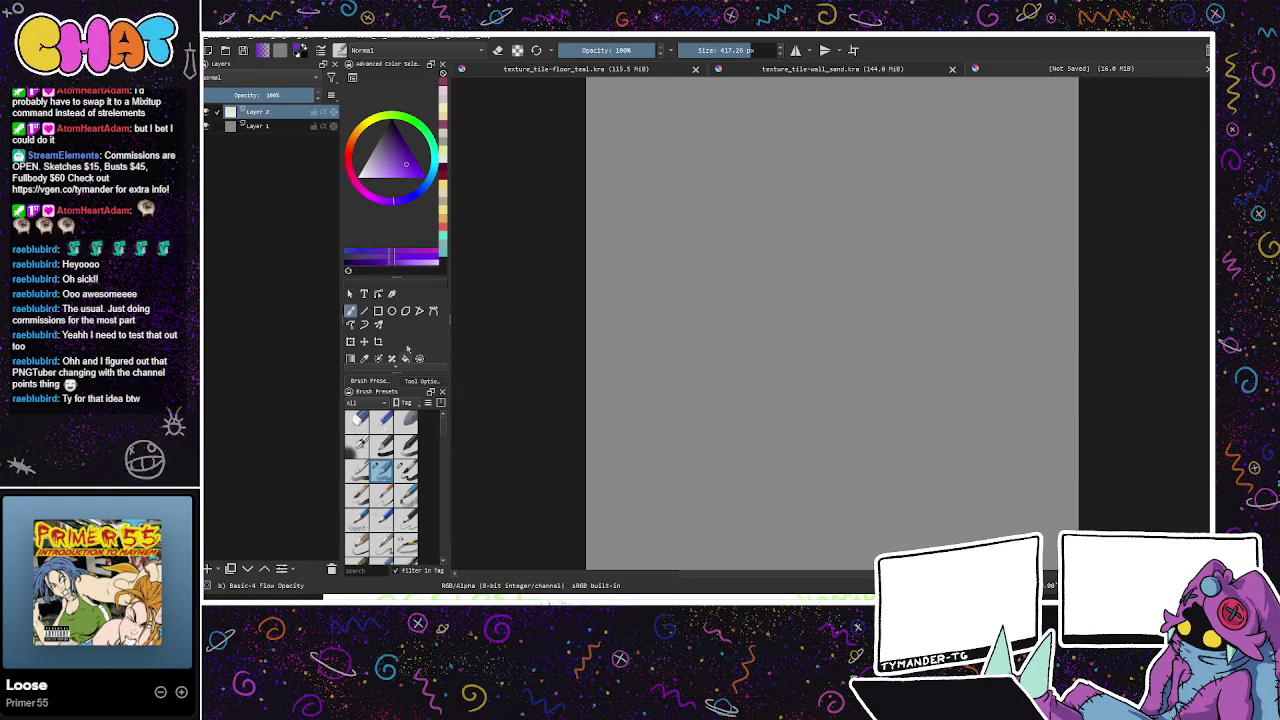
pyautogui.click(395, 183)
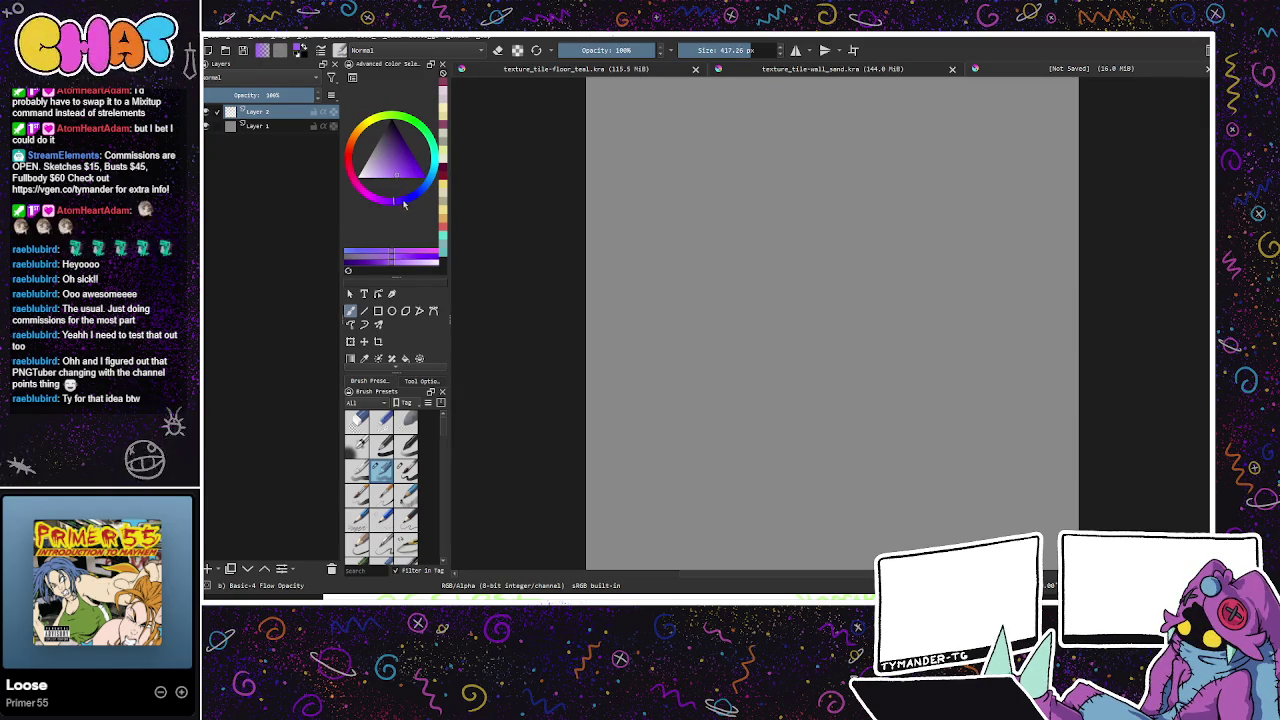
pyautogui.press('k')
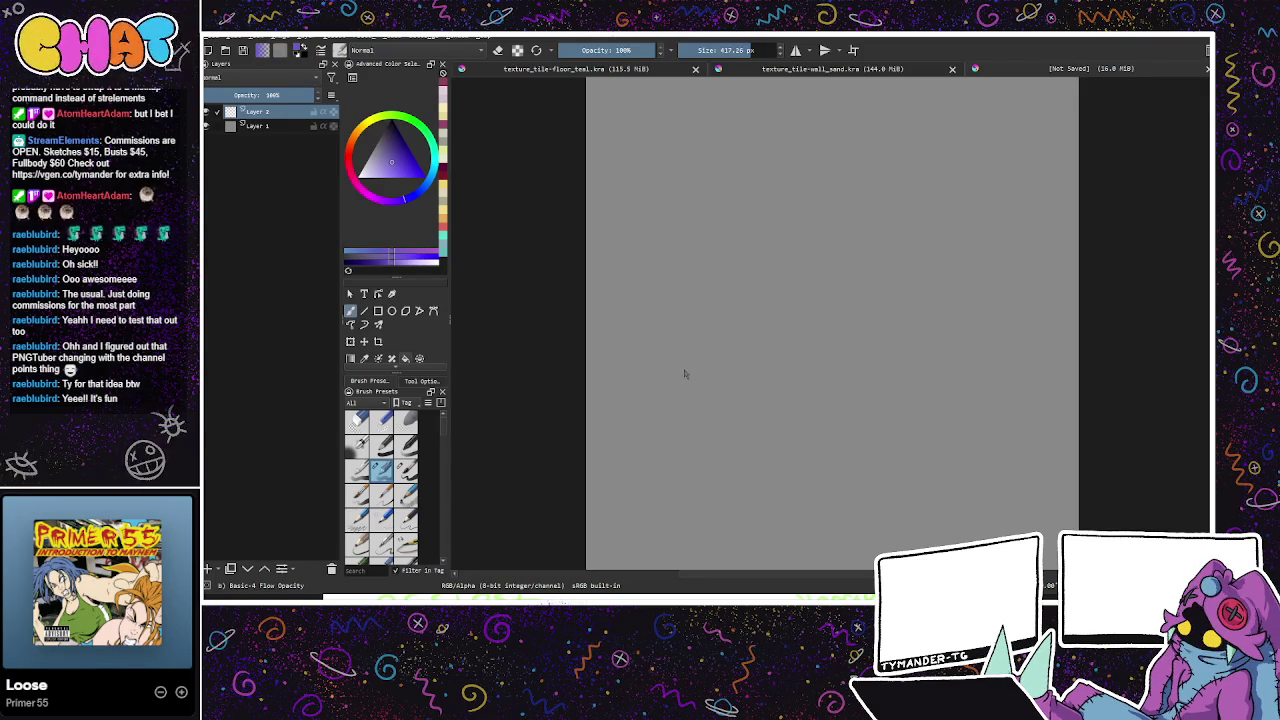
pyautogui.press('f')
pyautogui.click(746, 556)
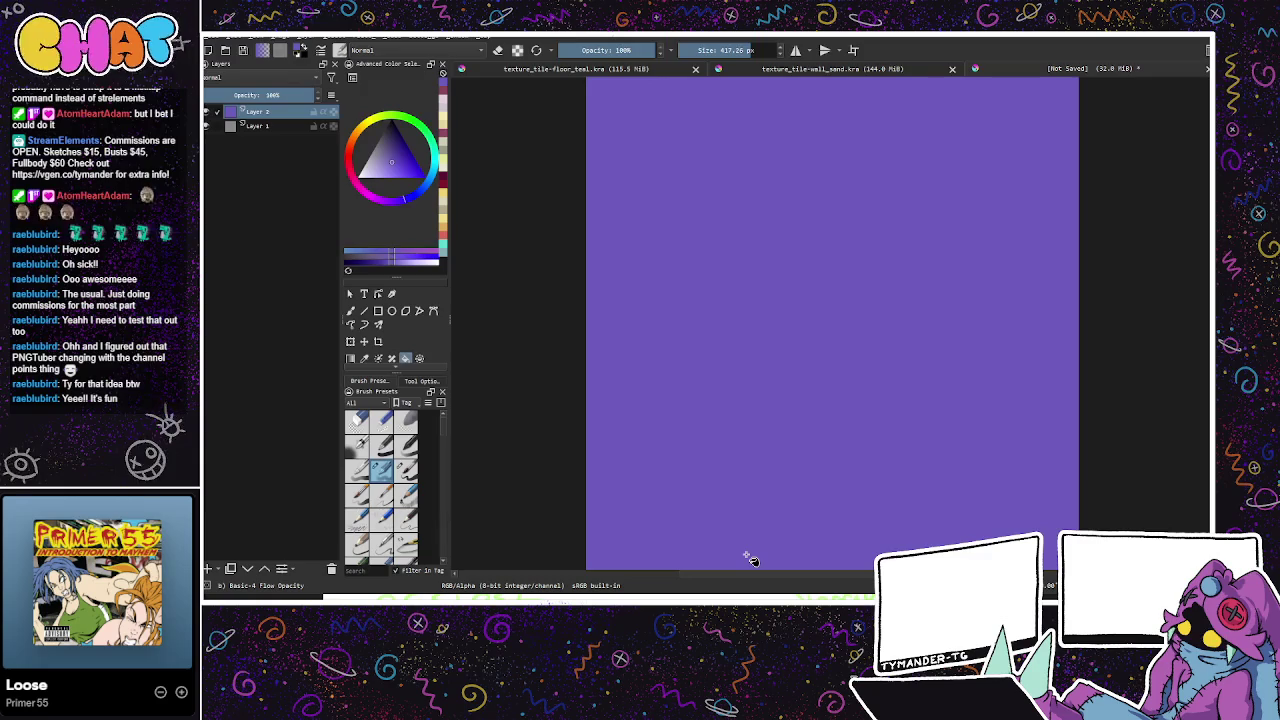
# Step: Add a new paint layer, pick a magenta brush colour, and preview the zoomed-out canvas wrapping as a tile
pyautogui.press('b')
pyautogui.click(208, 568)
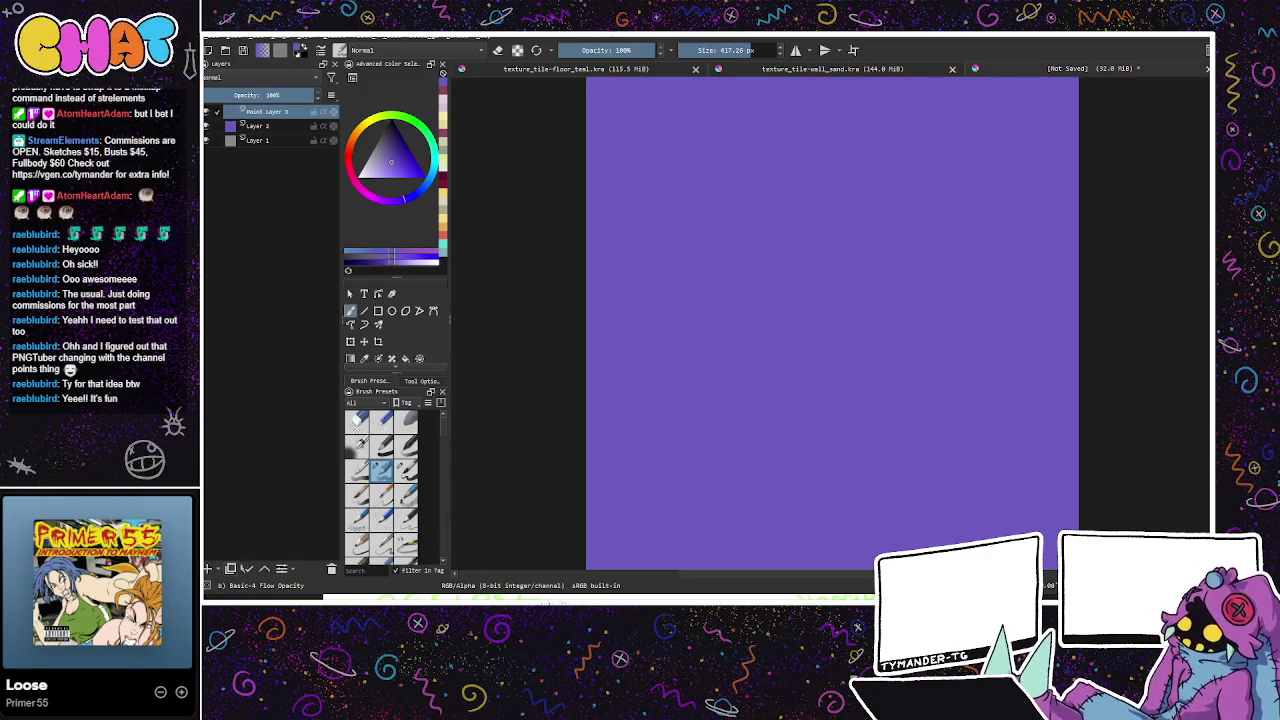
pyautogui.click(376, 195)
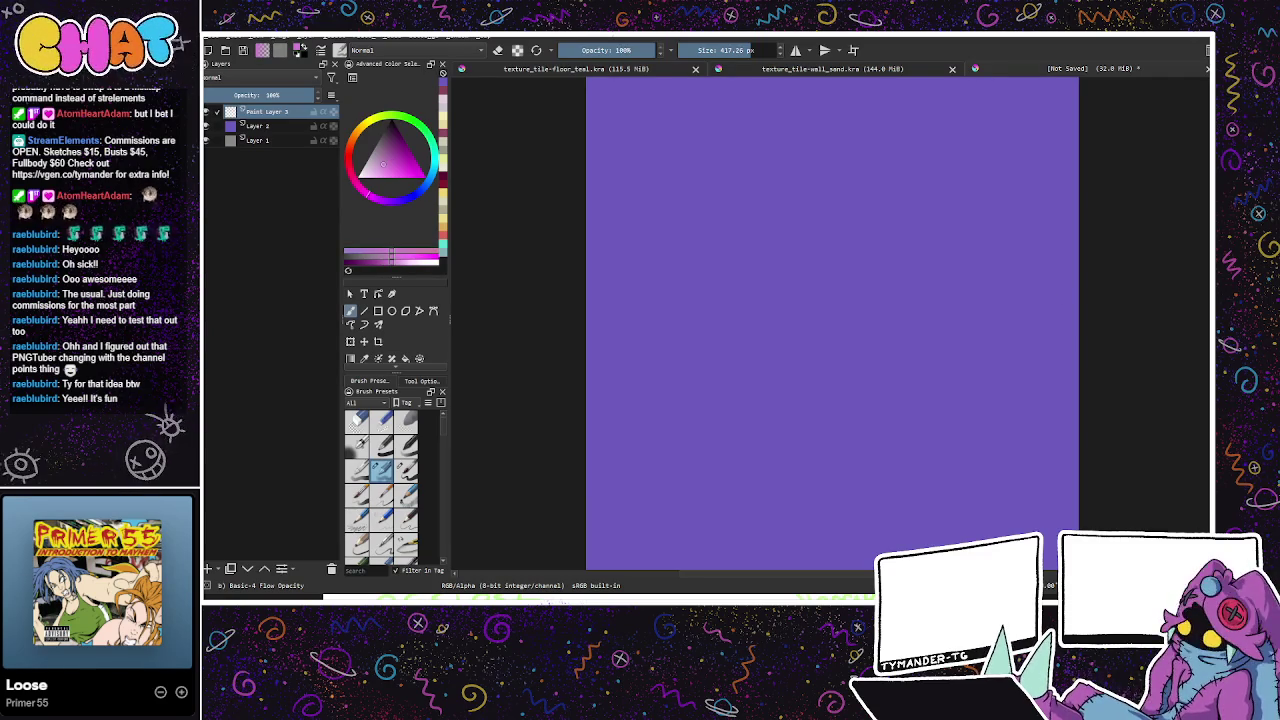
pyautogui.press('-')
pyautogui.press('-')
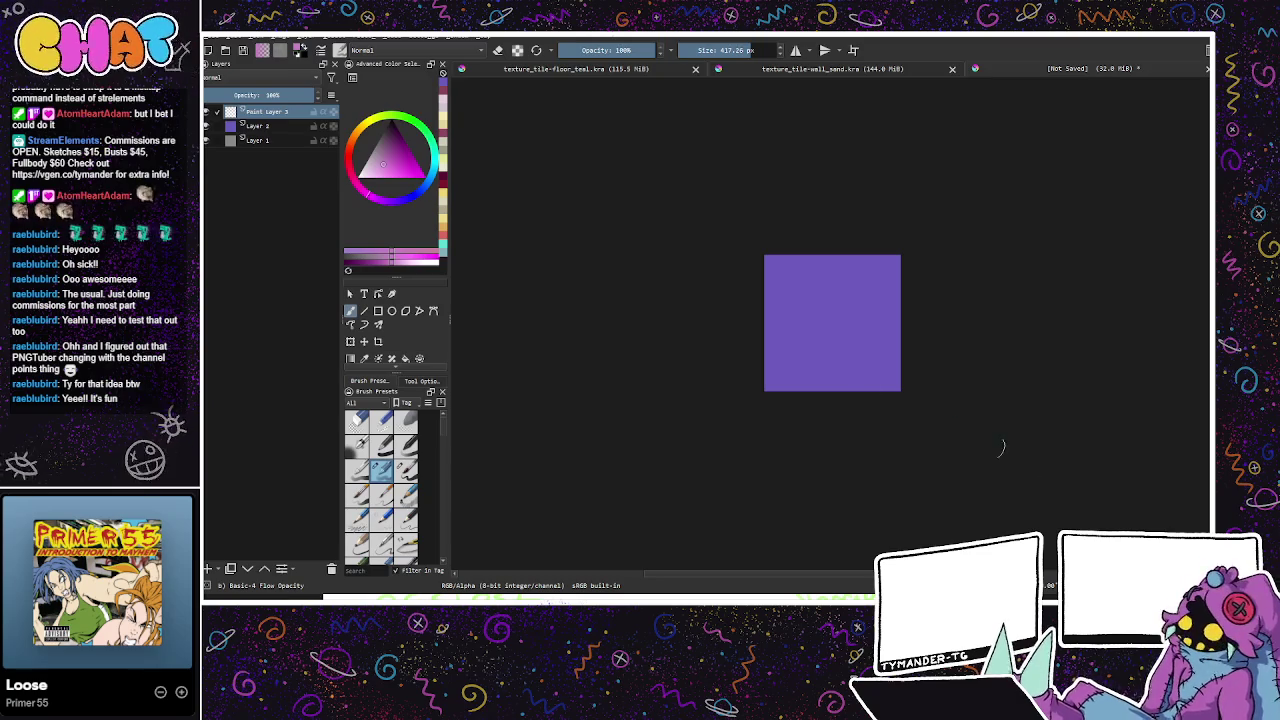
pyautogui.press('w')
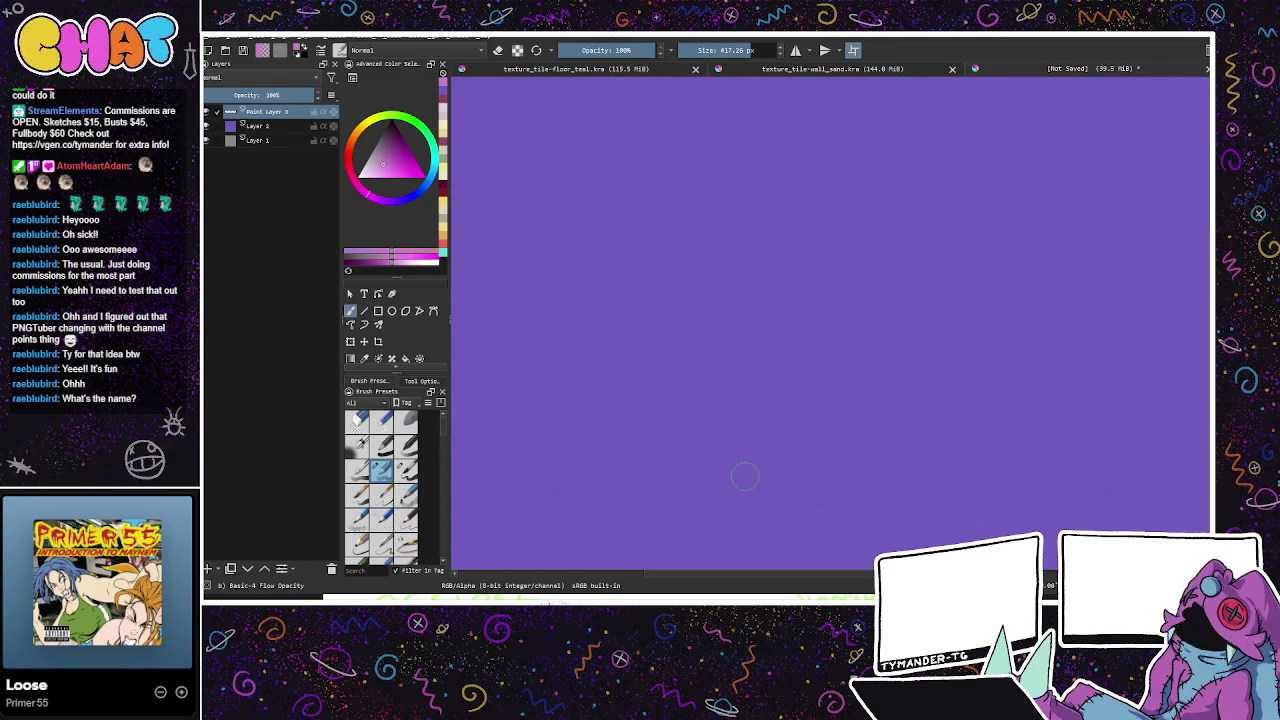
# Step: Try and undo two test brush marks, then set the brush size to about 245 px
pyautogui.moveTo(744, 476); pyautogui.dragTo(664, 396)
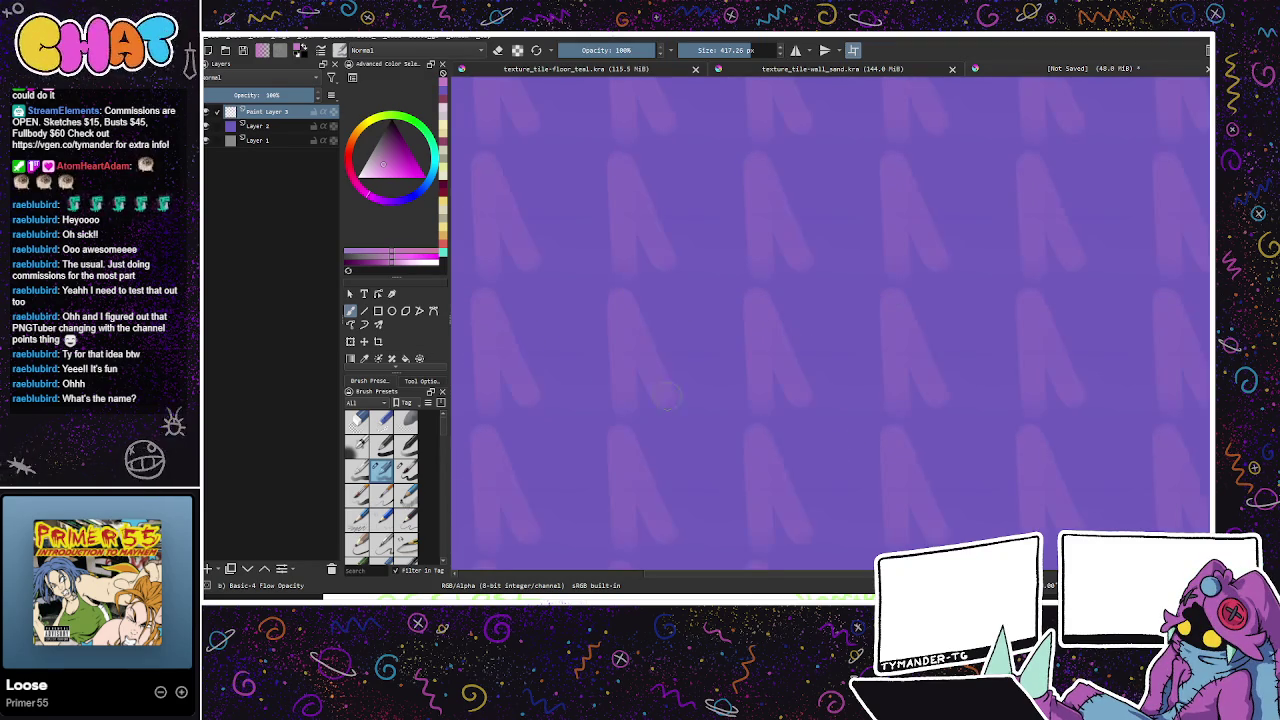
pyautogui.hotkey('ctrl', 'z')
pyautogui.moveTo(645, 318); pyautogui.dragTo(680, 308)
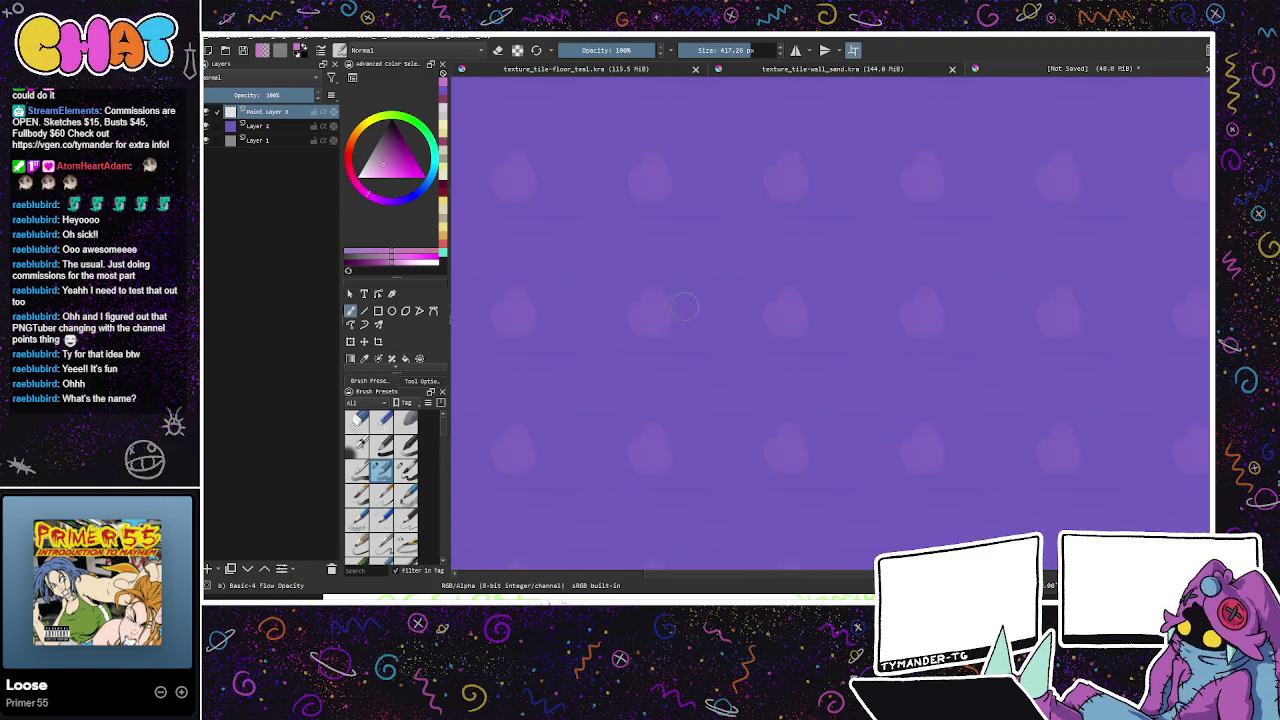
pyautogui.hotkey('ctrl', 'z')
pyautogui.moveTo(722, 50); pyautogui.dragTo(700, 50)
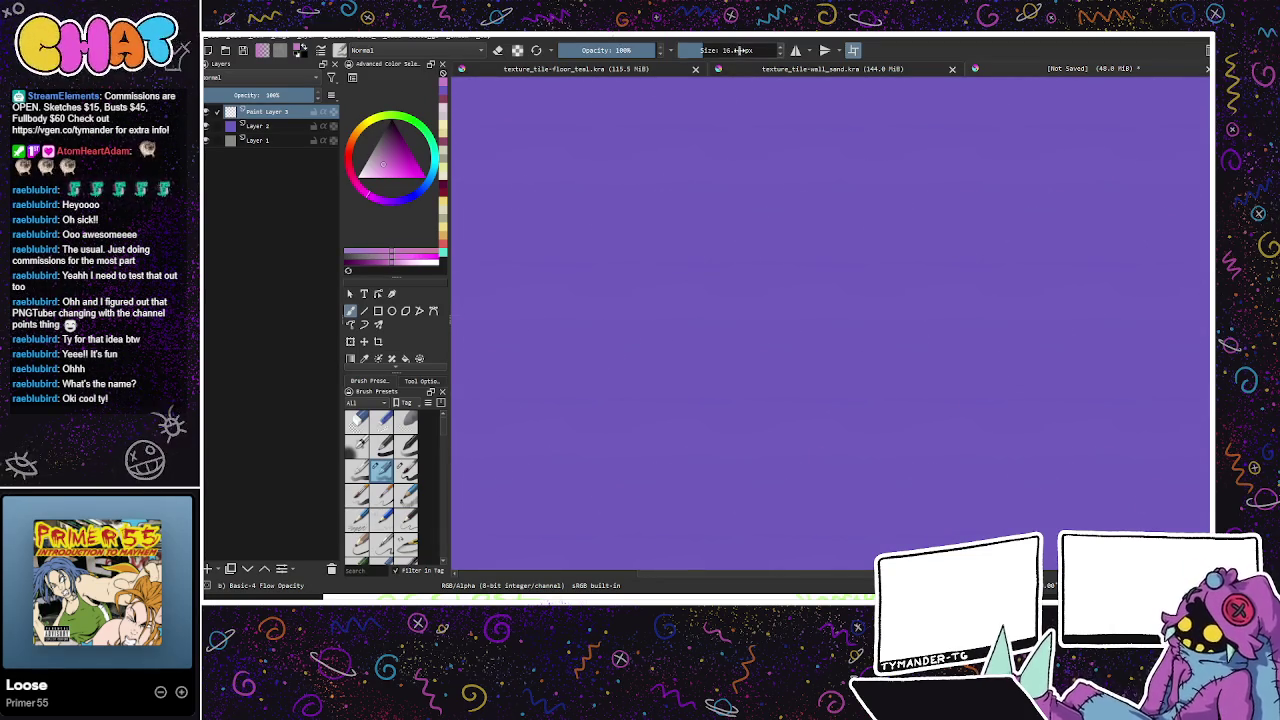
pyautogui.click(741, 50)
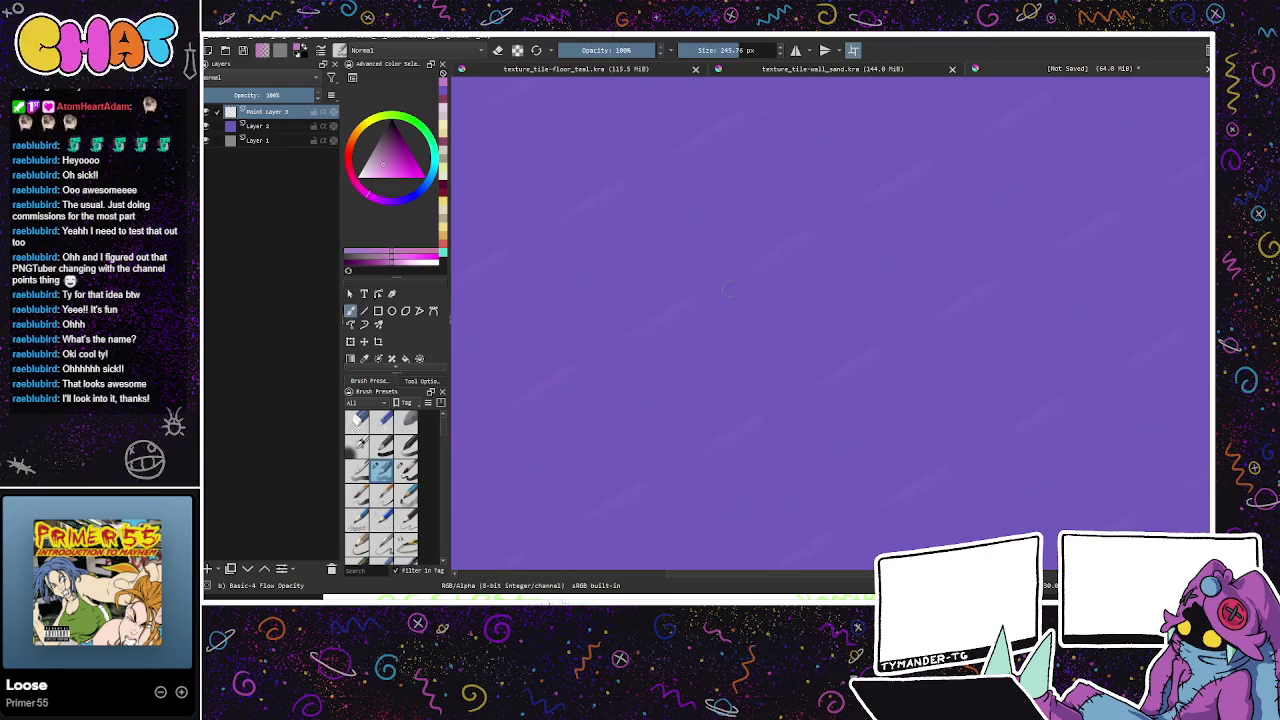
# Step: Sample the canvas purple, fill Paint Layer 3 with it, and save the document
pyautogui.click(364, 358)
pyautogui.click(505, 377)
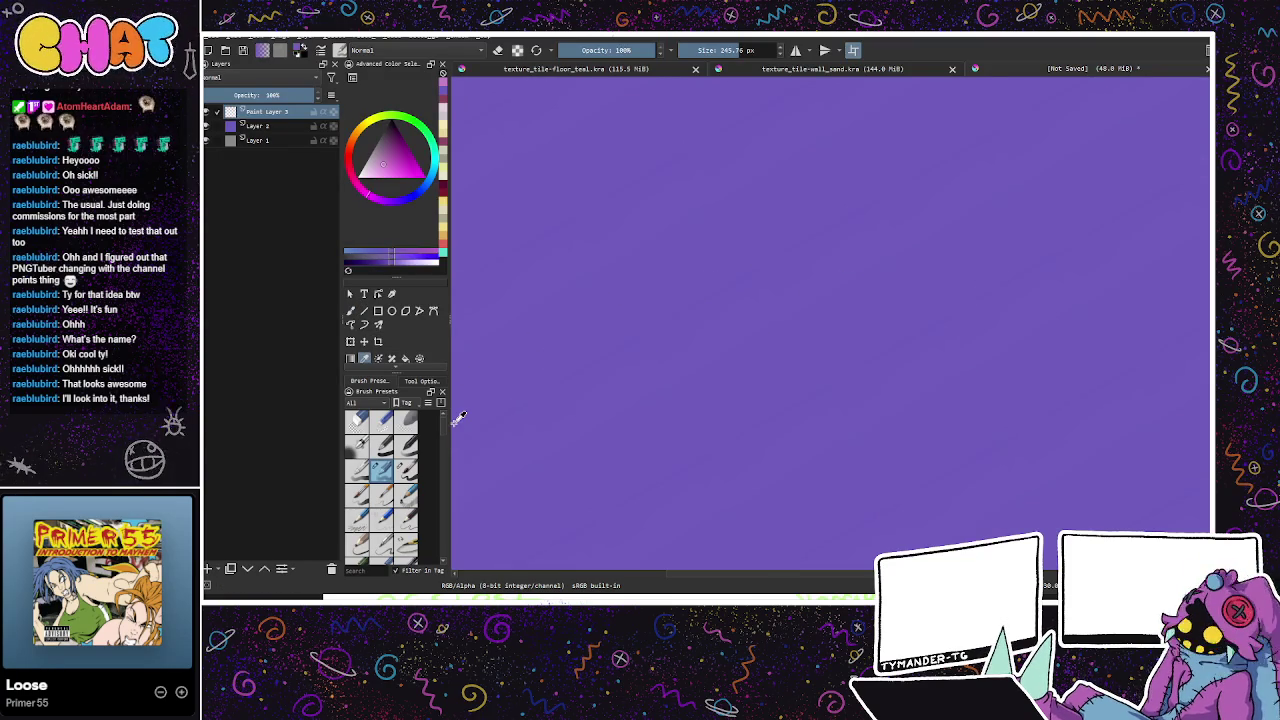
pyautogui.click(458, 416)
pyautogui.press('b')
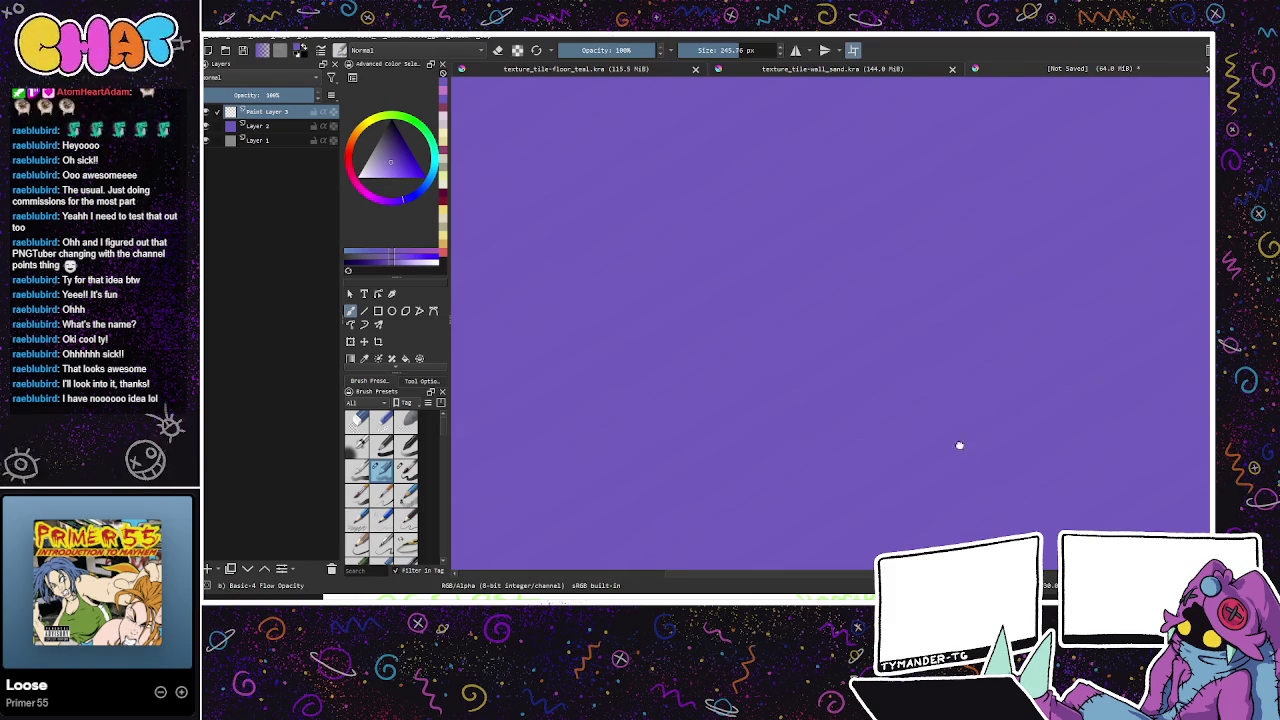
pyautogui.hotkey('shift', 'BackSpace')
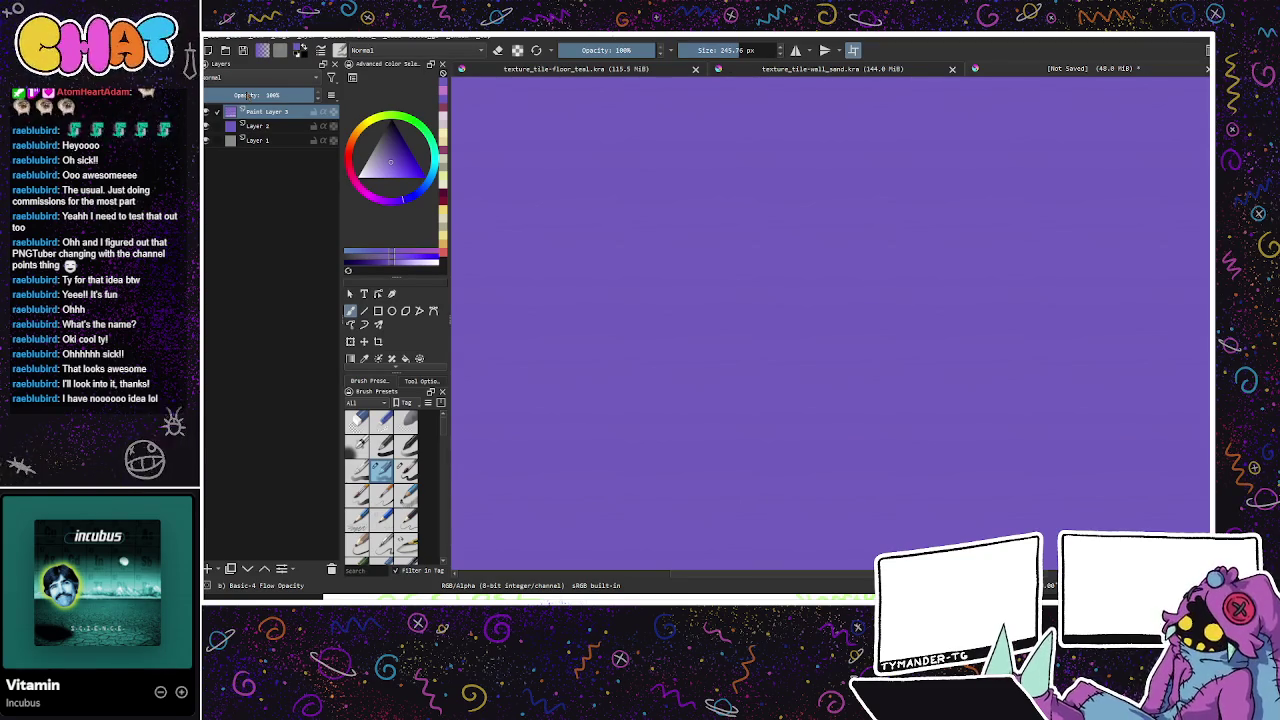
pyautogui.hotkey('ctrl', 's')
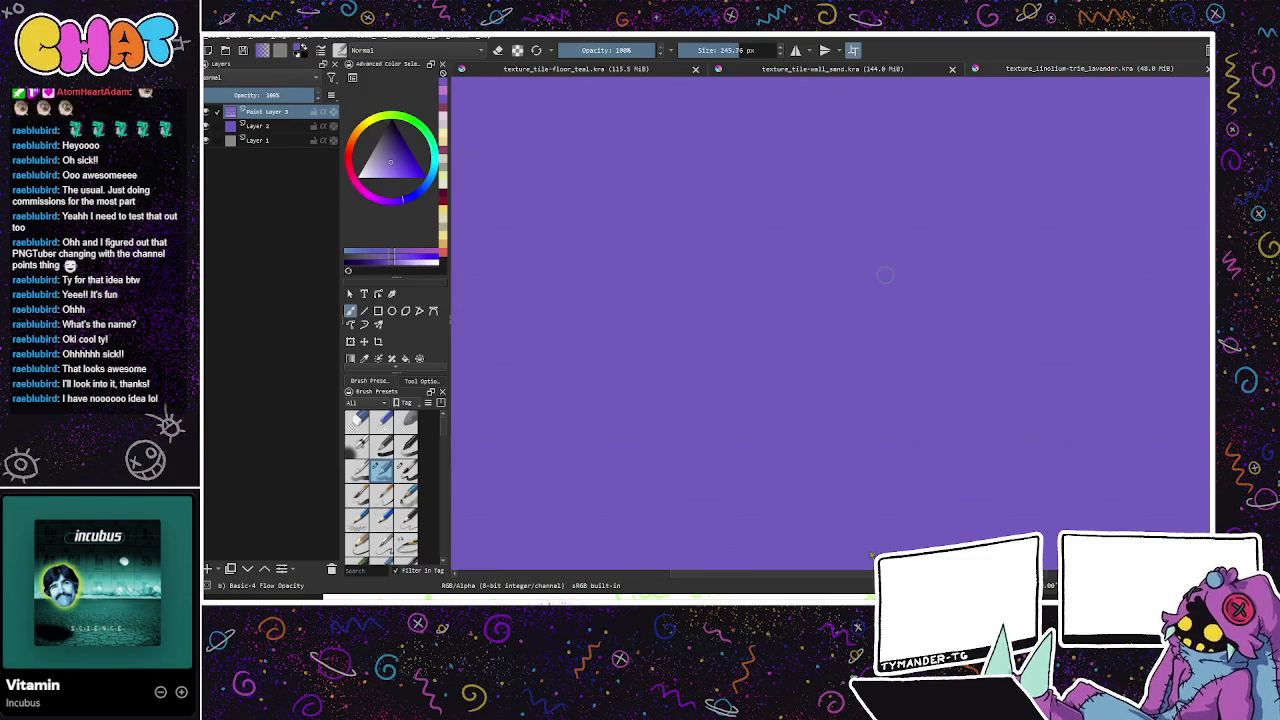
# Step: Start a new grey two-layer document with Ctrl+Shift+N
pyautogui.hotkey('ctrl', 'shift', 'n')
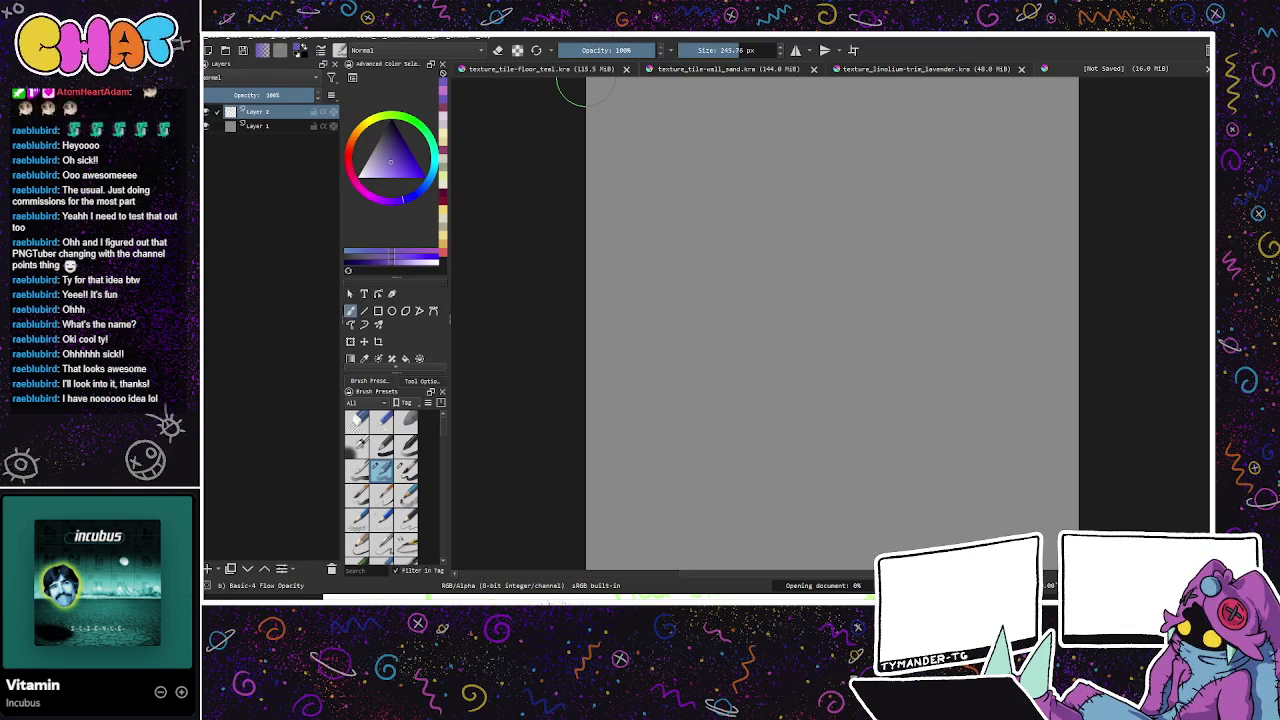
# Step: Swap to green, lighten it in the triangle, and fill the new canvas light green
pyautogui.press('x')
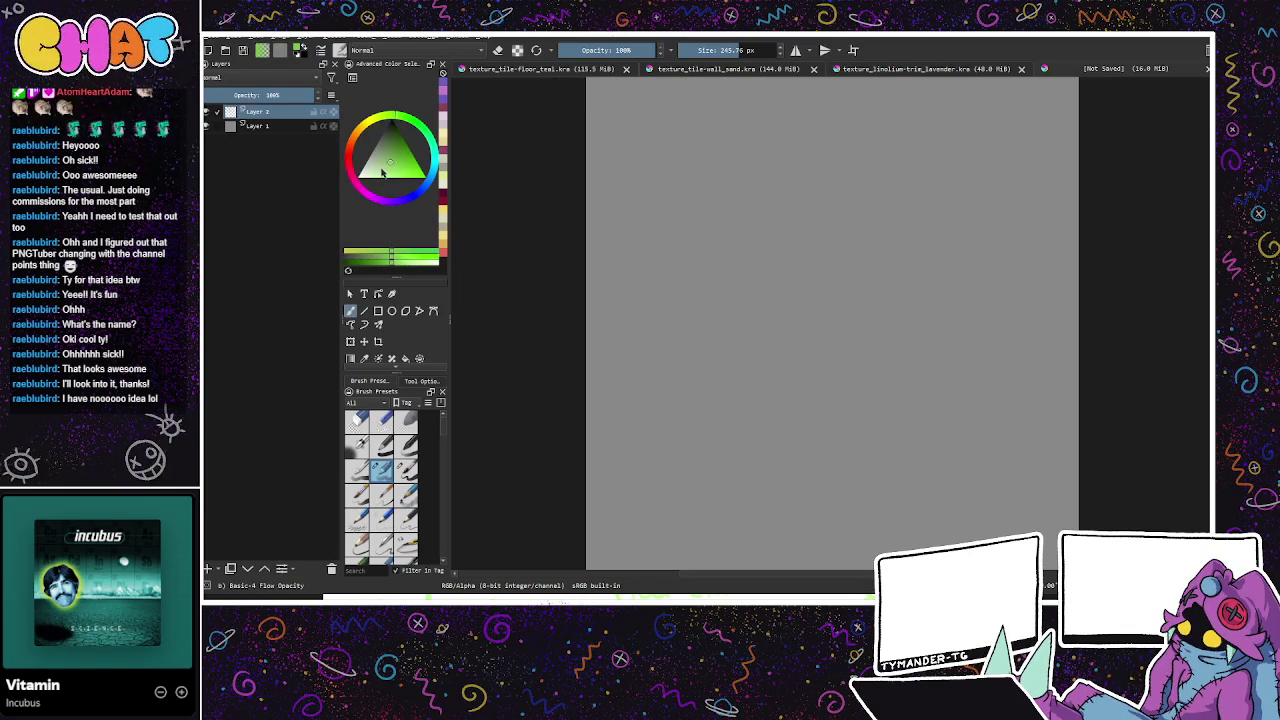
pyautogui.moveTo(397, 163); pyautogui.dragTo(381, 168)
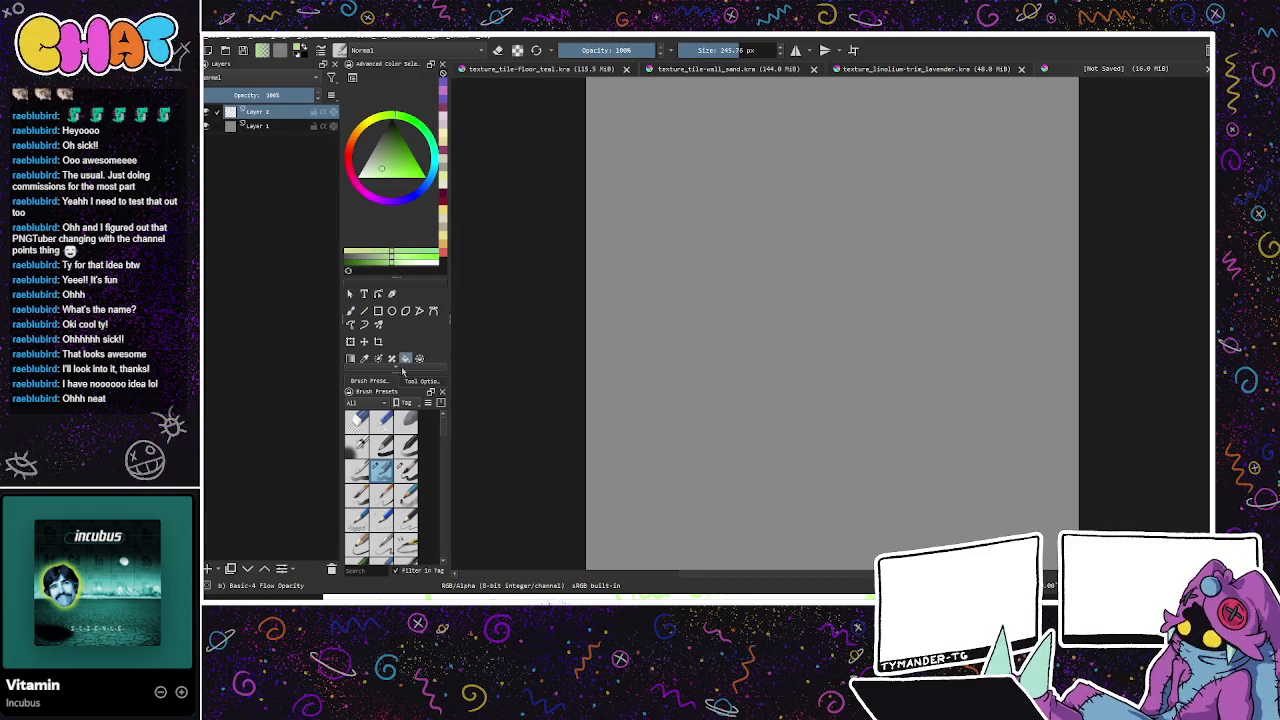
pyautogui.press('BackSpace')
pyautogui.click(350, 311)
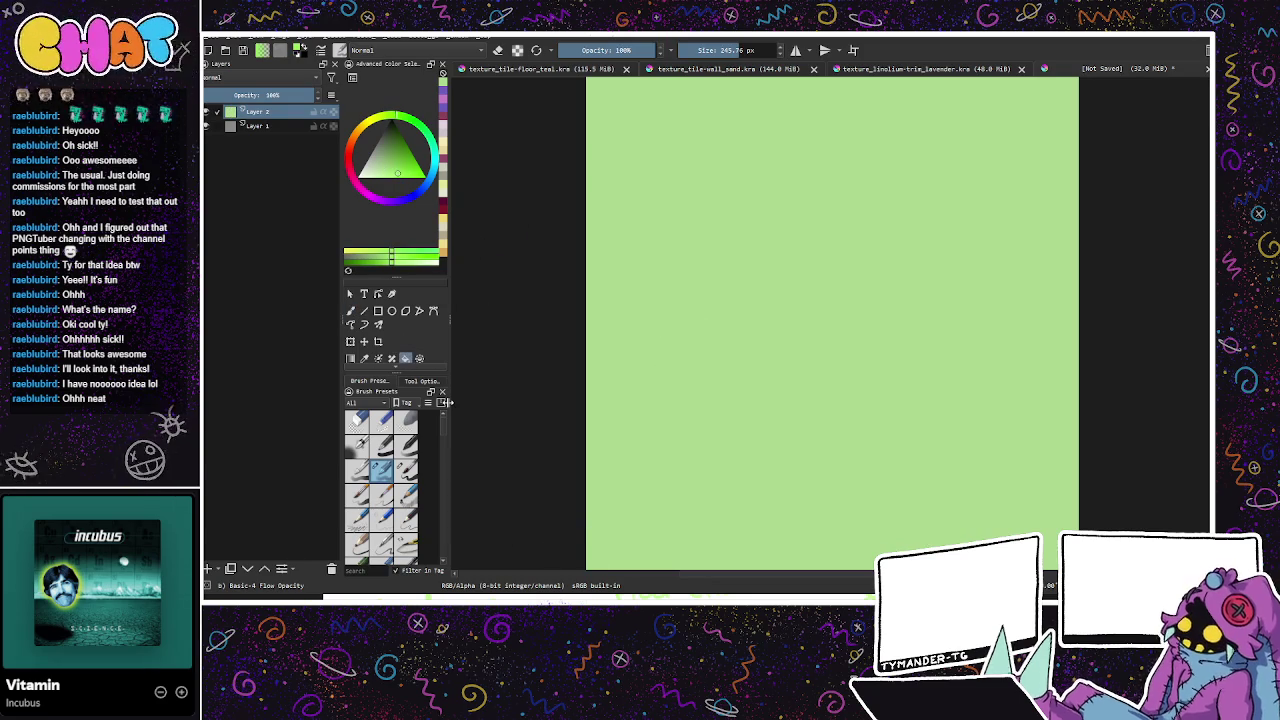
pyautogui.press('f')
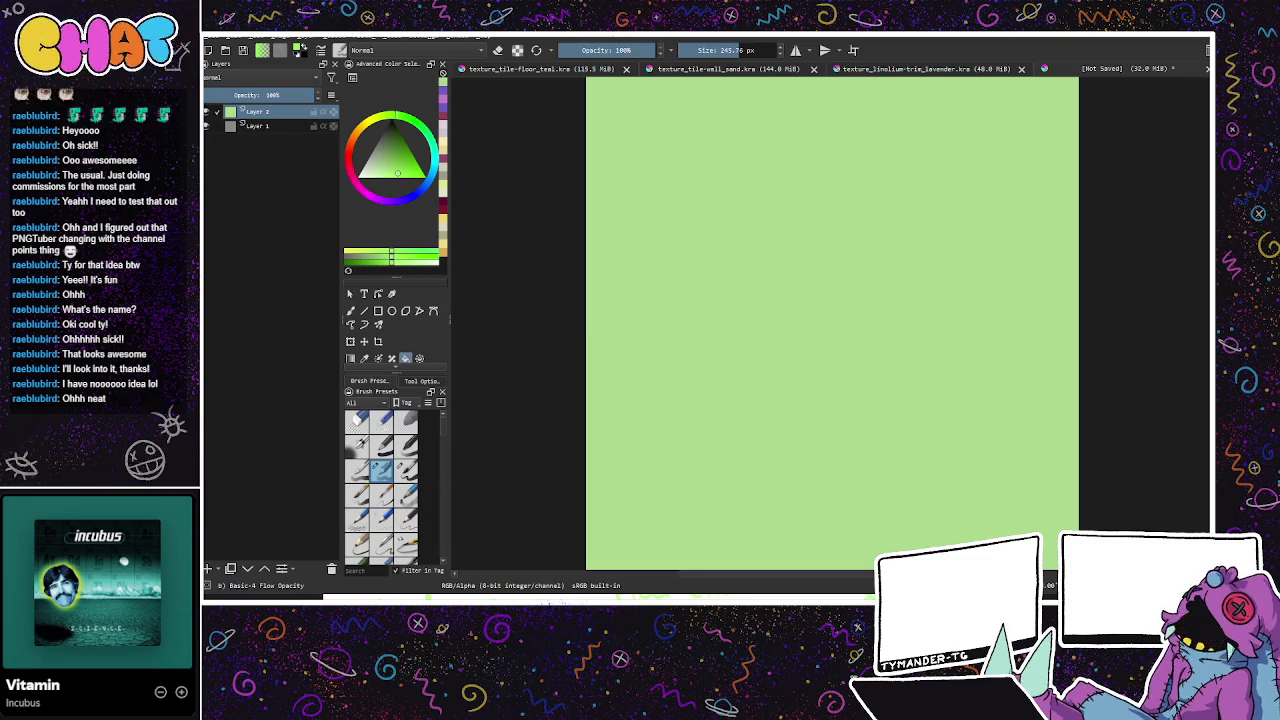
# Step: Refill the canvas with a slightly darkened bright lime, zoom out, and enable wrap-around preview
pyautogui.click(853, 334)
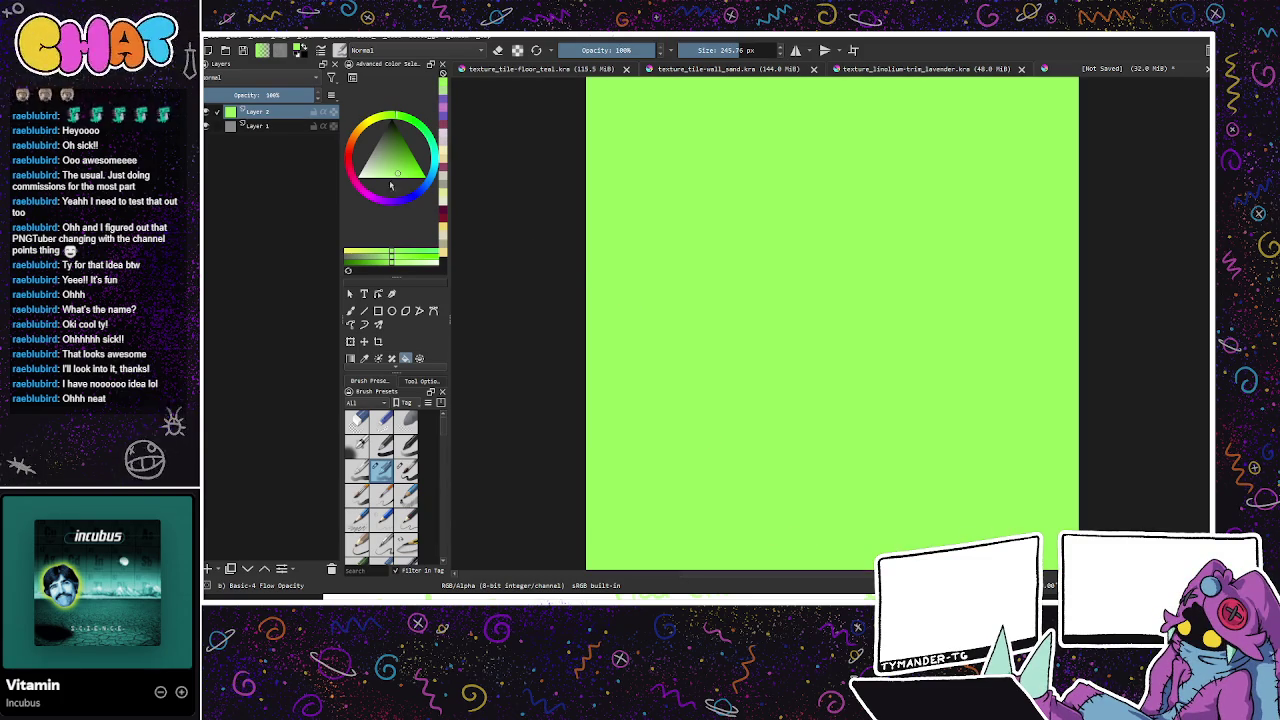
pyautogui.click(392, 172)
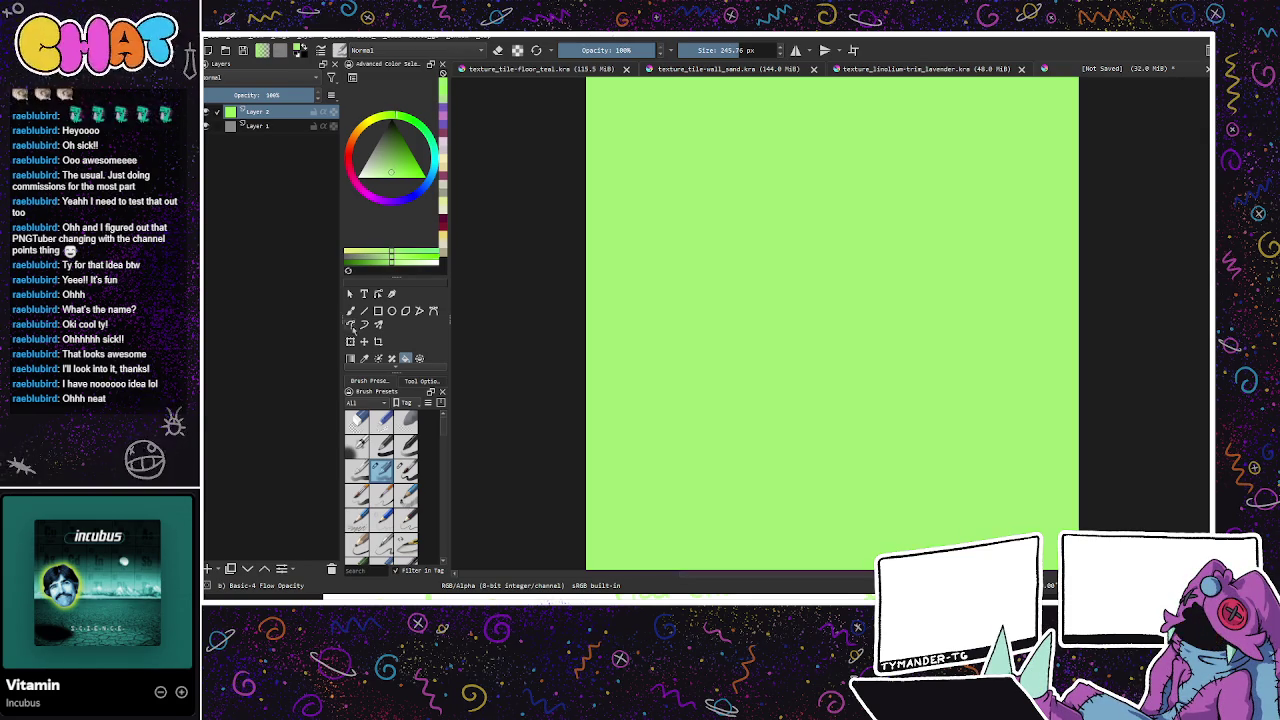
pyautogui.press('b')
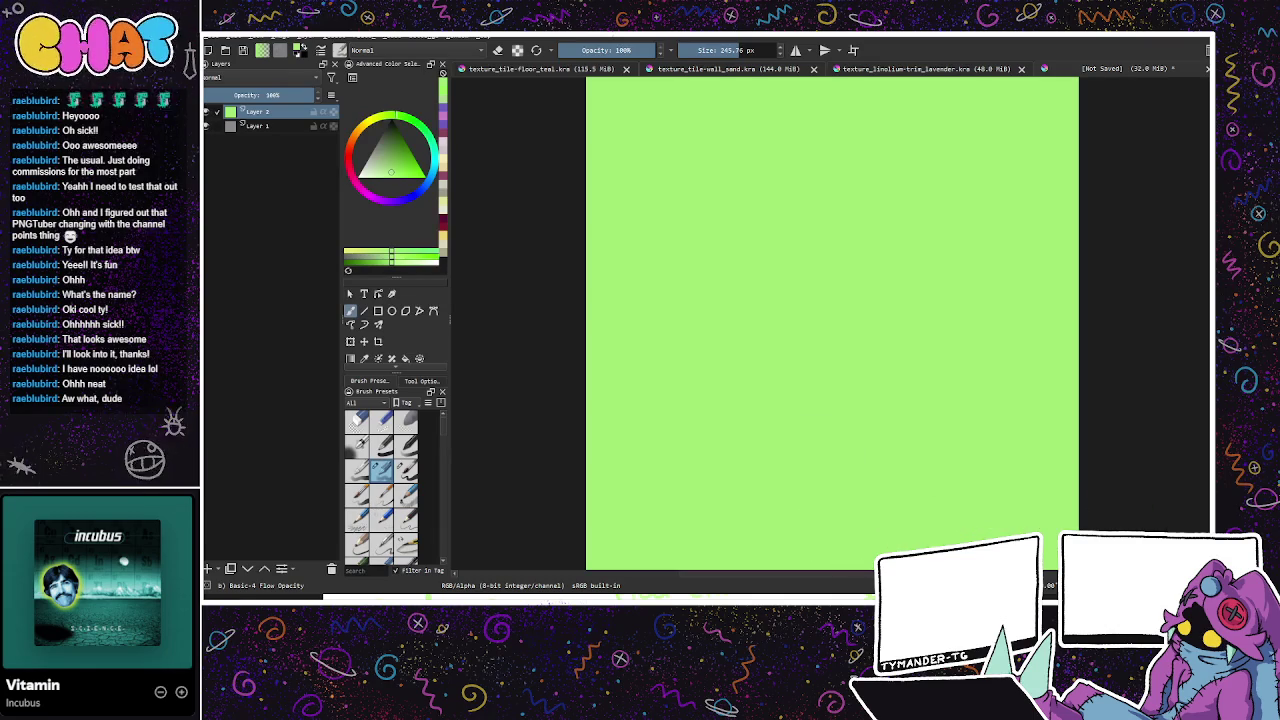
pyautogui.press('-')
pyautogui.press('-')
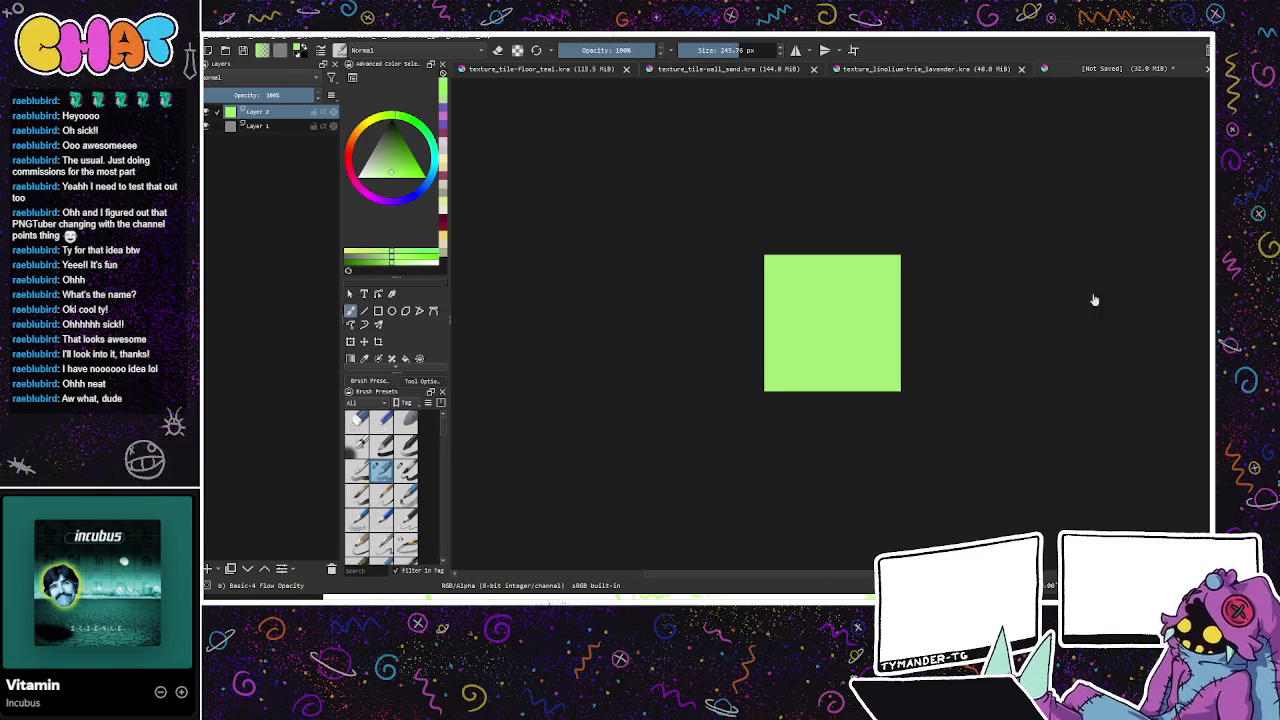
pyautogui.click(853, 50)
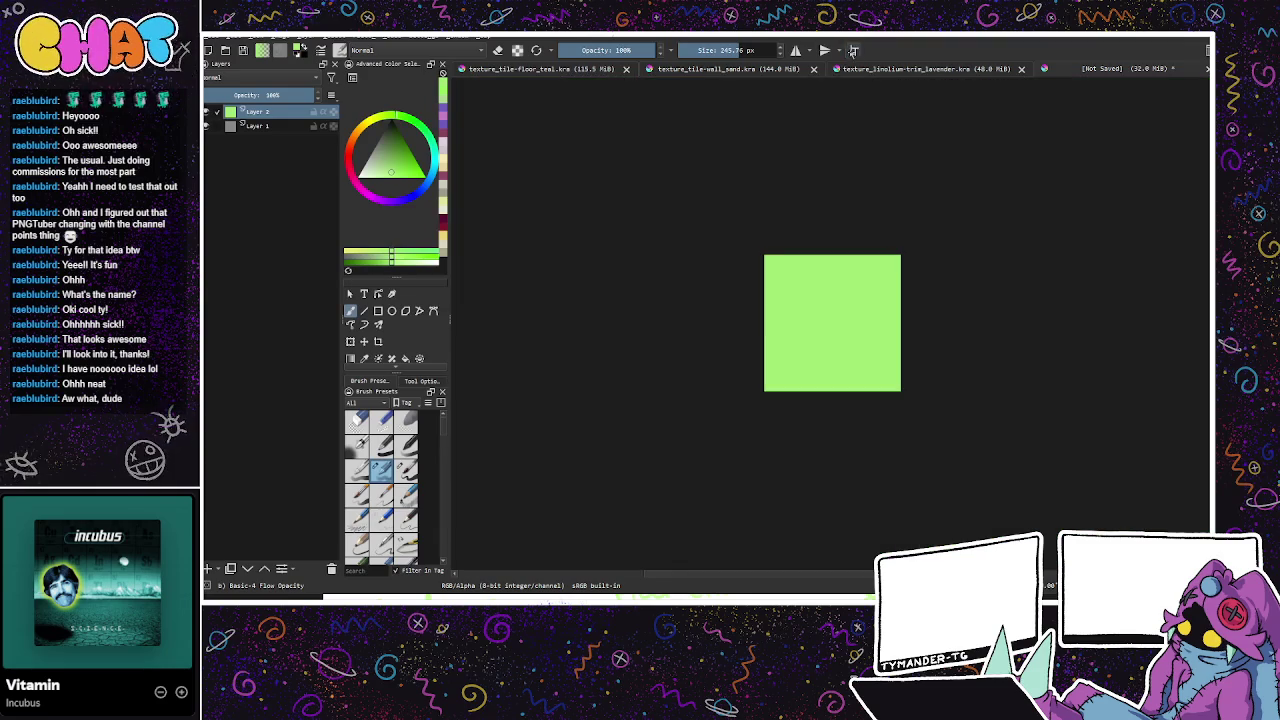
# Step: Turn off tiling preview, shrink the brush from about 142 px to 50 px, and add Paint Layer 3
pyautogui.click(853, 50)
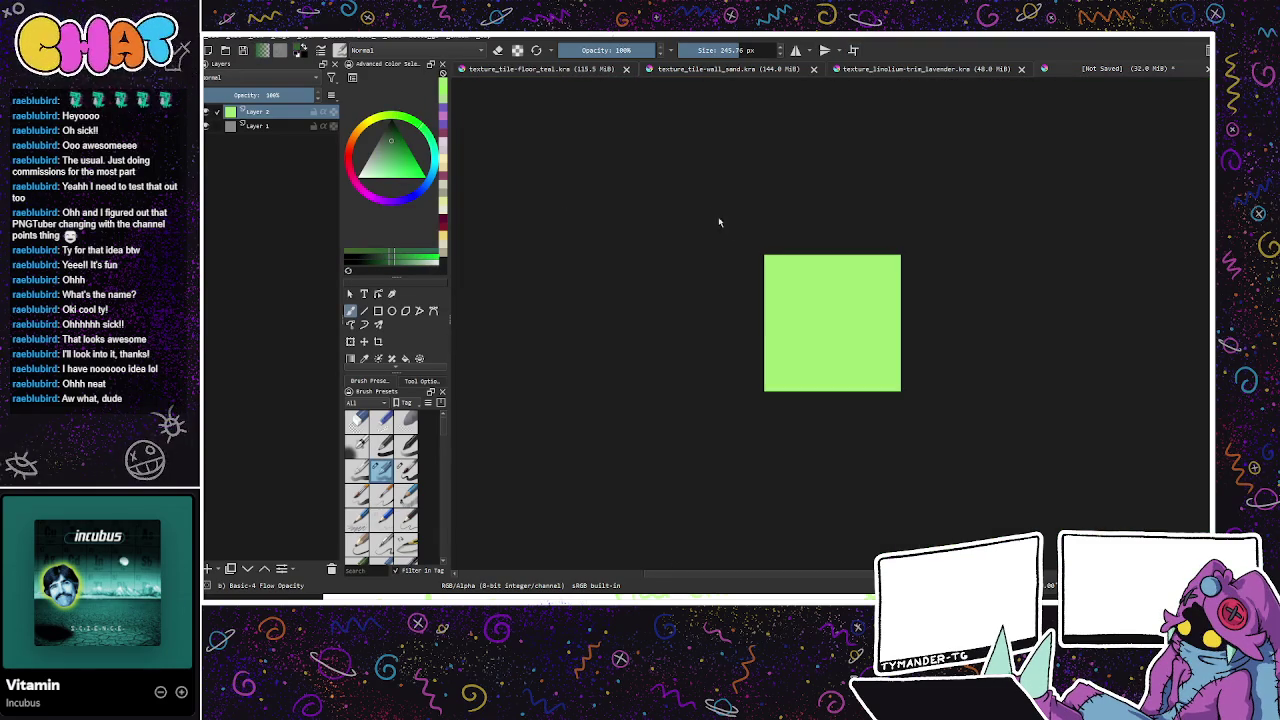
pyautogui.click(733, 71)
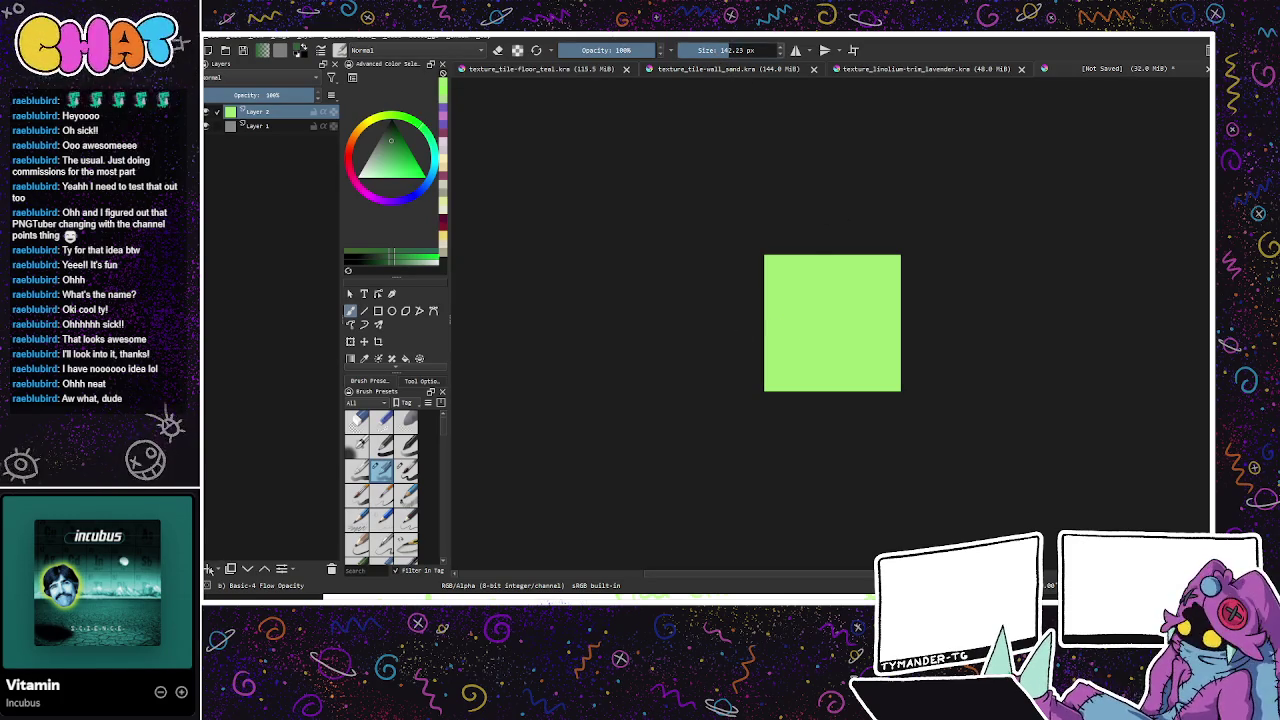
pyautogui.press('[')
pyautogui.press('[')
pyautogui.press('[')
pyautogui.press('Insert')
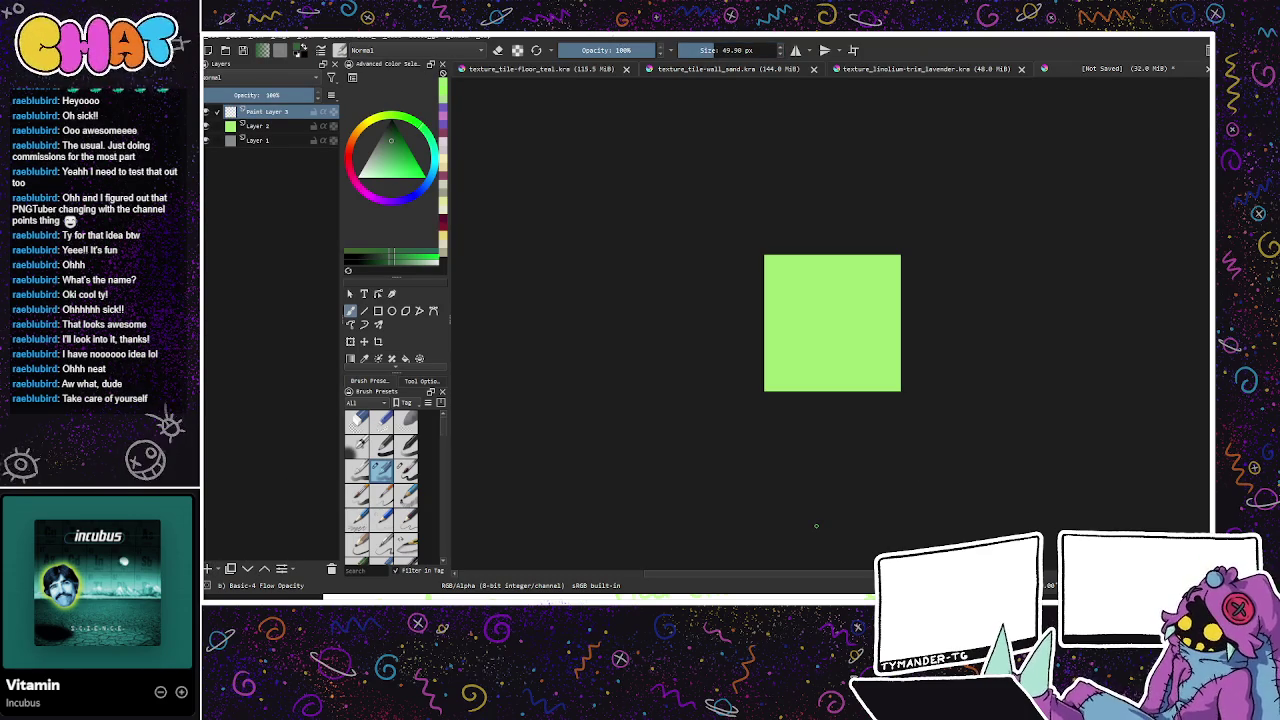
# Step: Paint corner-to-corner diagonal grout lines on Paint Layer 3 with wrap-around tiling on
pyautogui.moveTo(758, 387); pyautogui.dragTo(830, 326)
pyautogui.moveTo(758, 394); pyautogui.dragTo(902, 252)
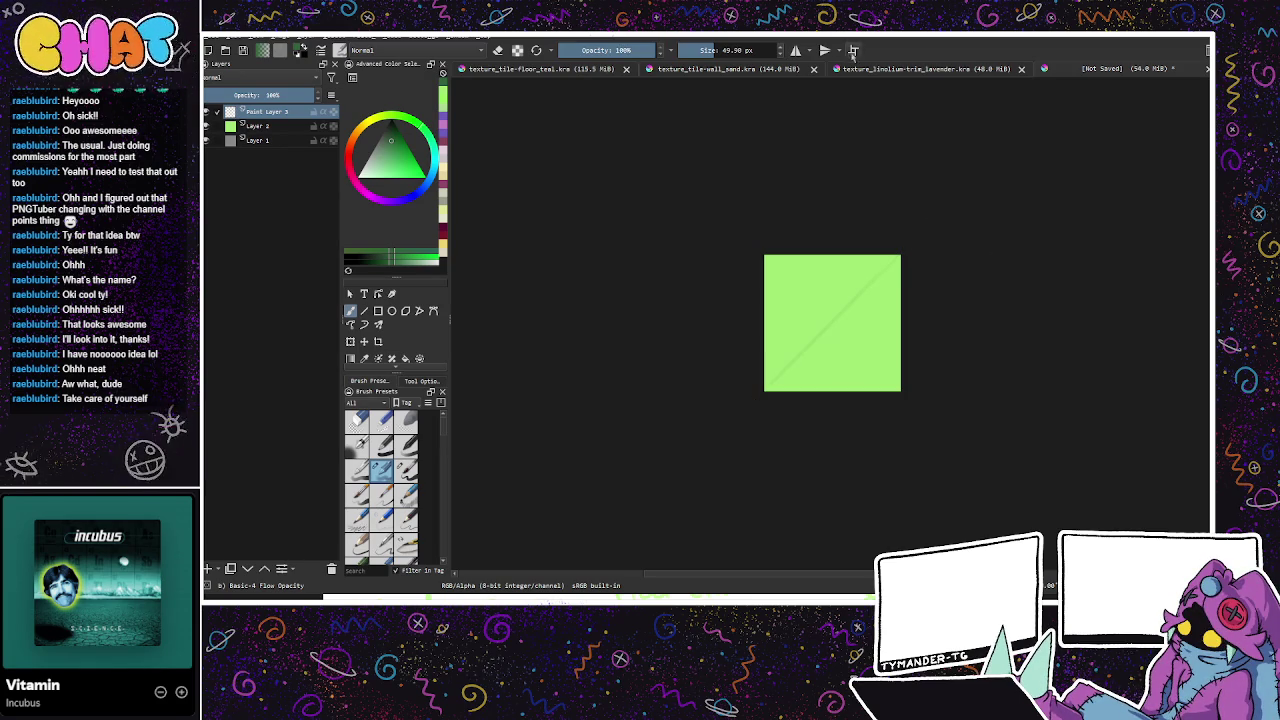
pyautogui.click(853, 50)
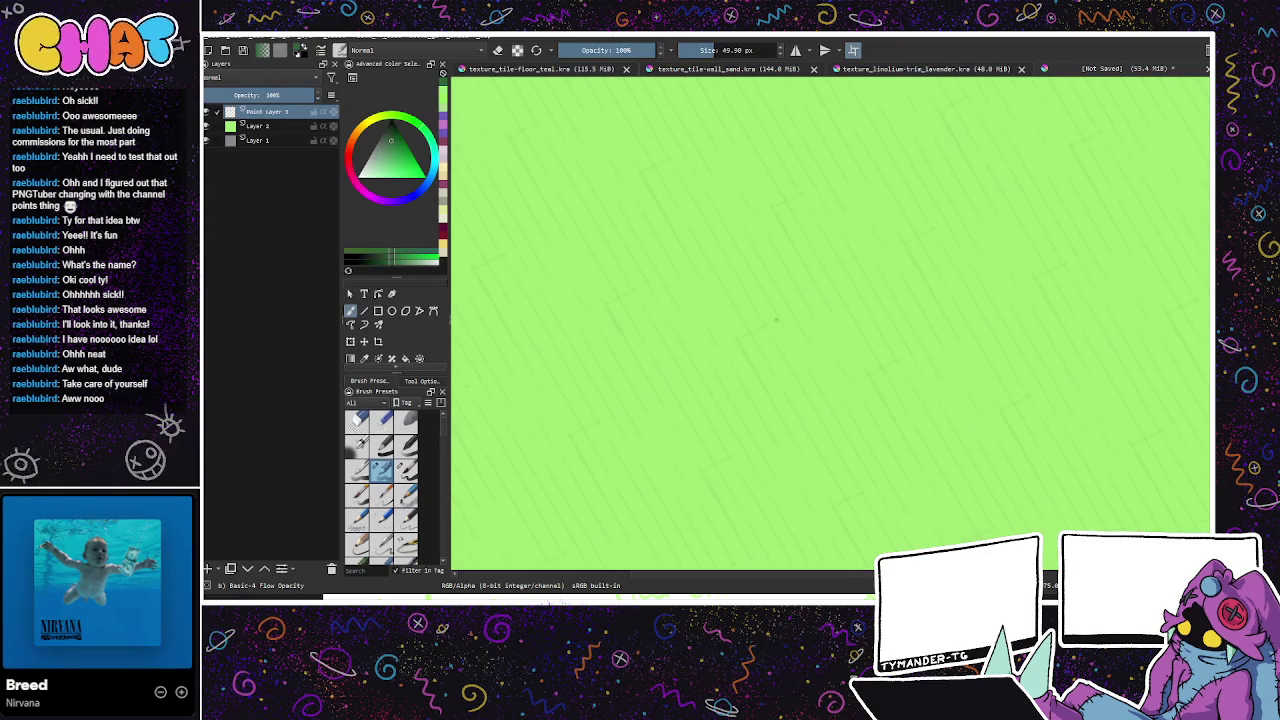
pyautogui.scroll(-1, 816, 294)
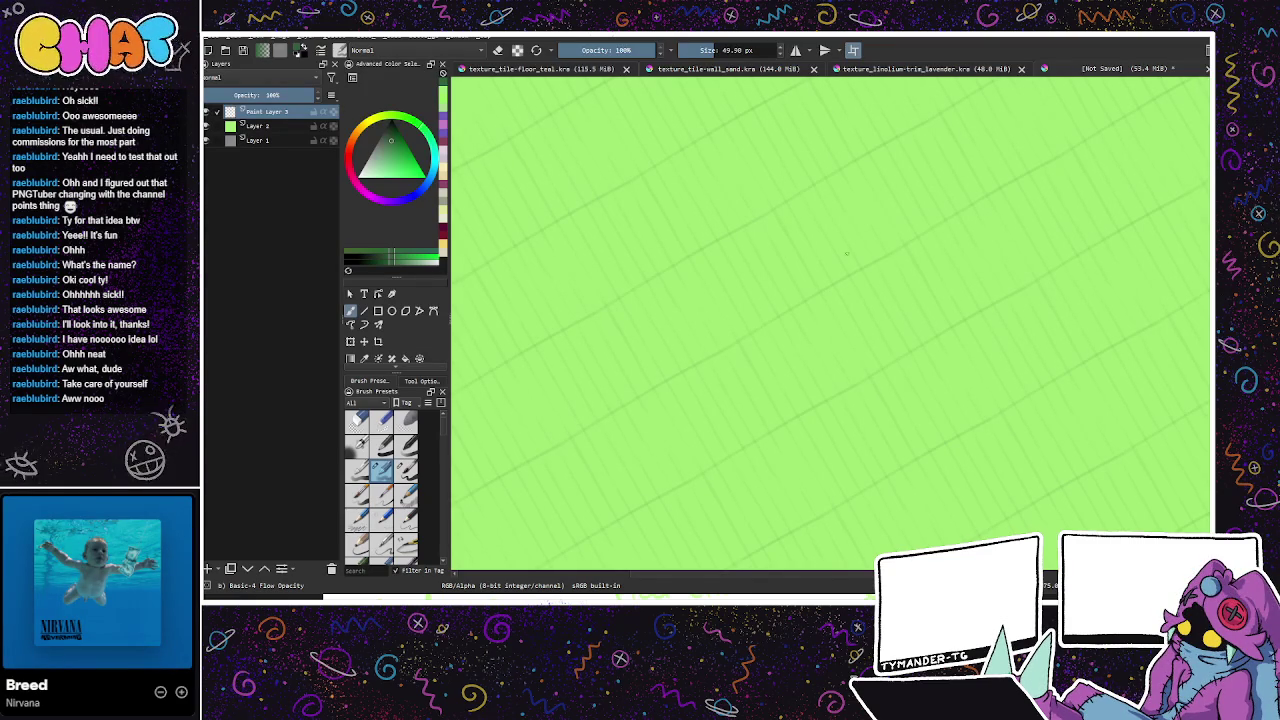
pyautogui.scroll(1, 913, 243)
pyautogui.scroll(1, 916, 240)
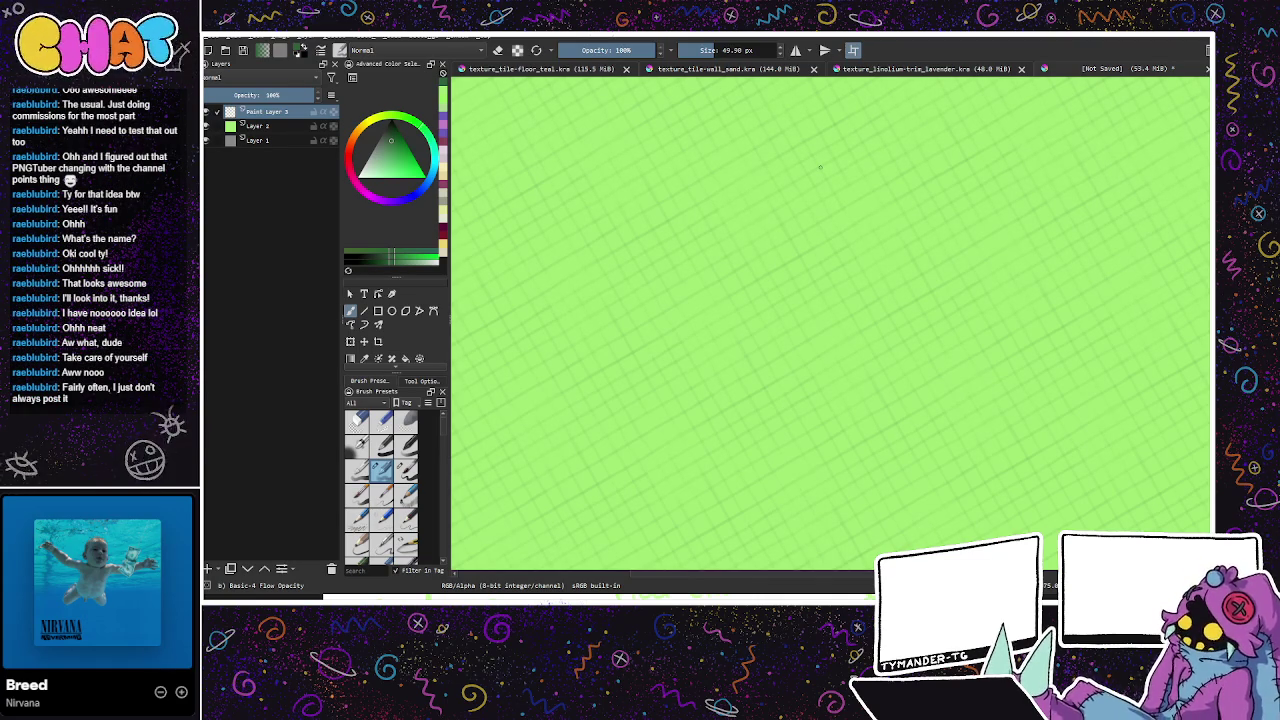
# Step: Add Paint Layer 4 with a darker green for the crossing grout lines
pyautogui.click(208, 567)
pyautogui.click(397, 140)
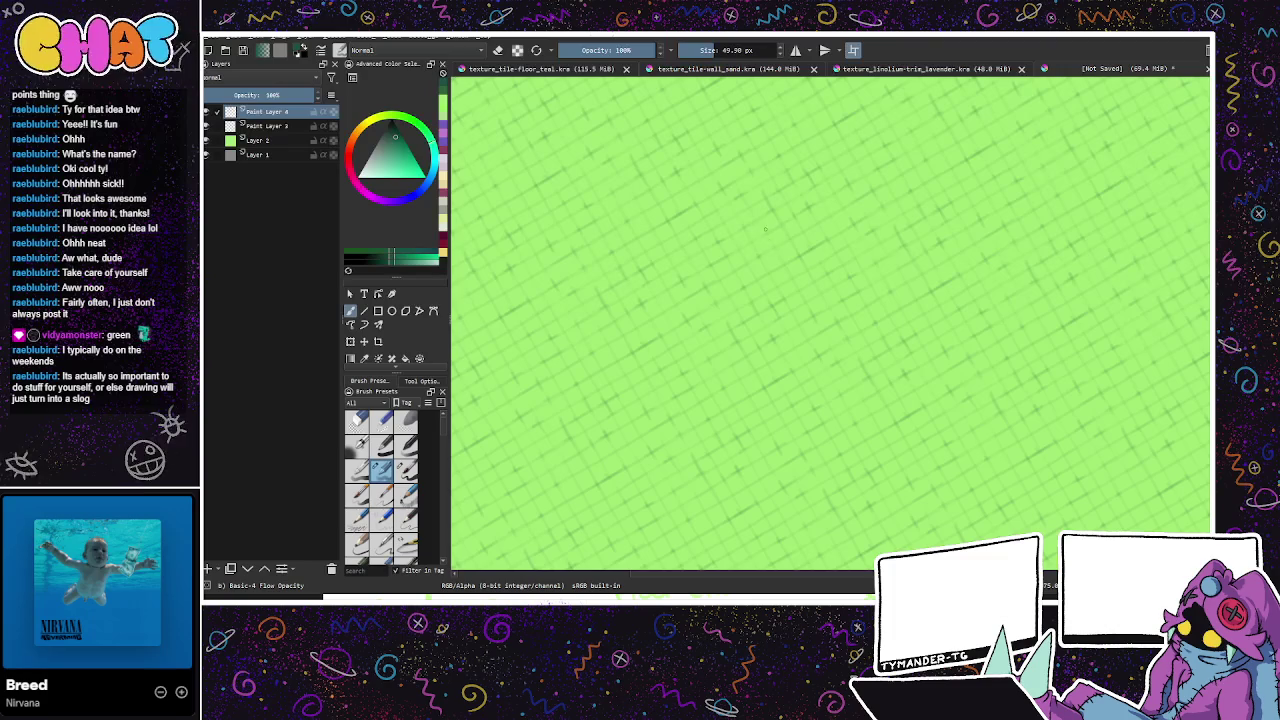
pyautogui.moveTo(923, 284); pyautogui.dragTo(885, 347)
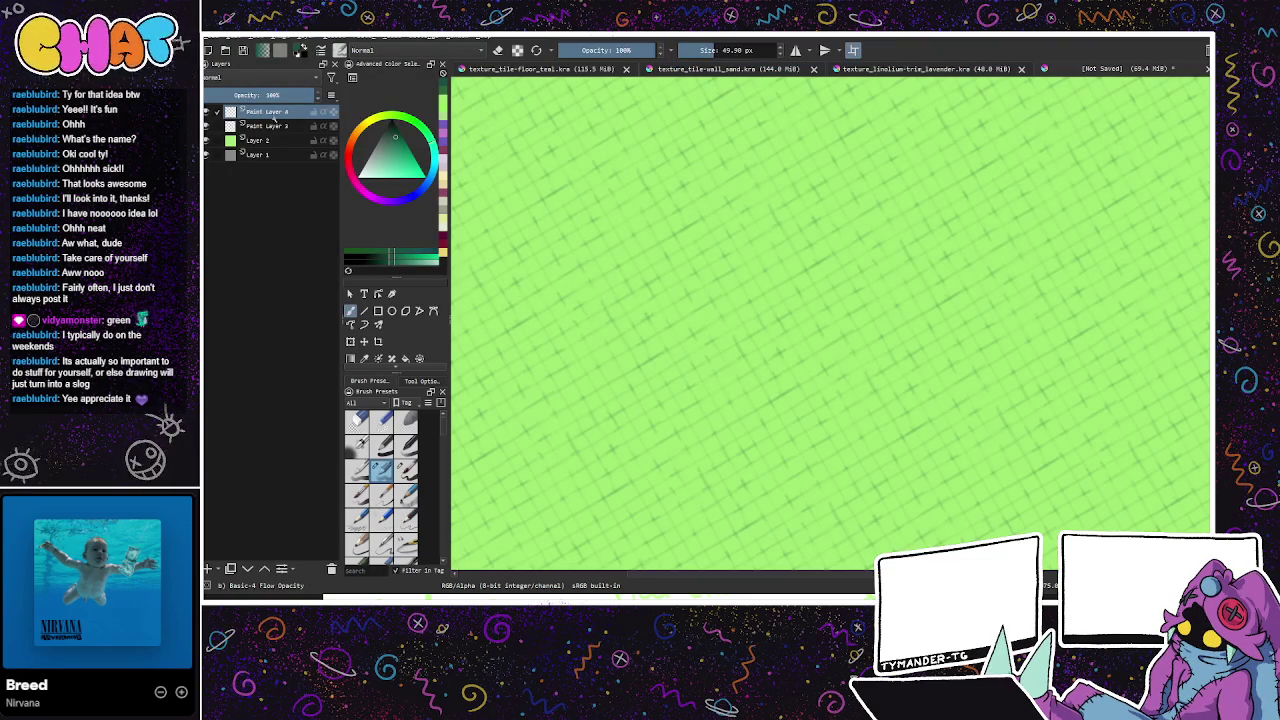
# Step: Set Paint Layer 4 to about 62% and Paint Layer 3 to about 88% opacity, then add Paint Layer 5
pyautogui.moveTo(277, 122); pyautogui.dragTo(257, 133)
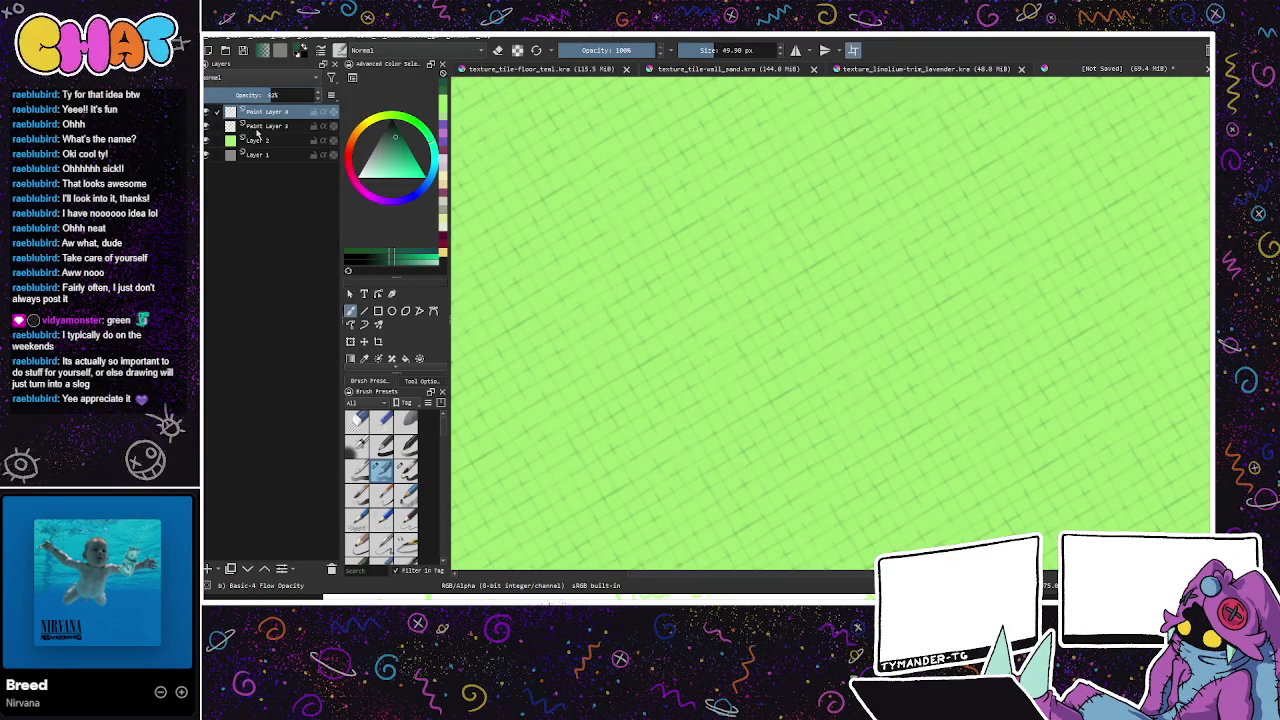
pyautogui.click(267, 127)
pyautogui.moveTo(282, 95); pyautogui.dragTo(290, 100)
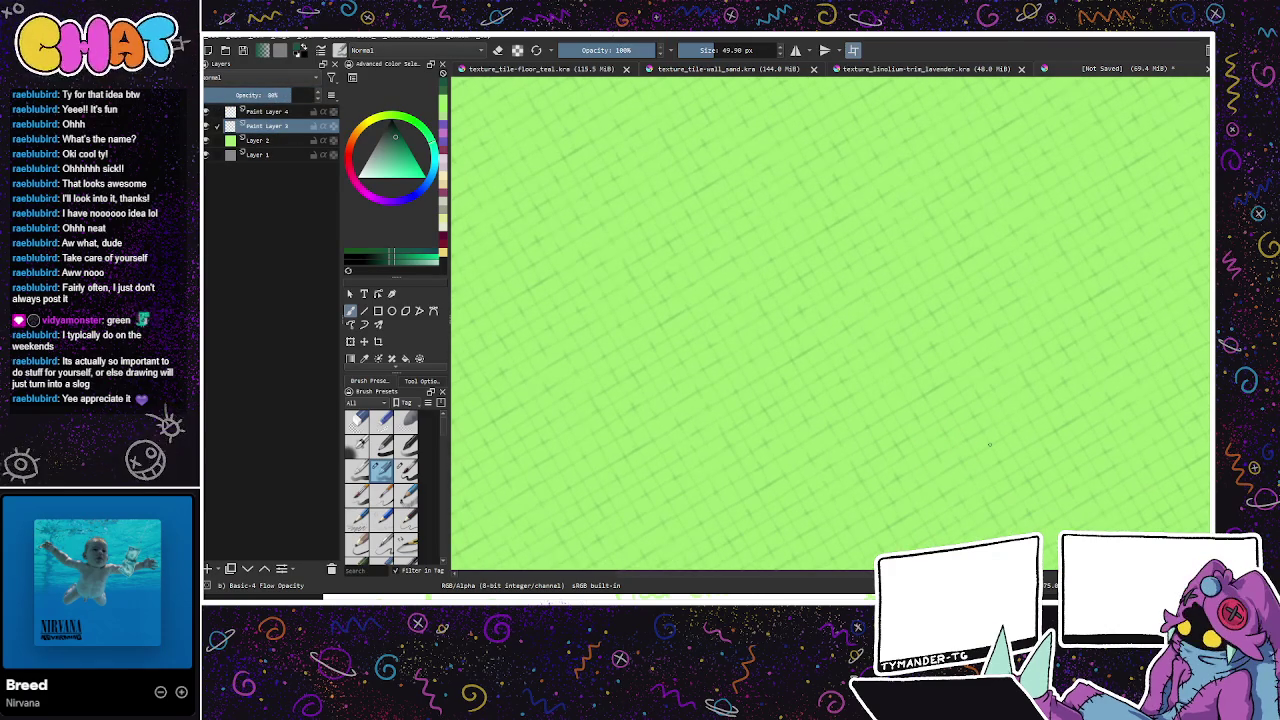
pyautogui.click(208, 568)
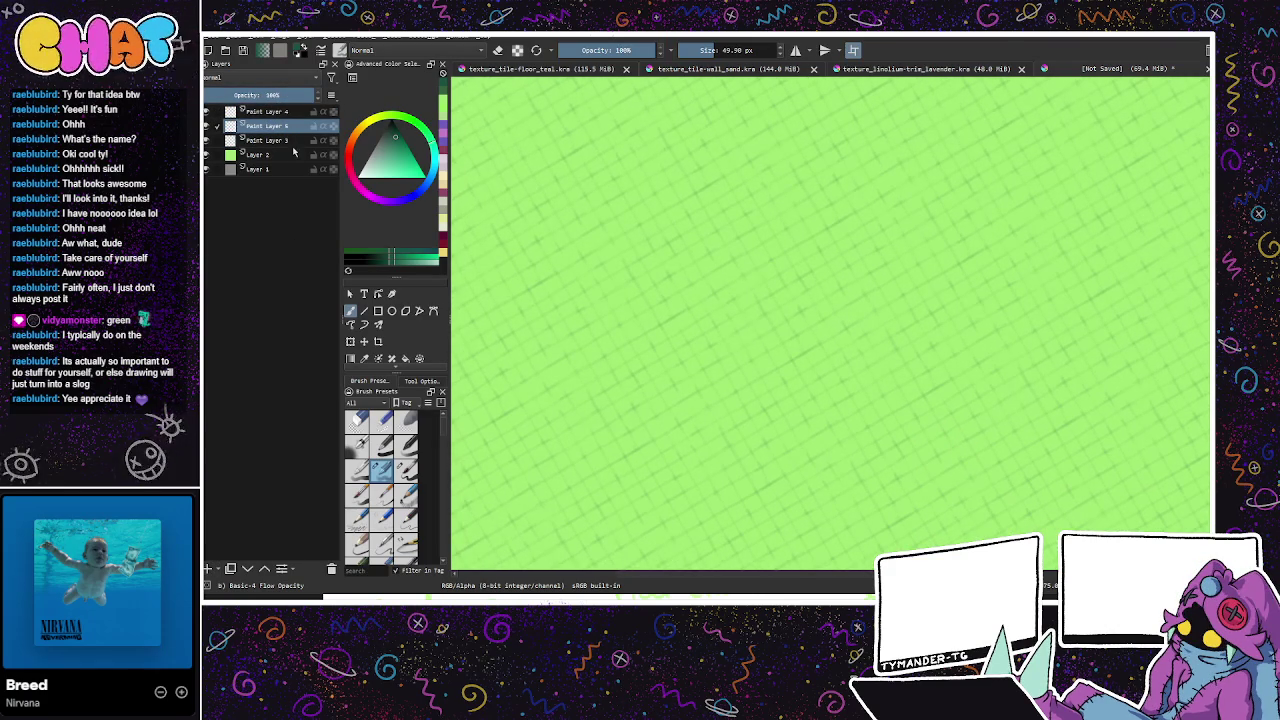
# Step: Move Paint Layer 5 below Paint Layer 3, choose a darker colour, and set brush size to 95 px
pyautogui.moveTo(282, 127); pyautogui.dragTo(286, 145)
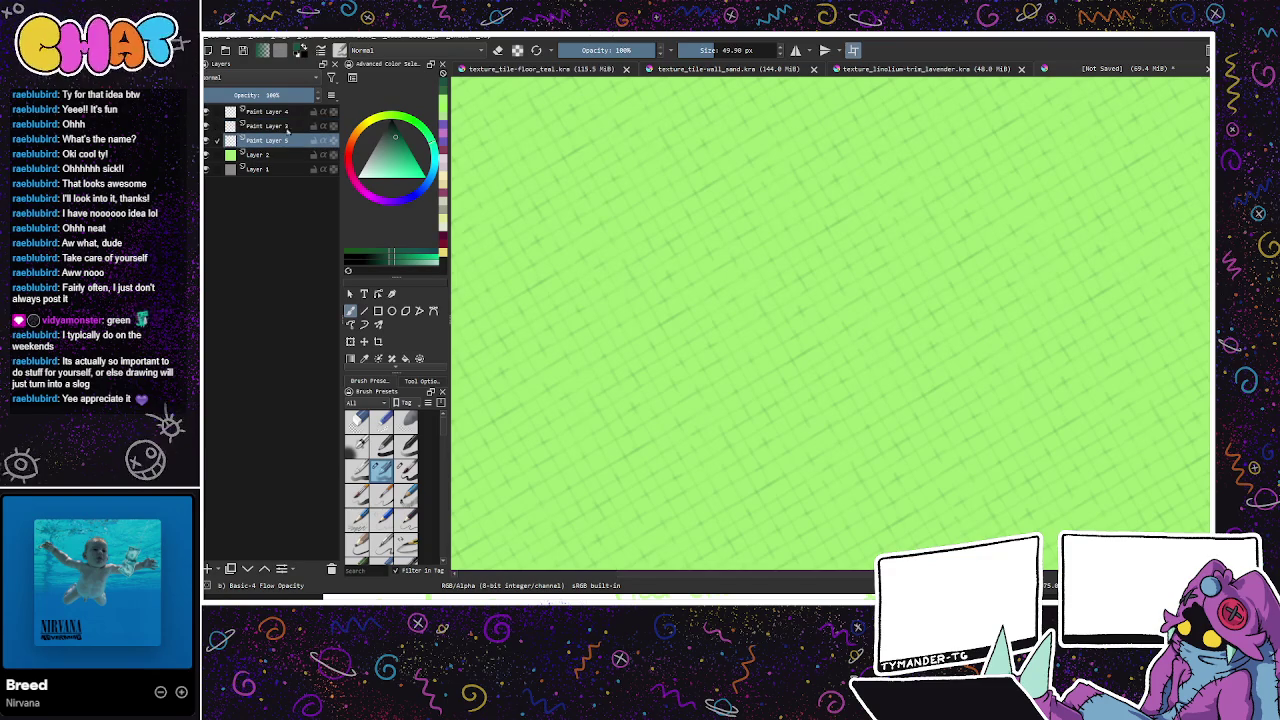
pyautogui.click(396, 134)
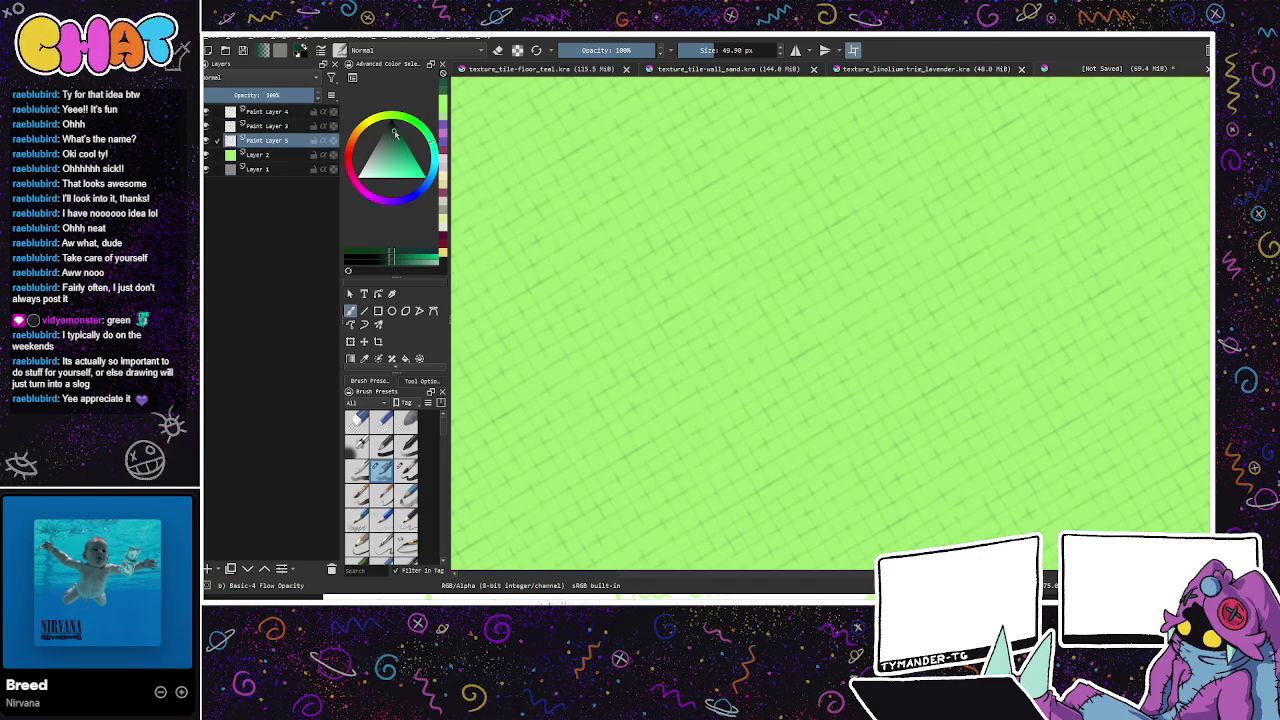
pyautogui.click(740, 52)
pyautogui.click(700, 52)
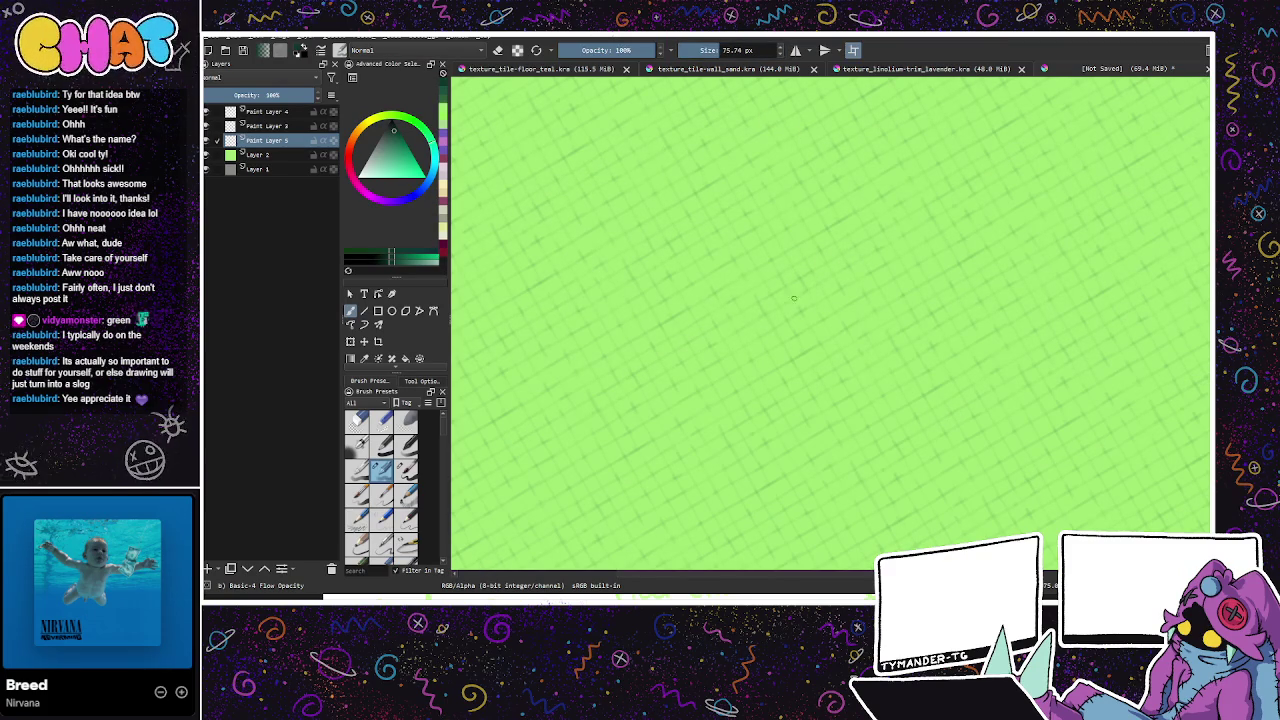
pyautogui.click(730, 50)
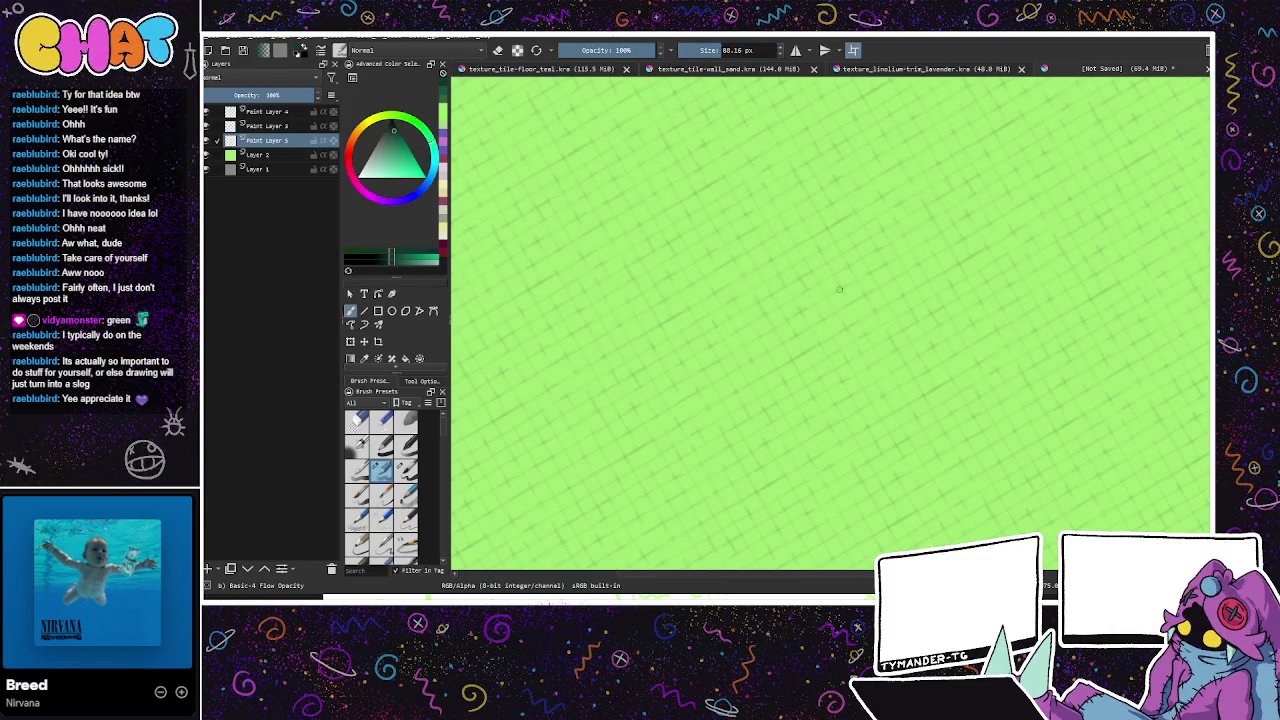
pyautogui.click(730, 50)
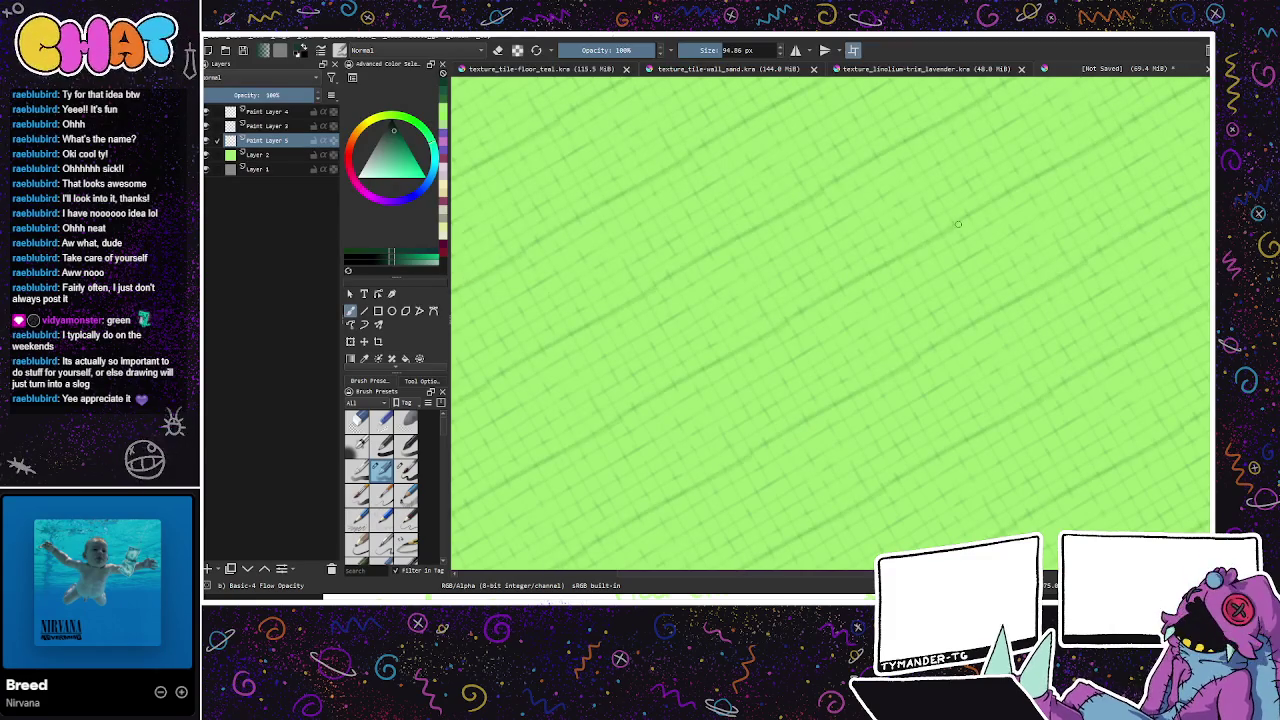
# Step: Paint a wide darker diagonal streak, toggling it with undo/redo to compare, and keep it
pyautogui.moveTo(951, 228); pyautogui.dragTo(817, 279)
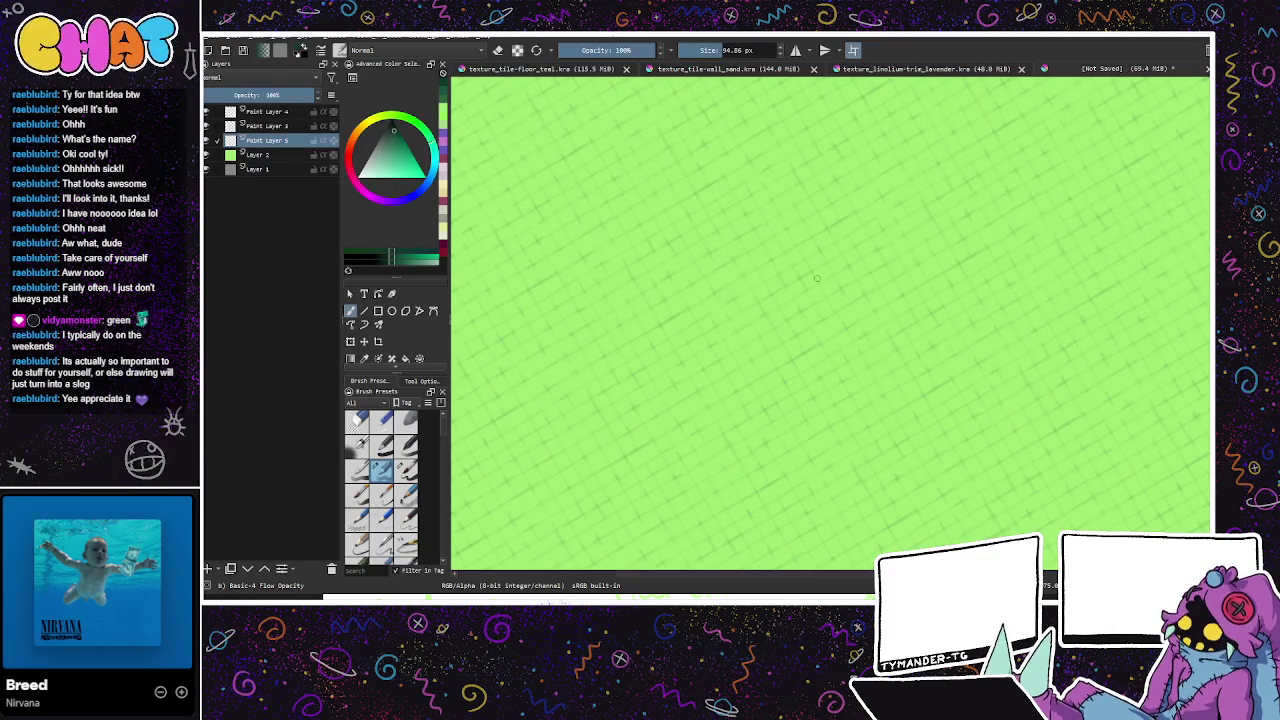
pyautogui.hotkey('ctrl', 'z')
pyautogui.hotkey('ctrl', 'shift', 'z')
pyautogui.hotkey('ctrl', 'z')
pyautogui.hotkey('ctrl', 'shift', 'z')
pyautogui.hotkey('ctrl', 'shift', 'z')
pyautogui.hotkey('ctrl', 'z')
pyautogui.hotkey('ctrl', 'shift', 'z')
pyautogui.hotkey('ctrl', 'z')
pyautogui.hotkey('ctrl', 'shift', 'z')
pyautogui.hotkey('ctrl', 'z')
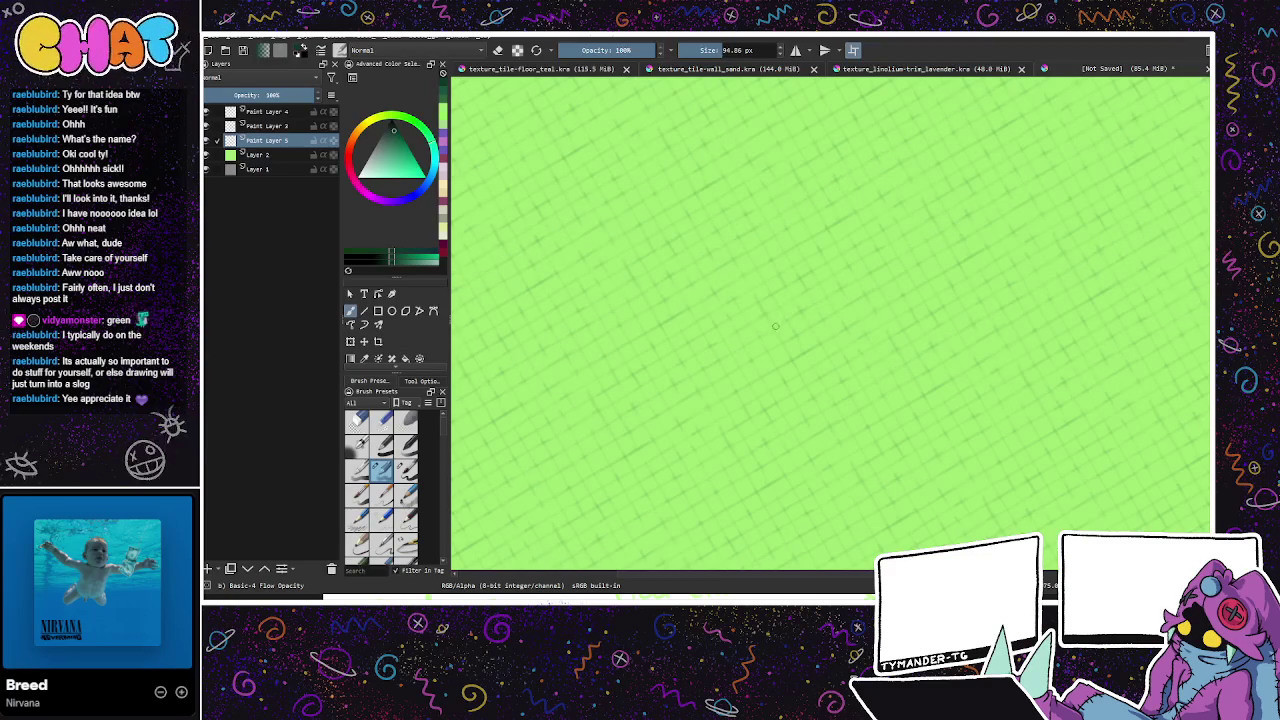
pyautogui.hotkey('ctrl', 'shift', 'z')
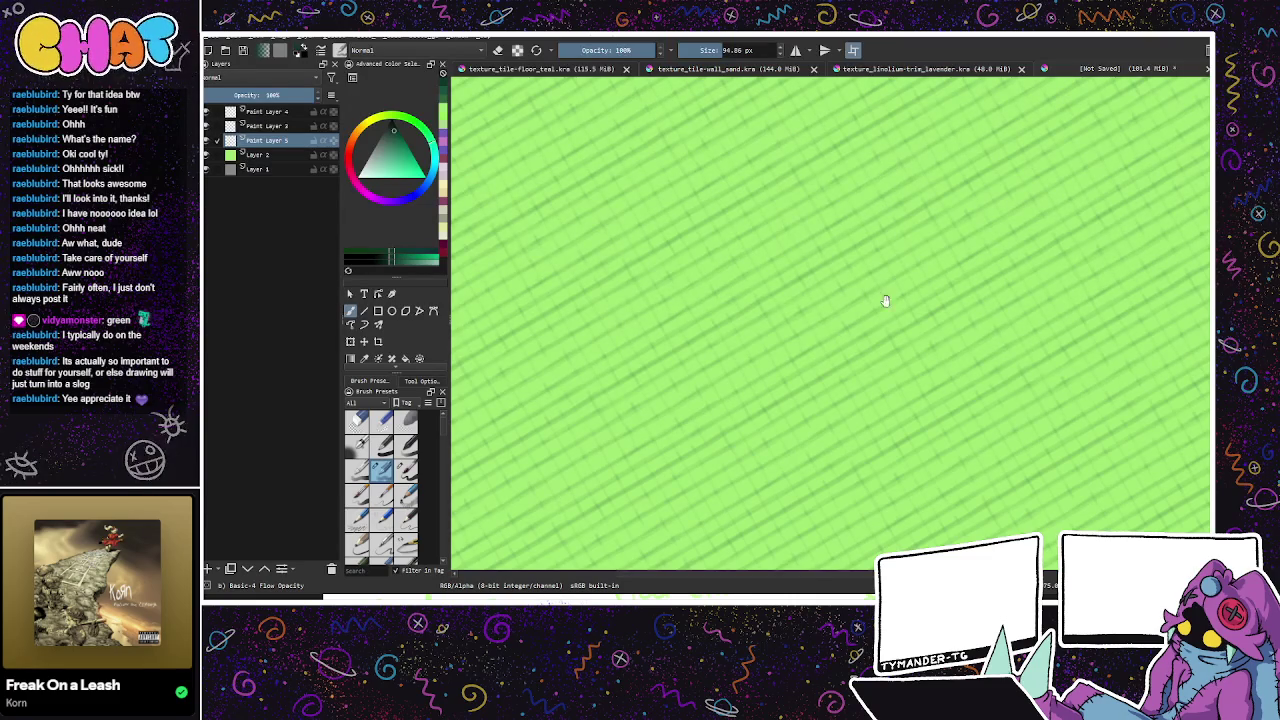
# Step: Compare the diagonal stripes with and without the crossing grout lines using undo/redo
pyautogui.hotkey('ctrl', 'z')
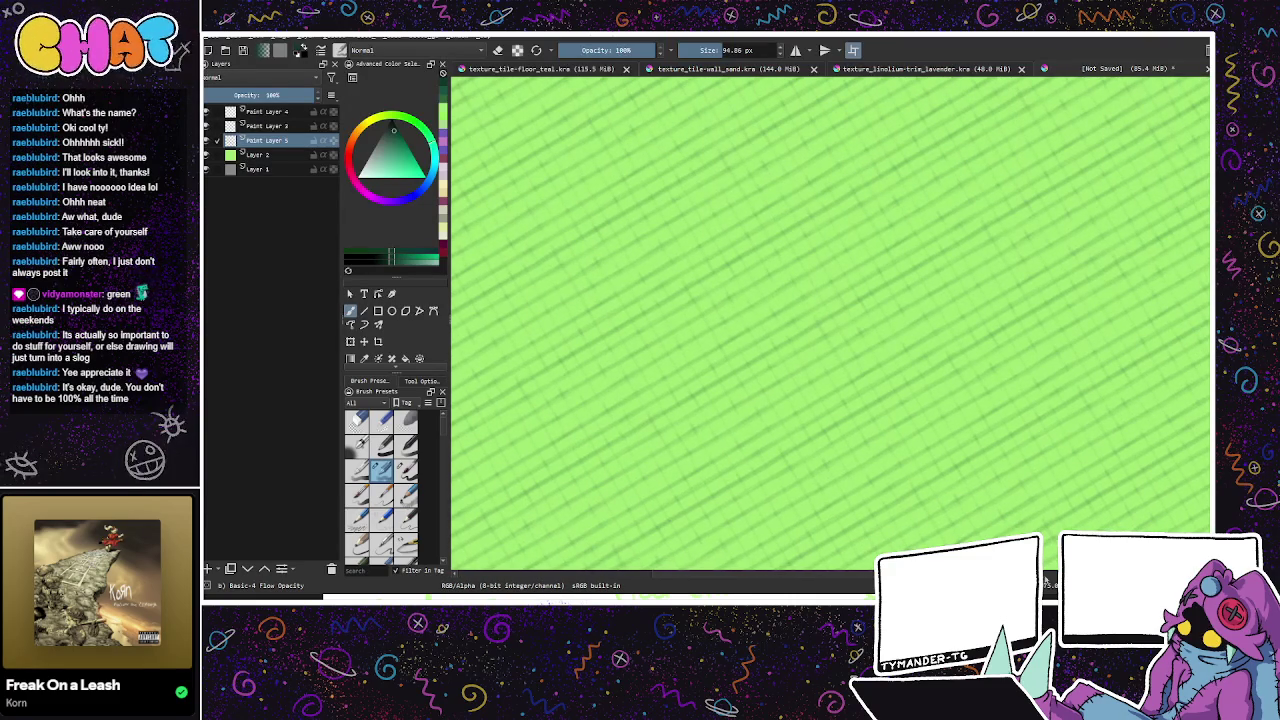
pyautogui.hotkey('ctrl', 'z')
pyautogui.hotkey('ctrl', 'z')
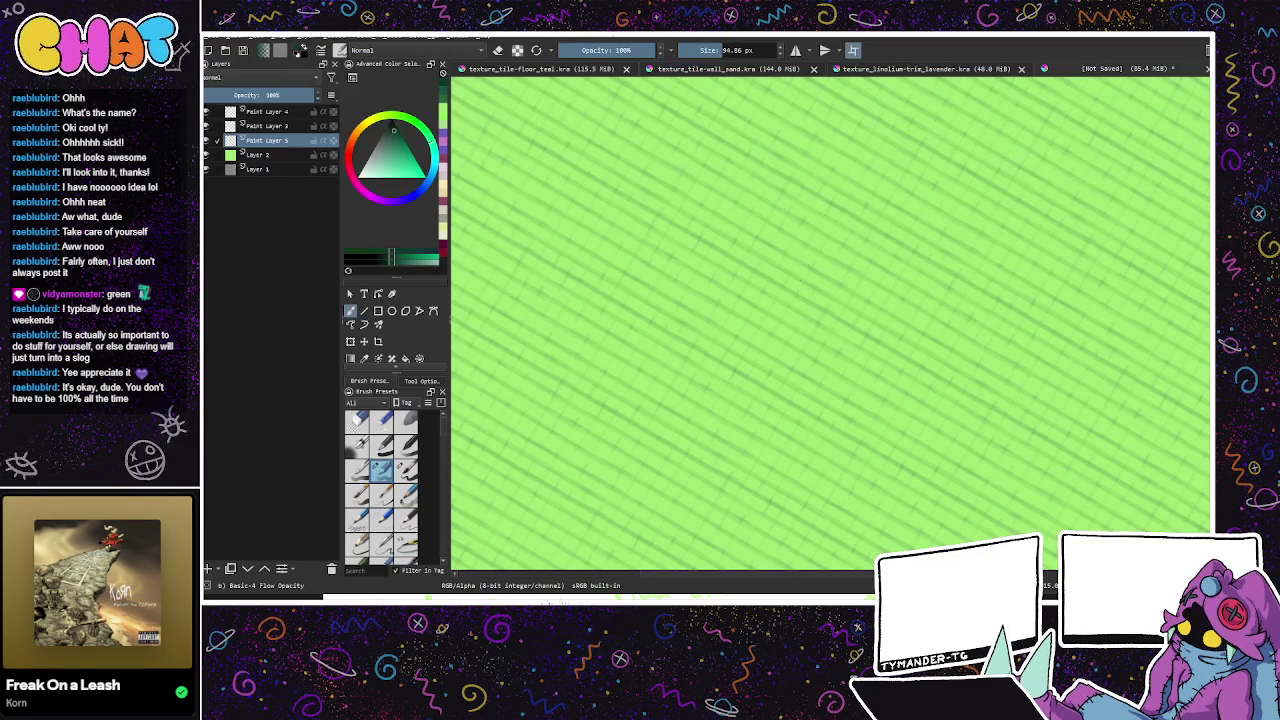
pyautogui.hotkey('ctrl', 'shift', 'z')
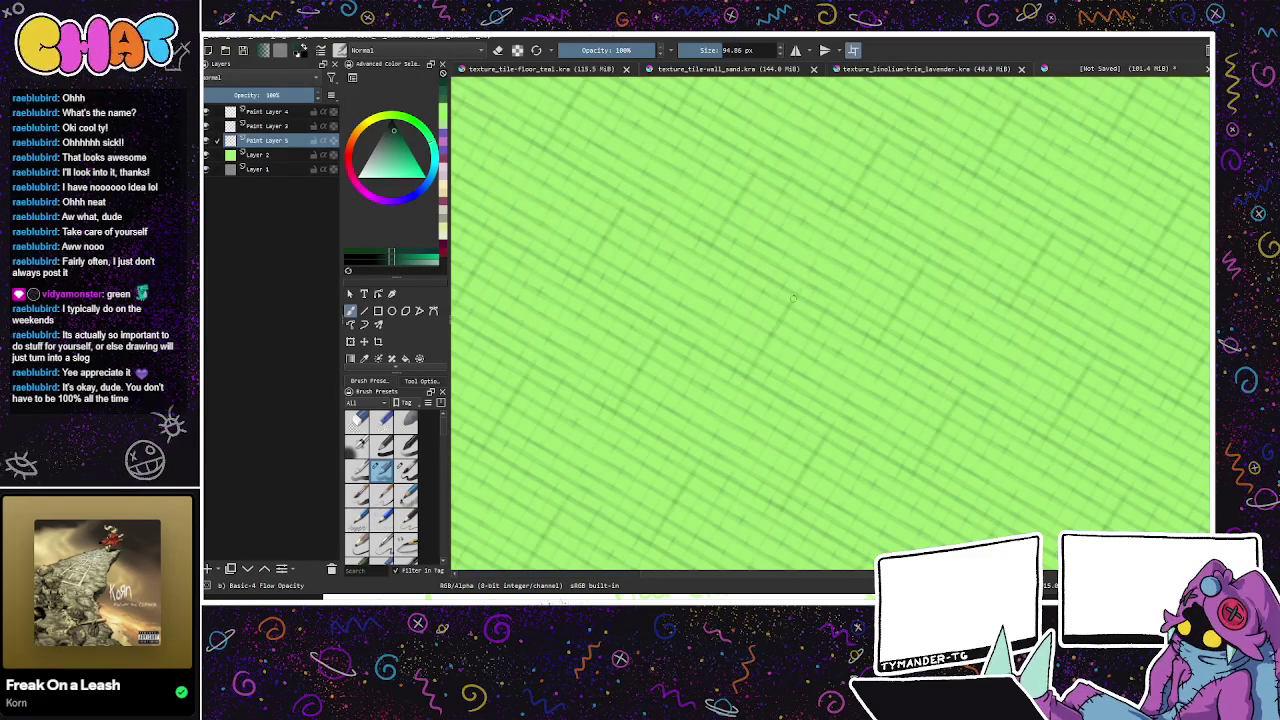
pyautogui.hotkey('ctrl', 'z')
pyautogui.hotkey('ctrl', 'shift', 'z')
pyautogui.hotkey('ctrl', 'z')
pyautogui.hotkey('ctrl', 'shift', 'z')
# Step: Keep the crossing lines, fade Paint Layer 5 to 36% opacity, and zoom out
pyautogui.hotkey('ctrl', 'z')
pyautogui.hotkey('ctrl', 'shift', 'z')
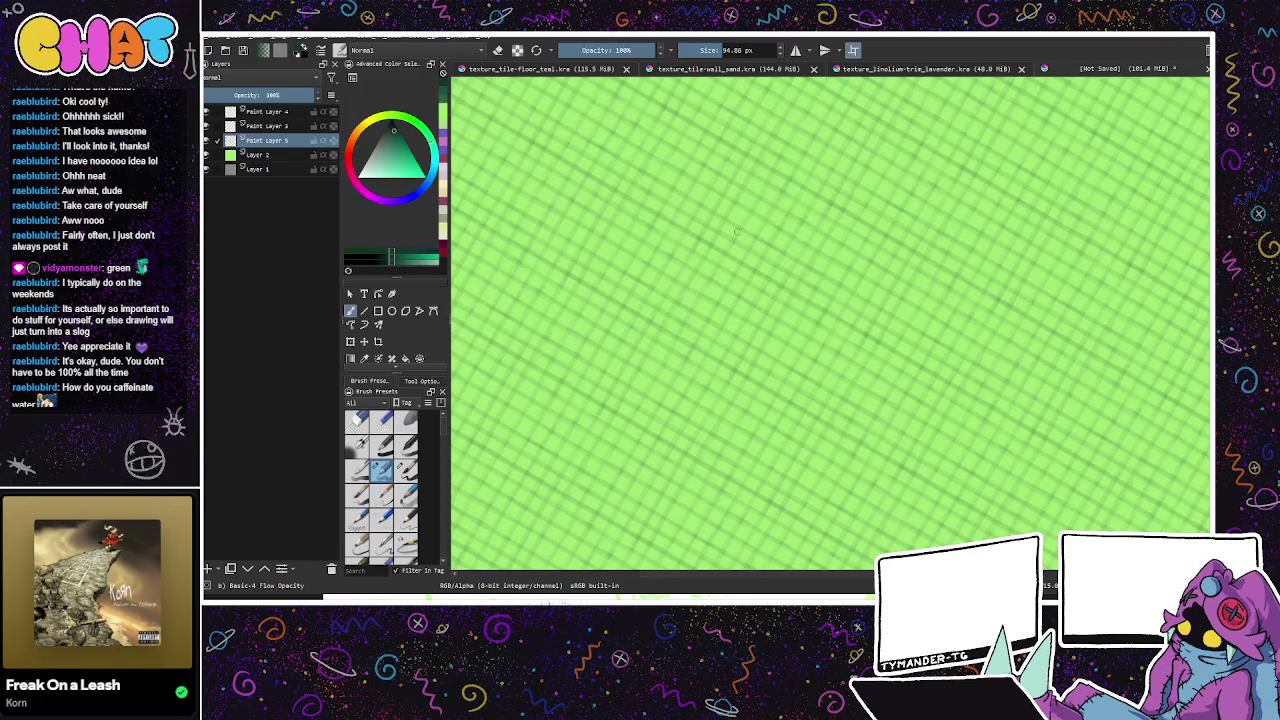
pyautogui.click(239, 100)
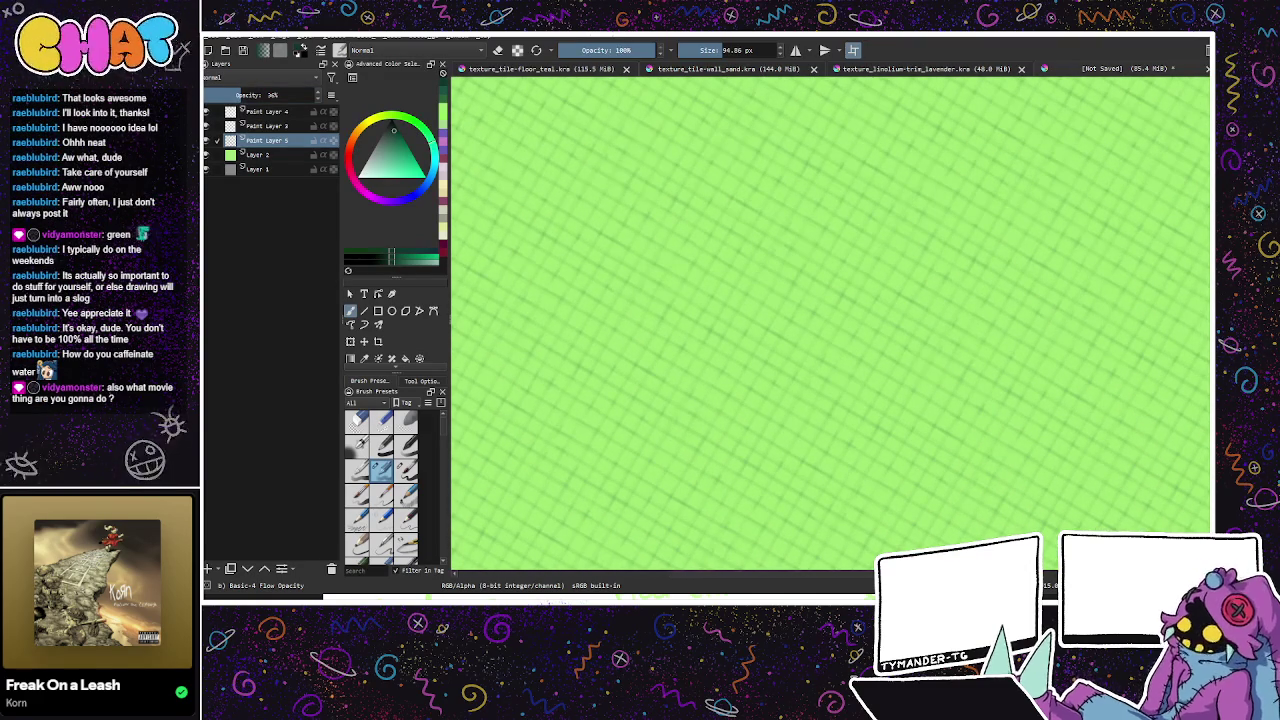
pyautogui.press('-')
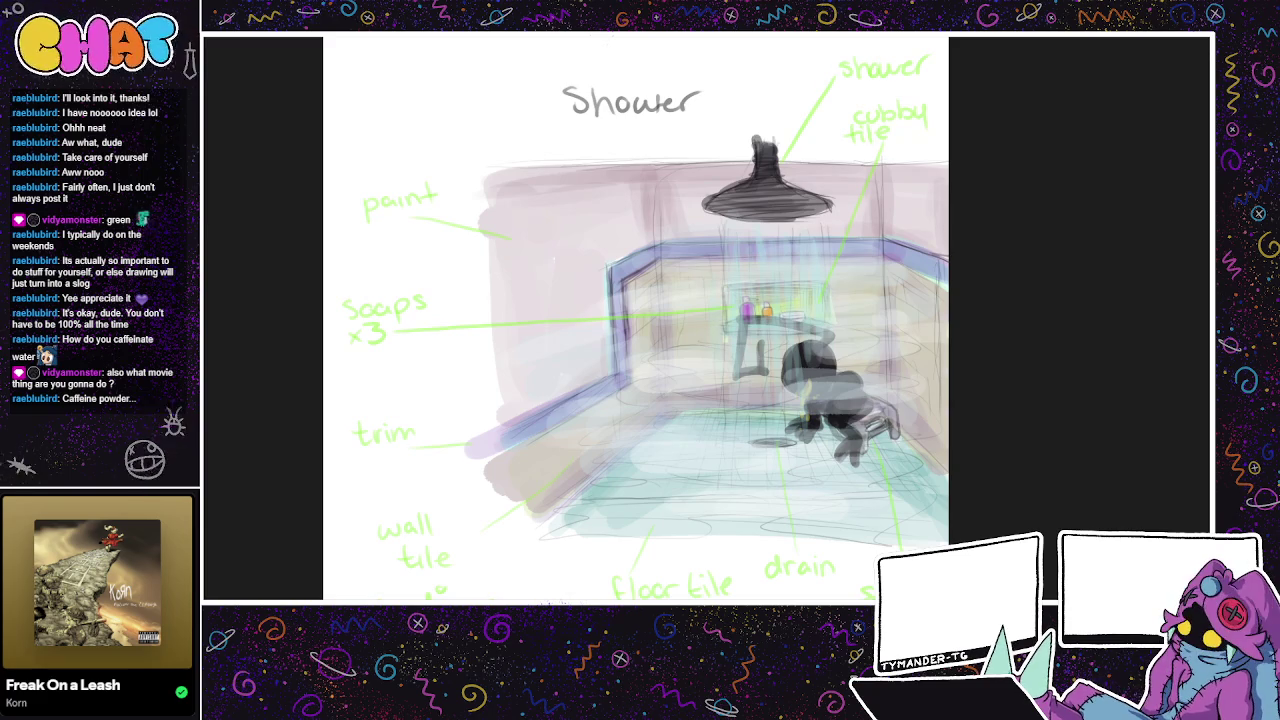
# Step: Close the shower sketch and open texture_tile-floor_teal.kra from Recent Images, zoomed out to fit
pyautogui.hotkey('ctrl', 'w')
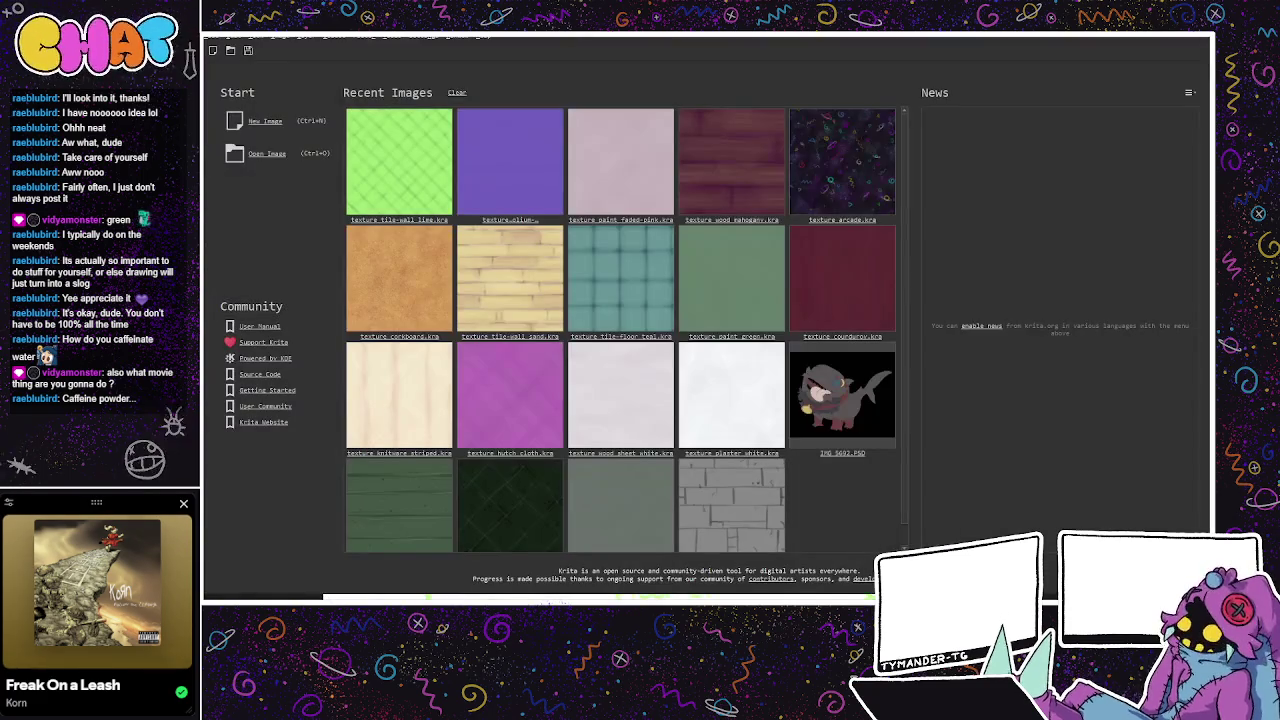
pyautogui.click(592, 279)
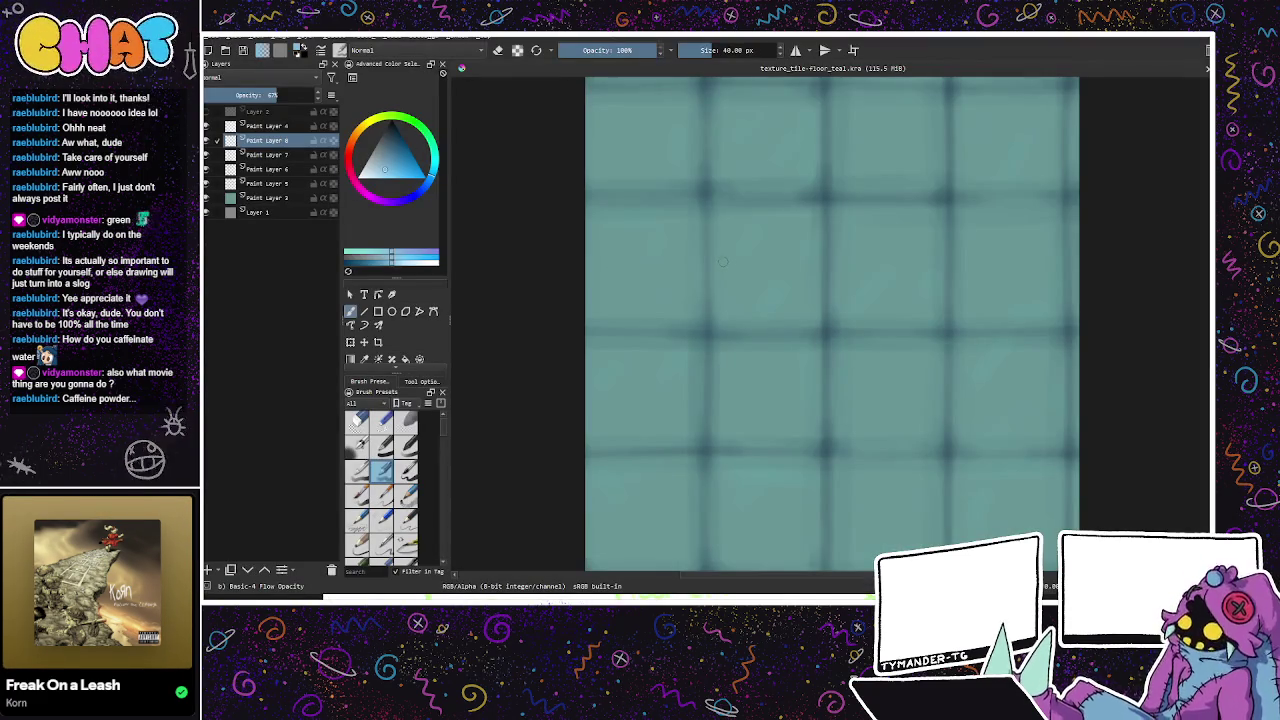
pyautogui.press('-')
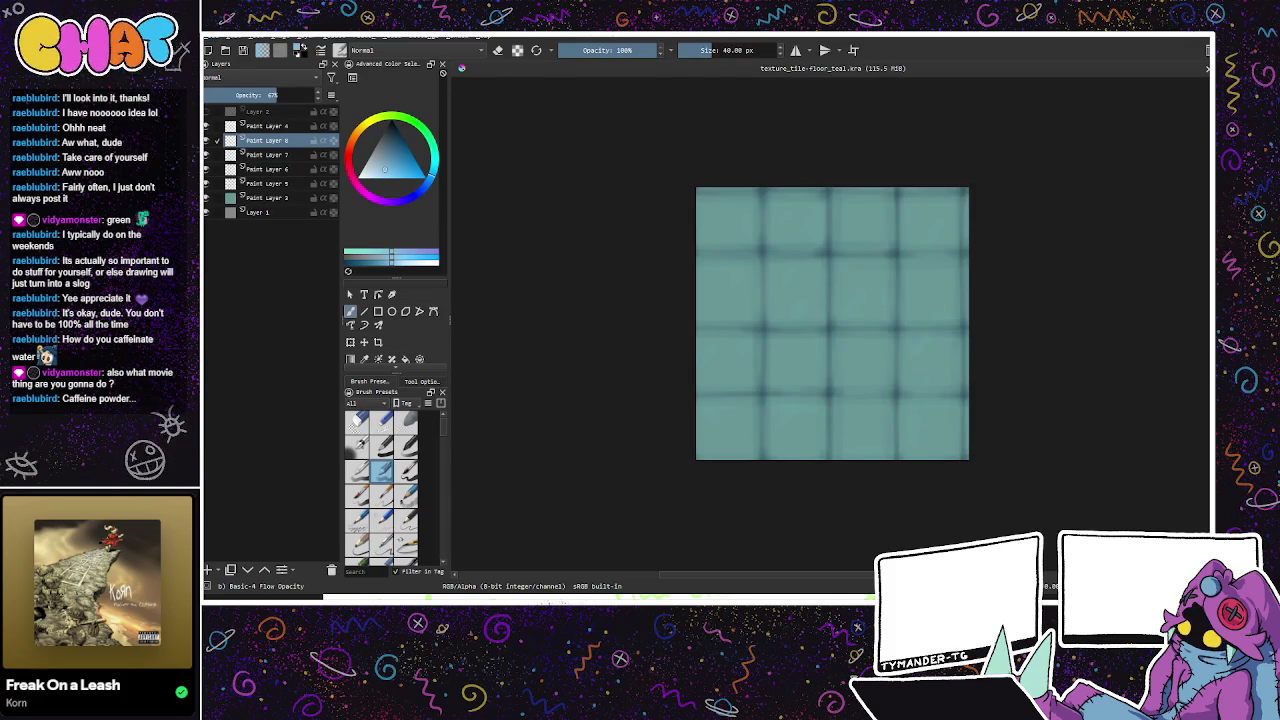
# Step: Turn on wrap-around mode and fill Layer 2 with a light teal
pyautogui.click(281, 154)
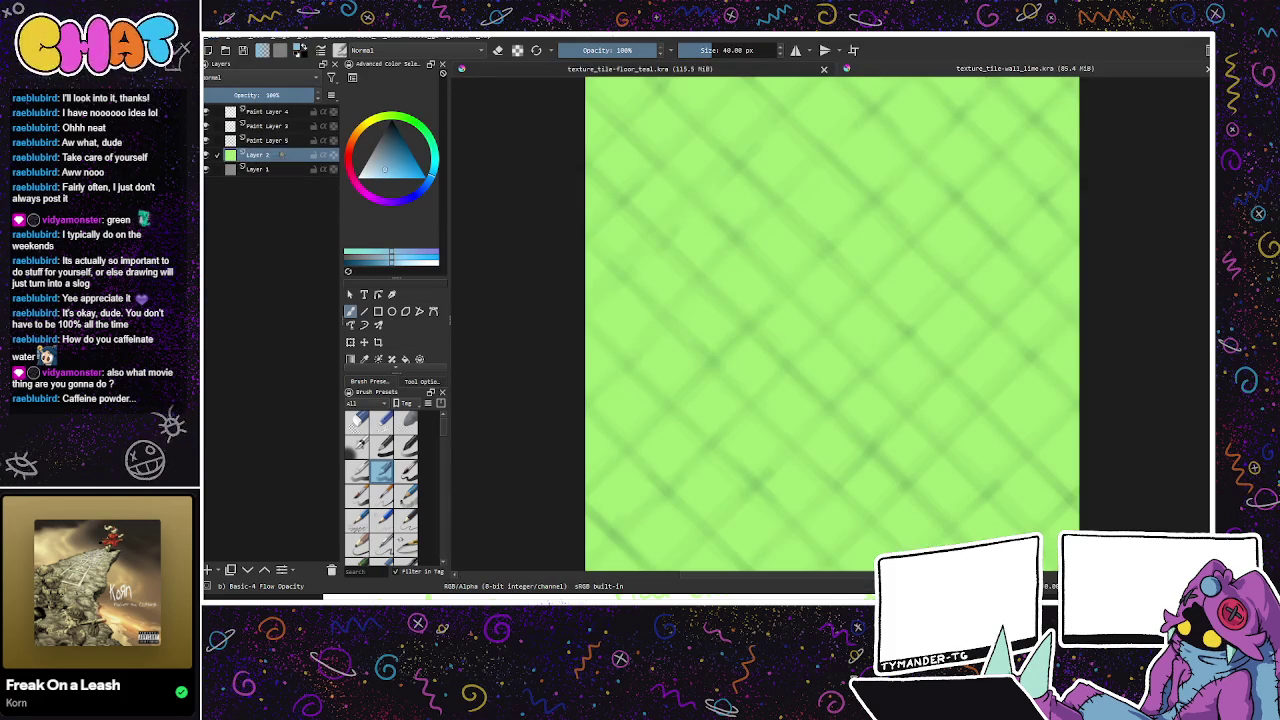
pyautogui.click(853, 50)
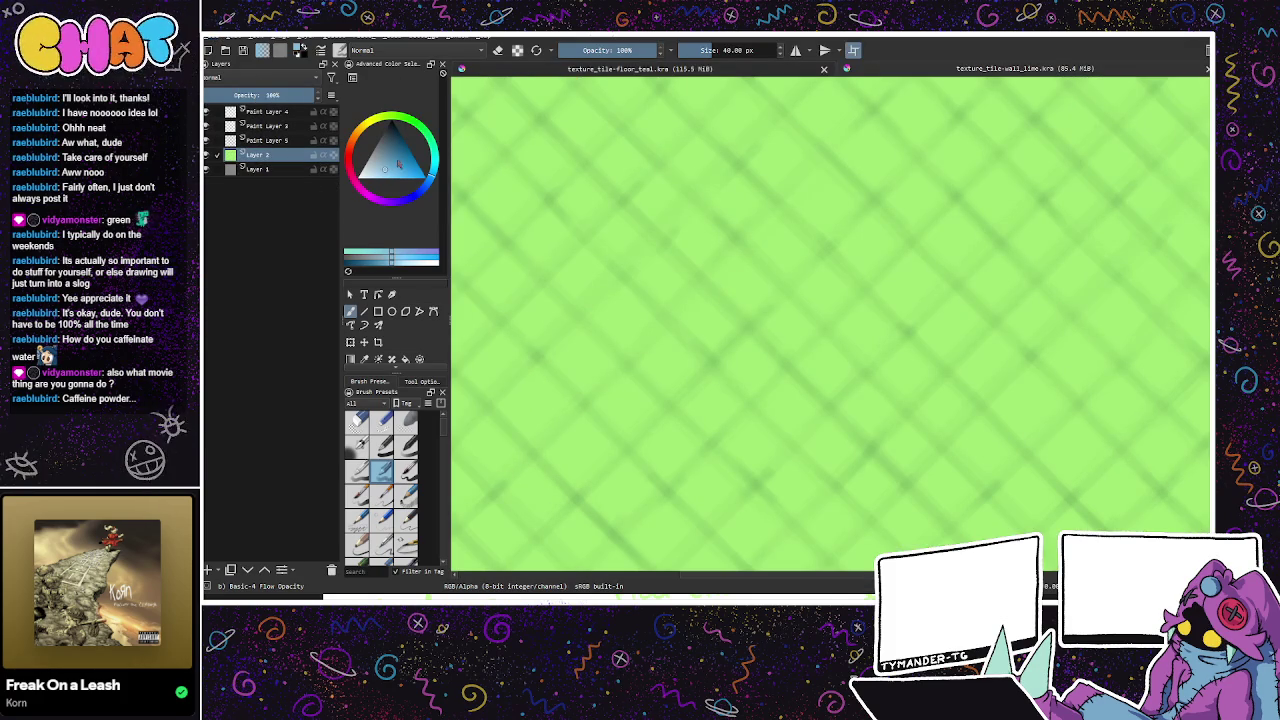
pyautogui.click(432, 170)
pyautogui.click(385, 160)
pyautogui.click(379, 166)
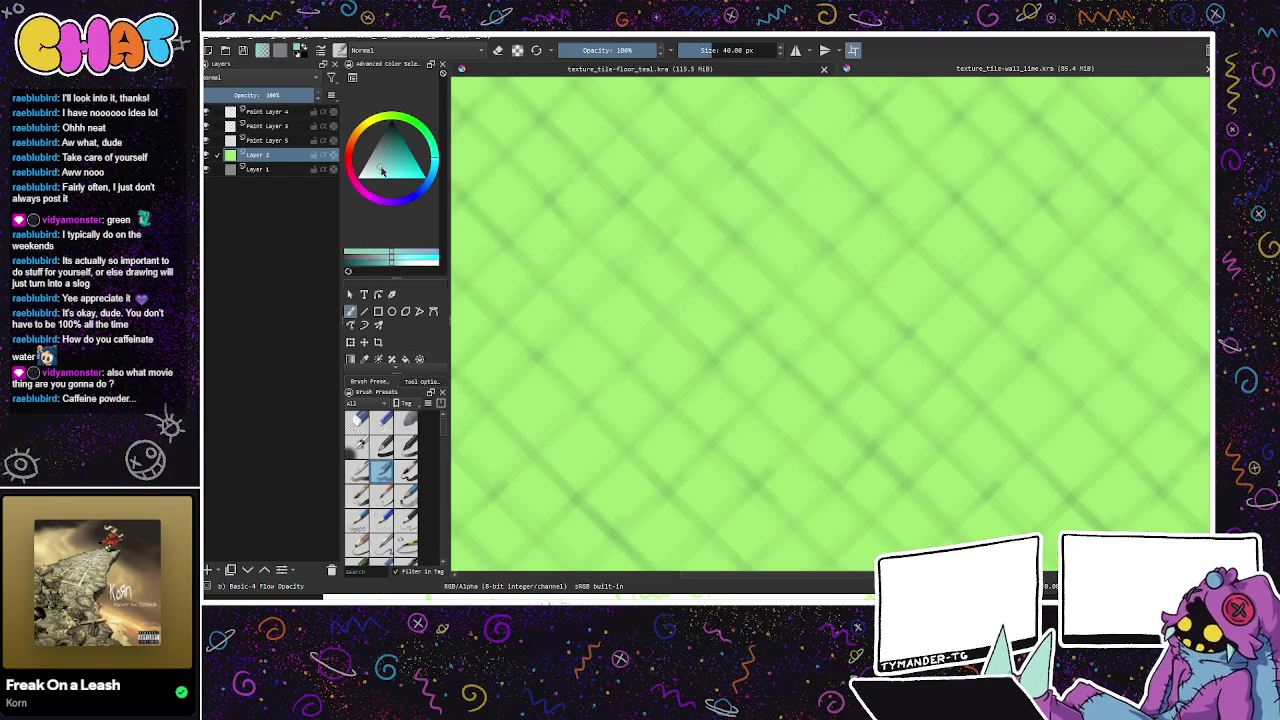
pyautogui.press('f')
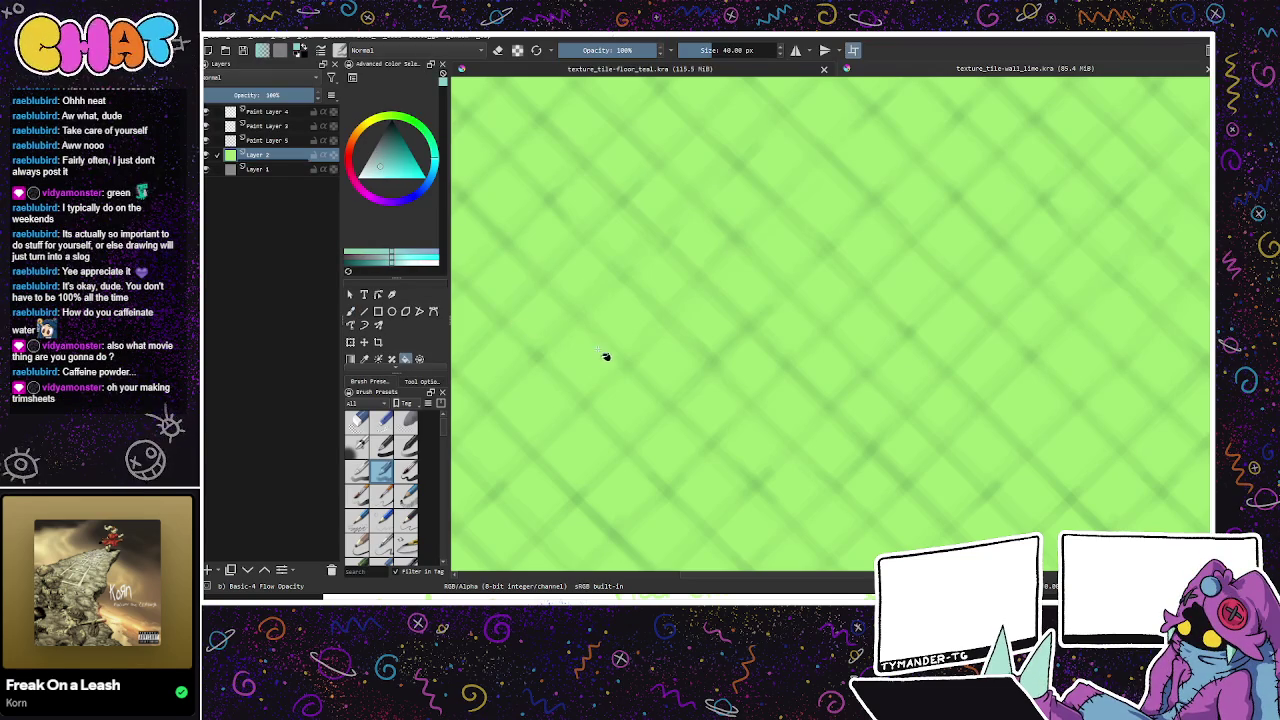
pyautogui.click(592, 353)
# Step: Refill the base layer with a brighter teal shade
pyautogui.press('b')
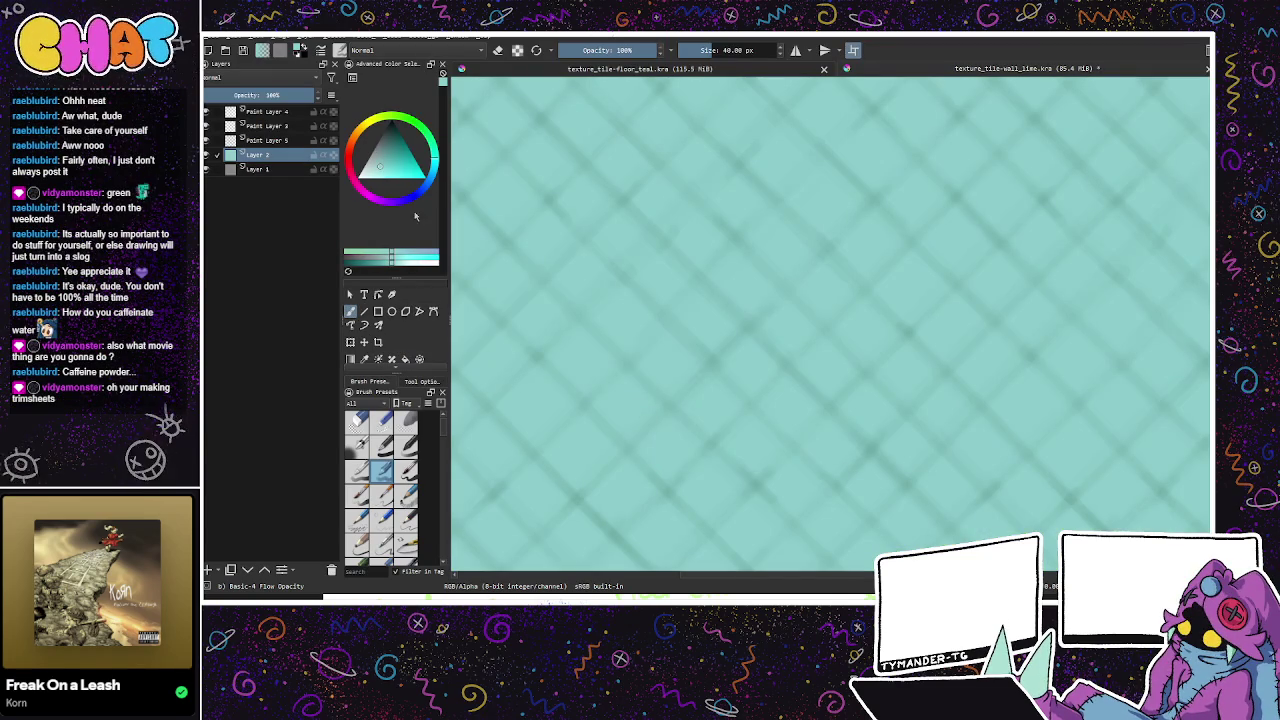
pyautogui.click(385, 175)
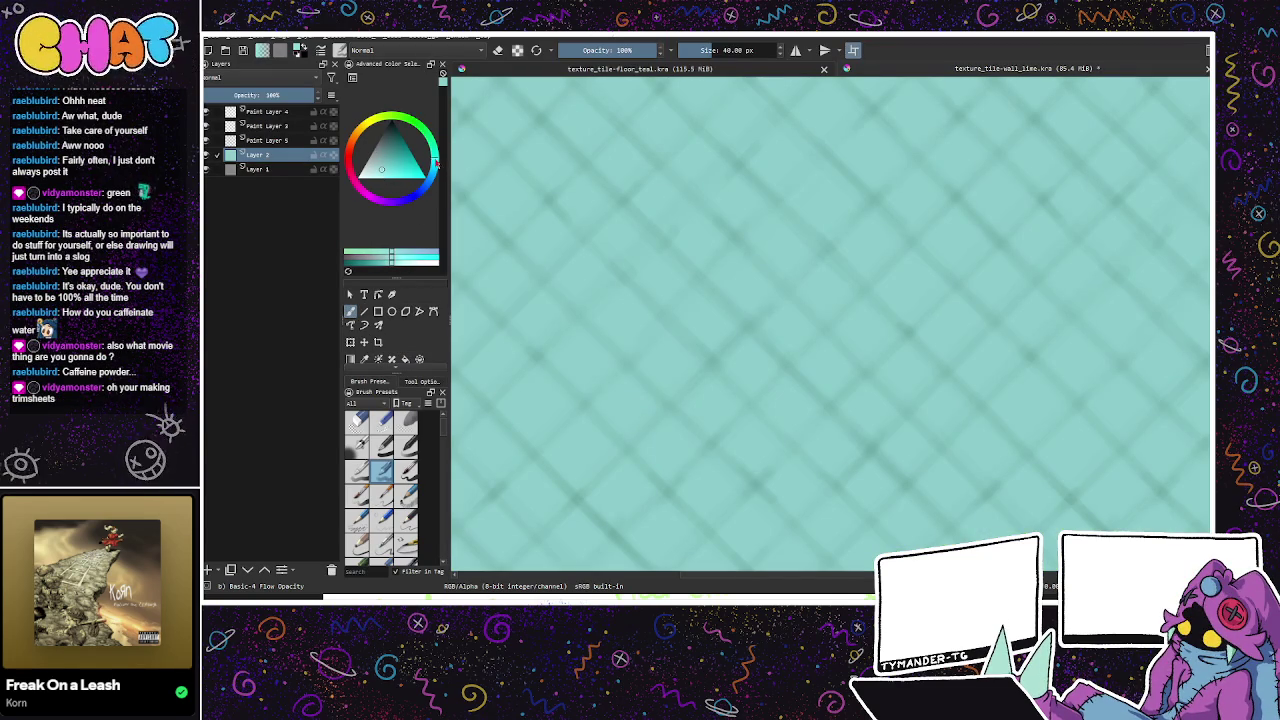
pyautogui.click(405, 358)
pyautogui.click(600, 380)
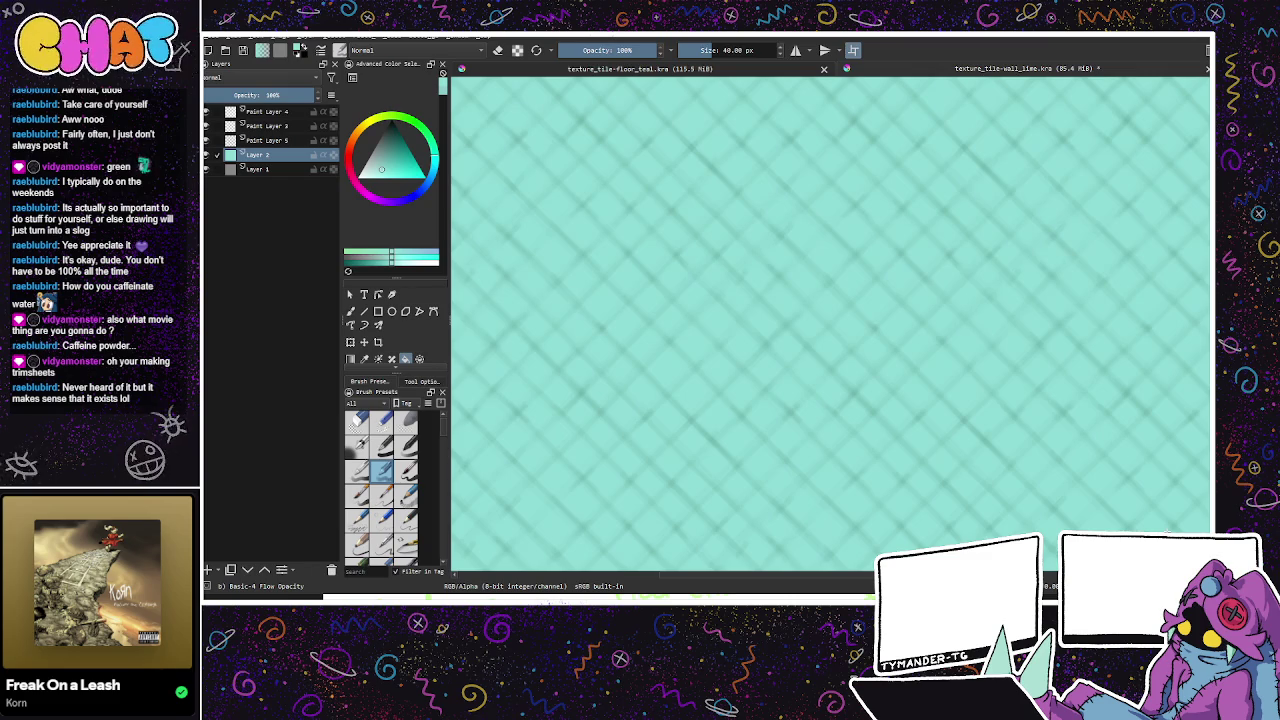
# Step: With a darker teal and a 64 px brush, dab darker tiles into the diamond grid
pyautogui.press('b')
pyautogui.click(390, 164)
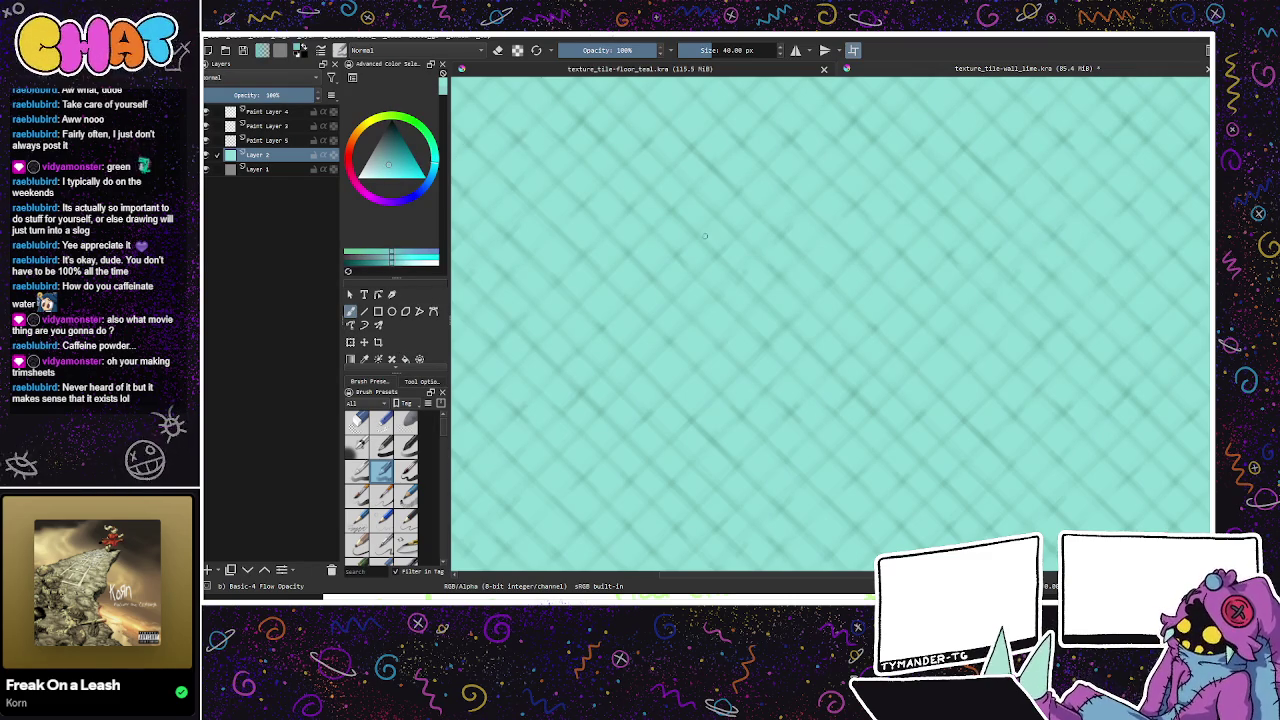
pyautogui.click(395, 163)
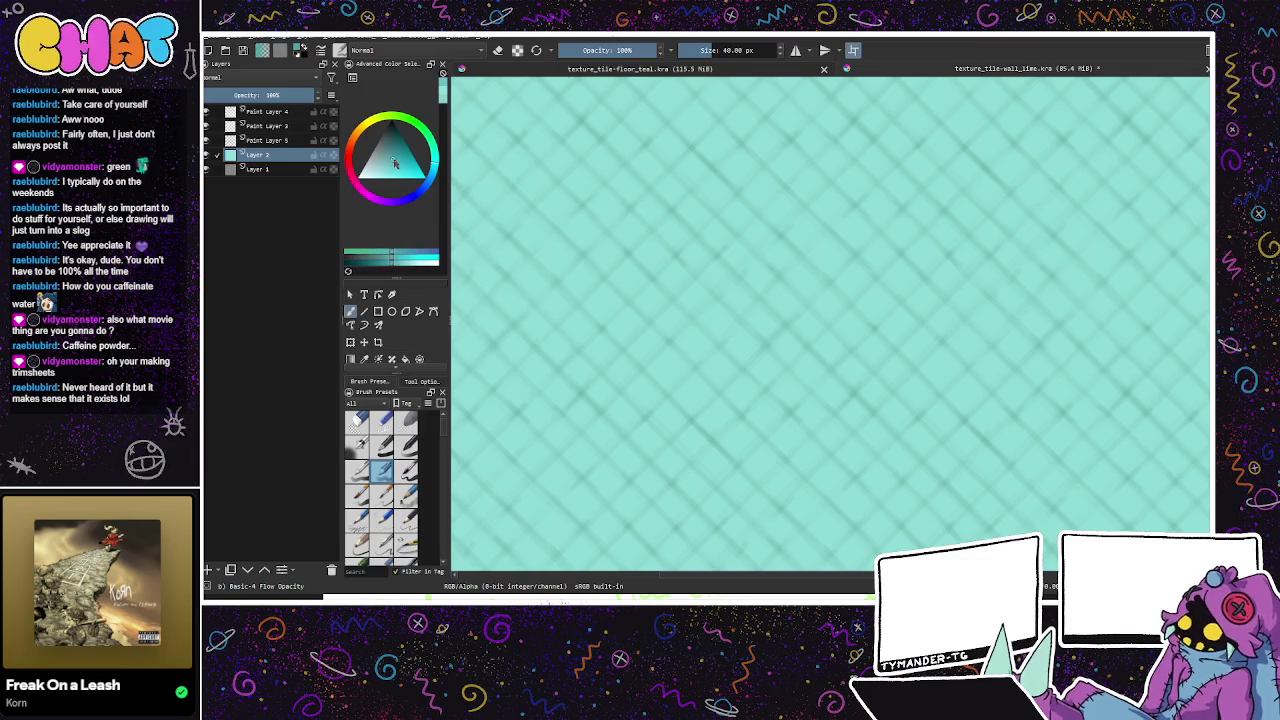
pyautogui.moveTo(723, 213); pyautogui.dragTo(760, 213)
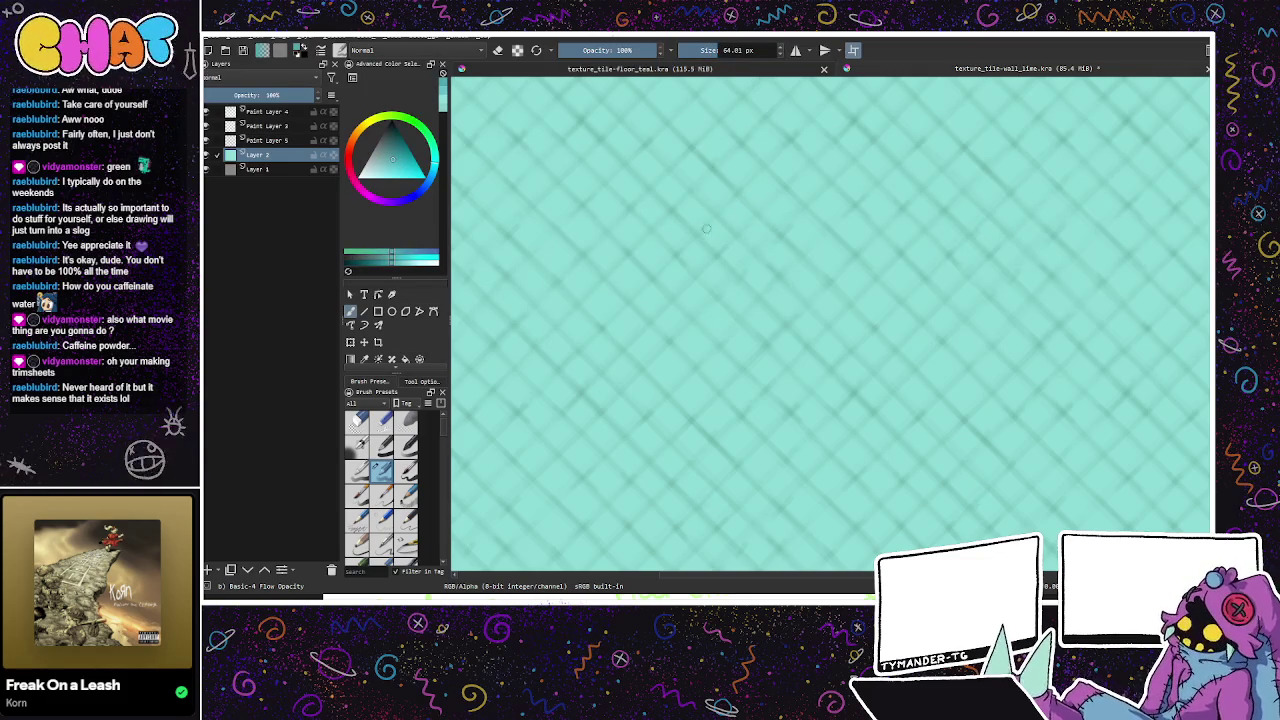
pyautogui.moveTo(970, 240); pyautogui.dragTo(1000, 232)
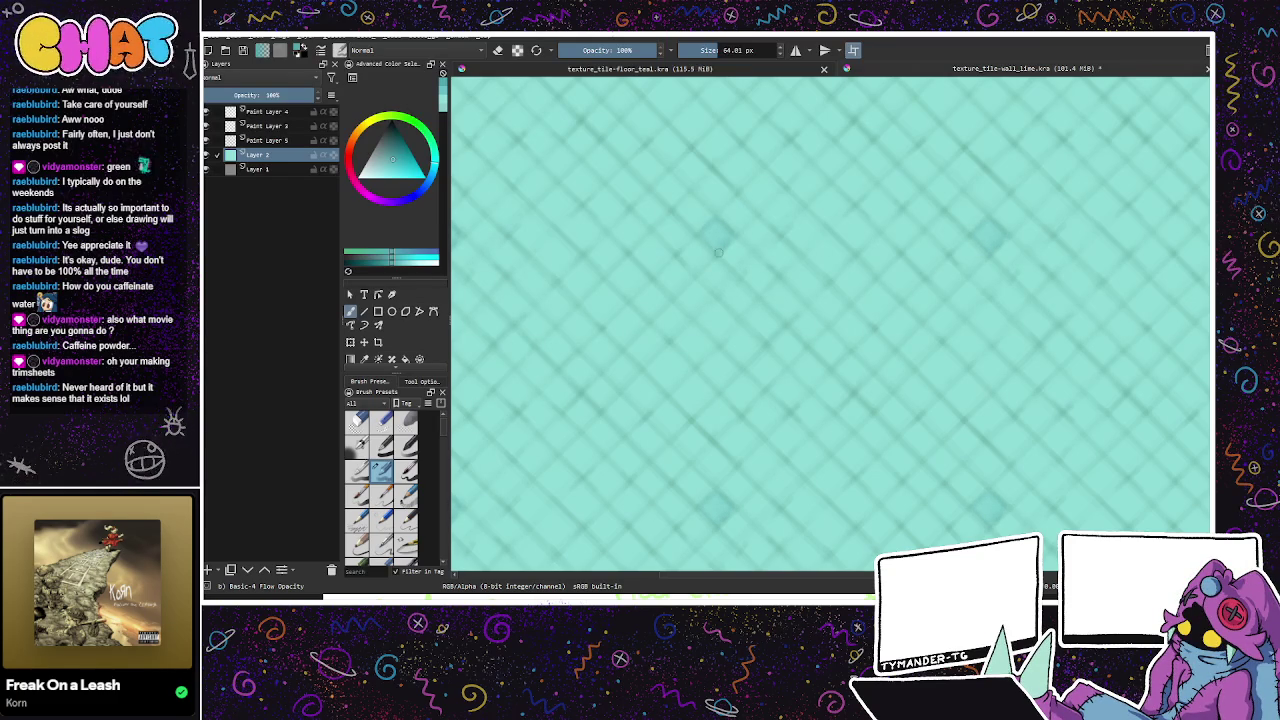
pyautogui.click(872, 195)
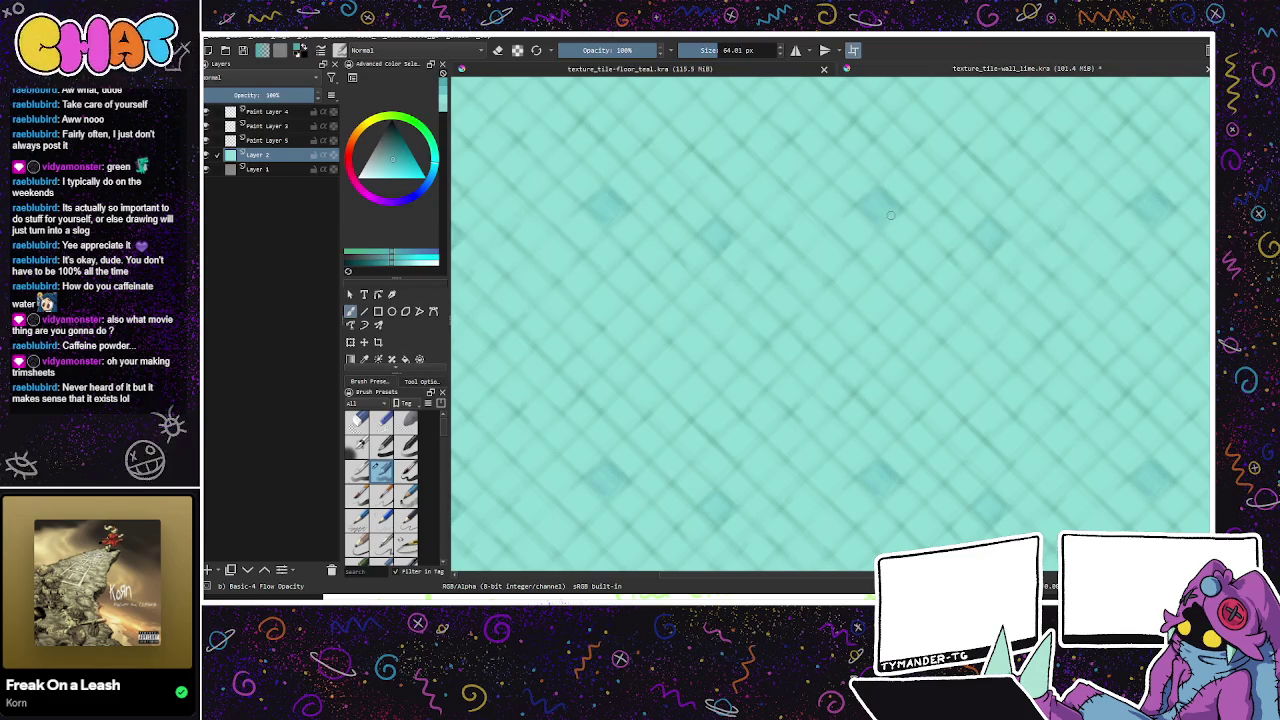
pyautogui.hotkey('ctrl', 'z')
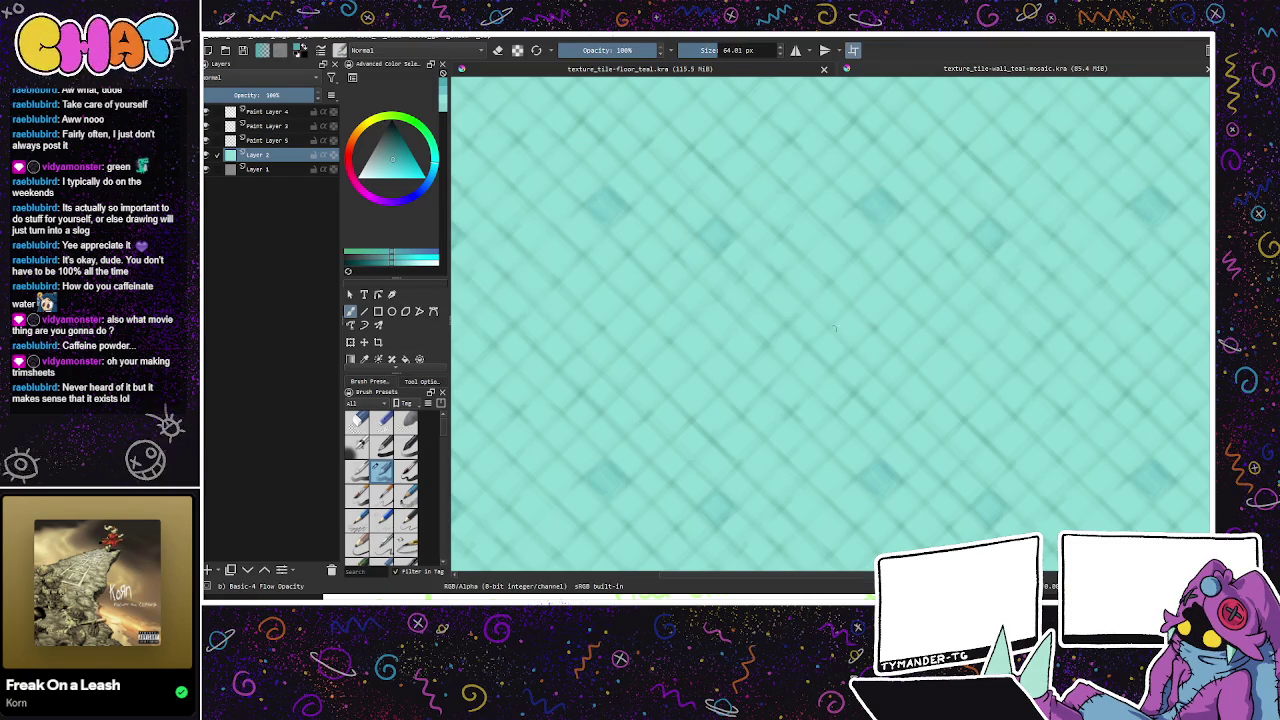
pyautogui.click(728, 352)
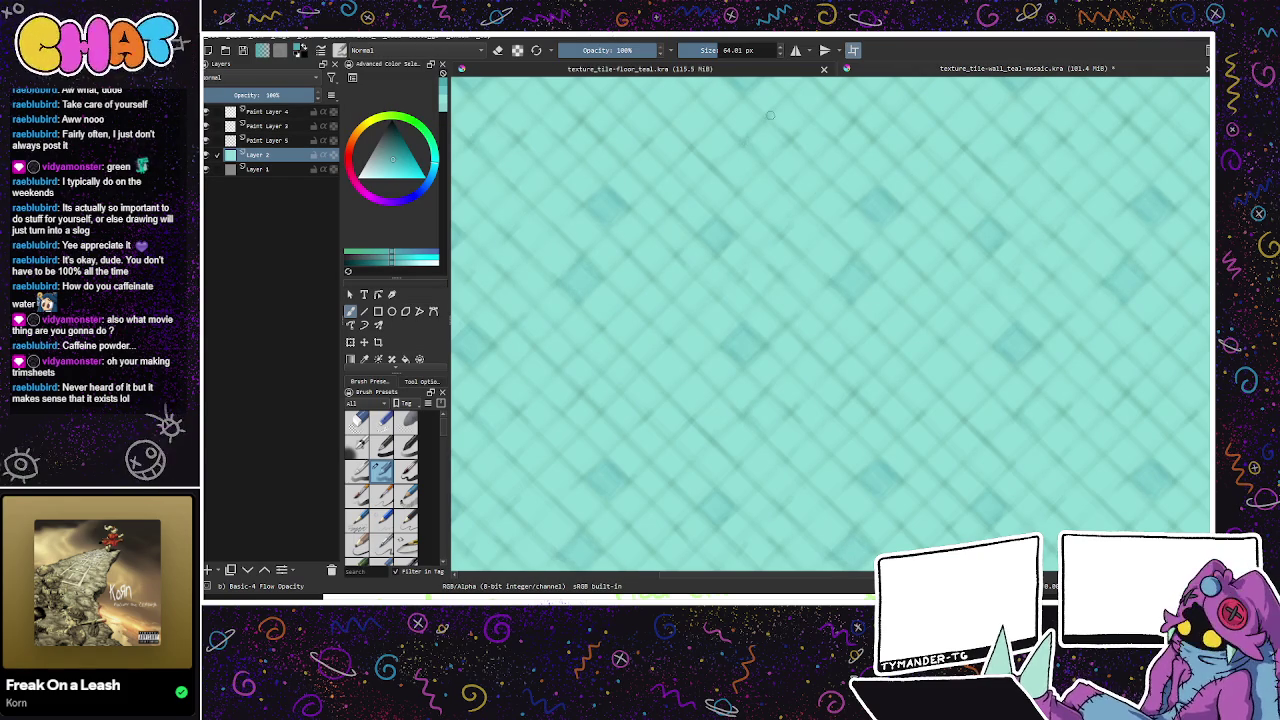
pyautogui.moveTo(762, 150); pyautogui.dragTo(760, 140)
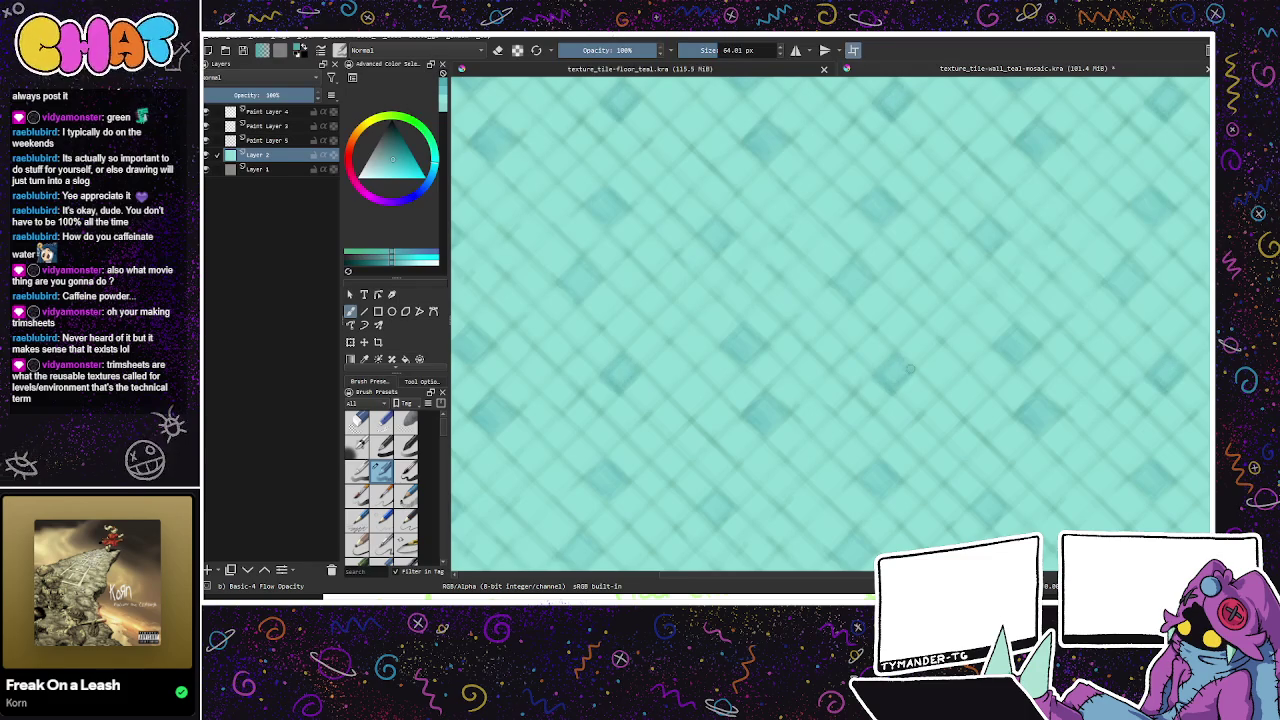
# Step: Try several new tile shades, settling on a slightly lighter teal
pyautogui.click(405, 165)
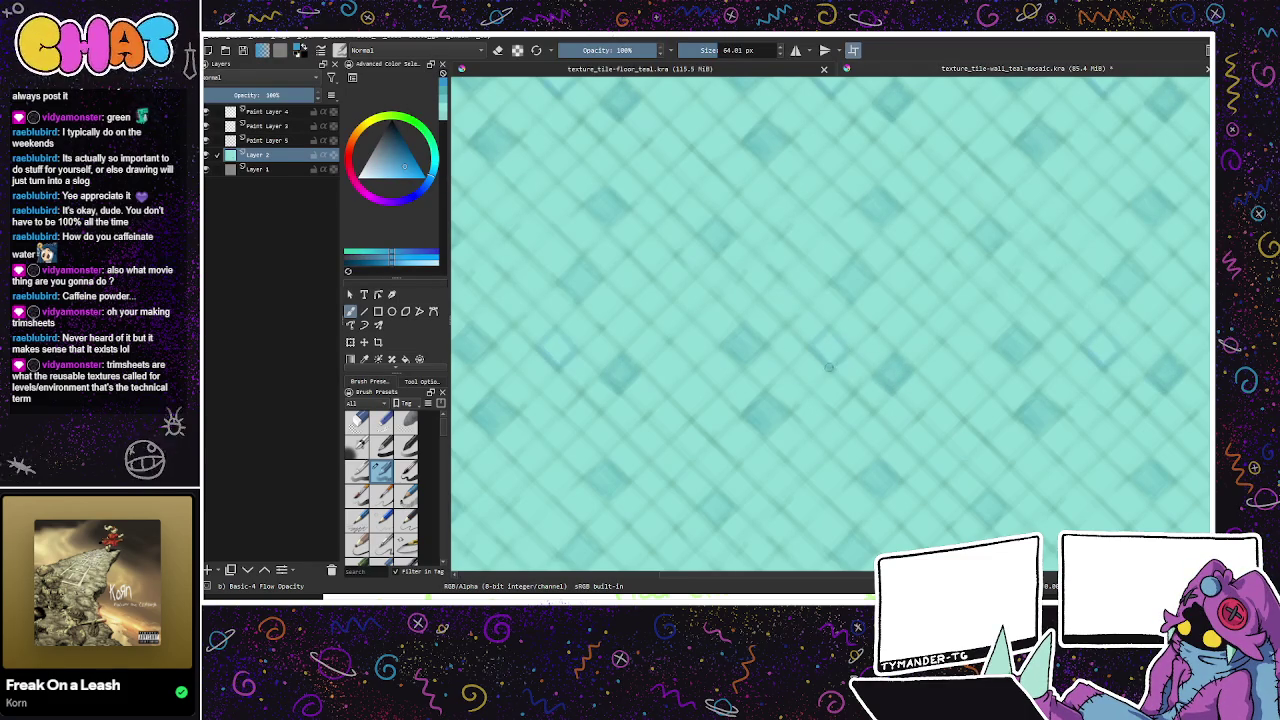
pyautogui.click(396, 144)
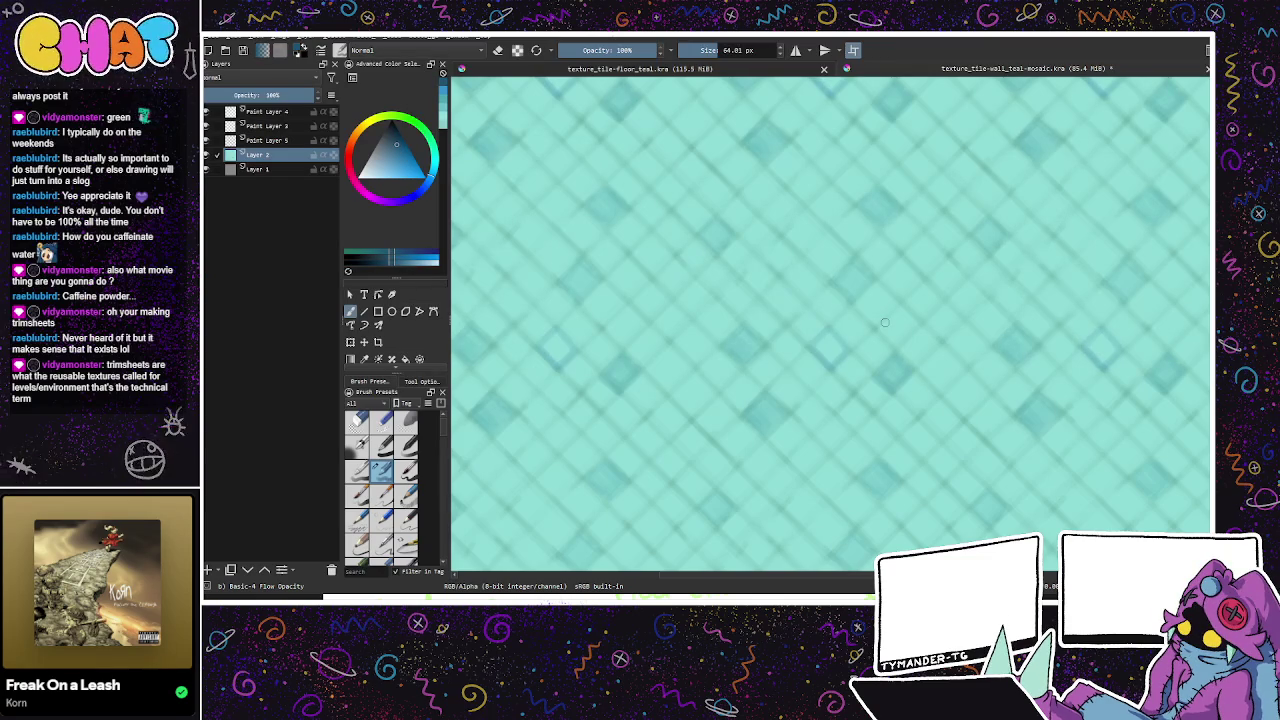
pyautogui.keyDown('ctrl'); pyautogui.click(870, 315); pyautogui.keyUp('ctrl')
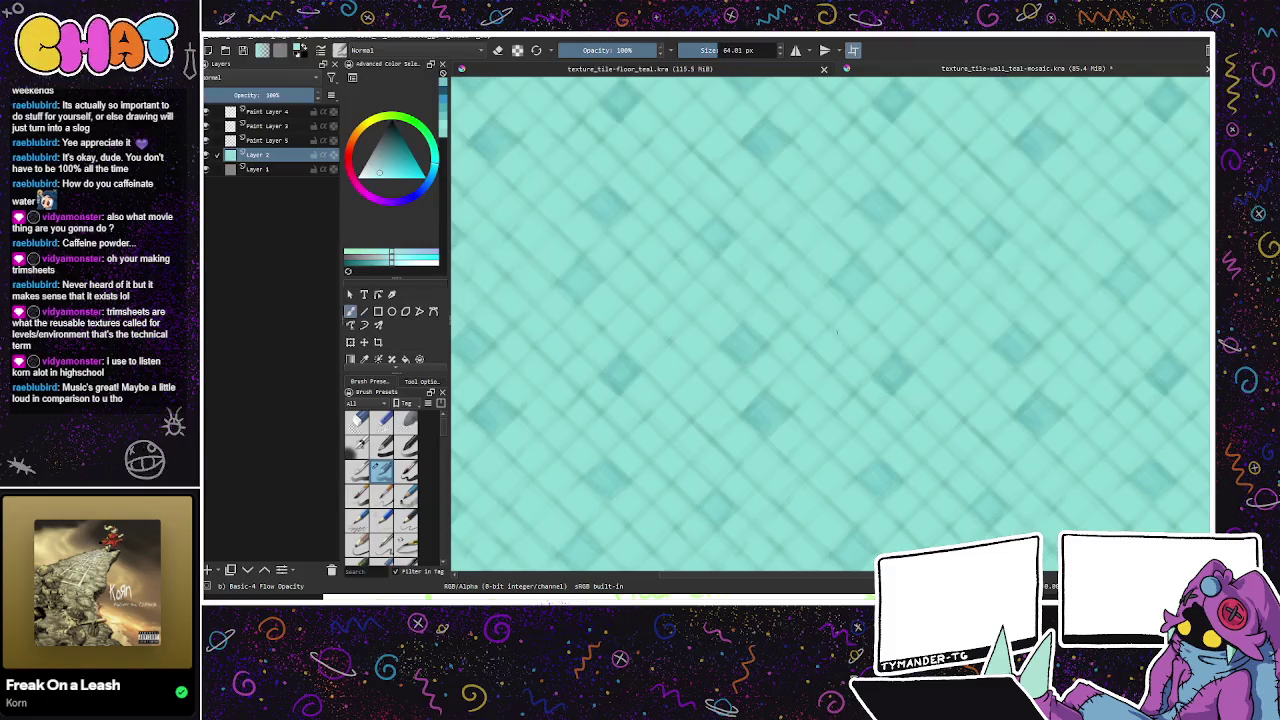
pyautogui.click(374, 176)
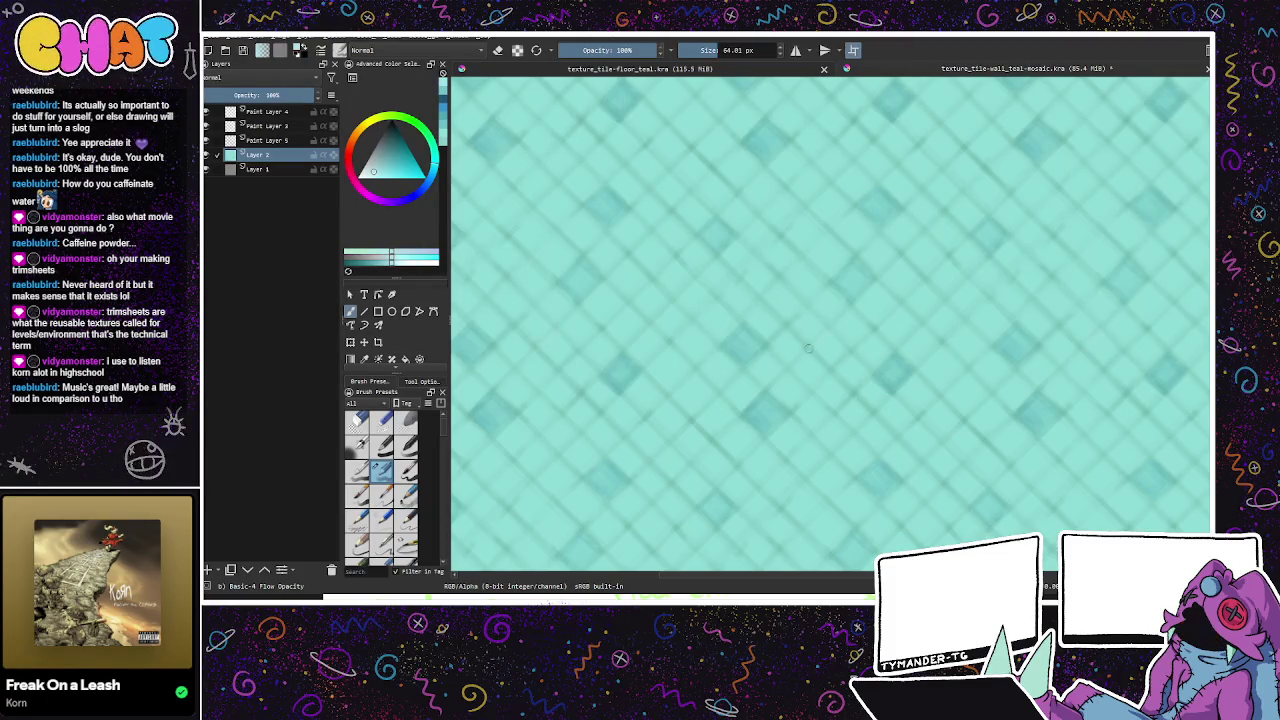
pyautogui.click(393, 171)
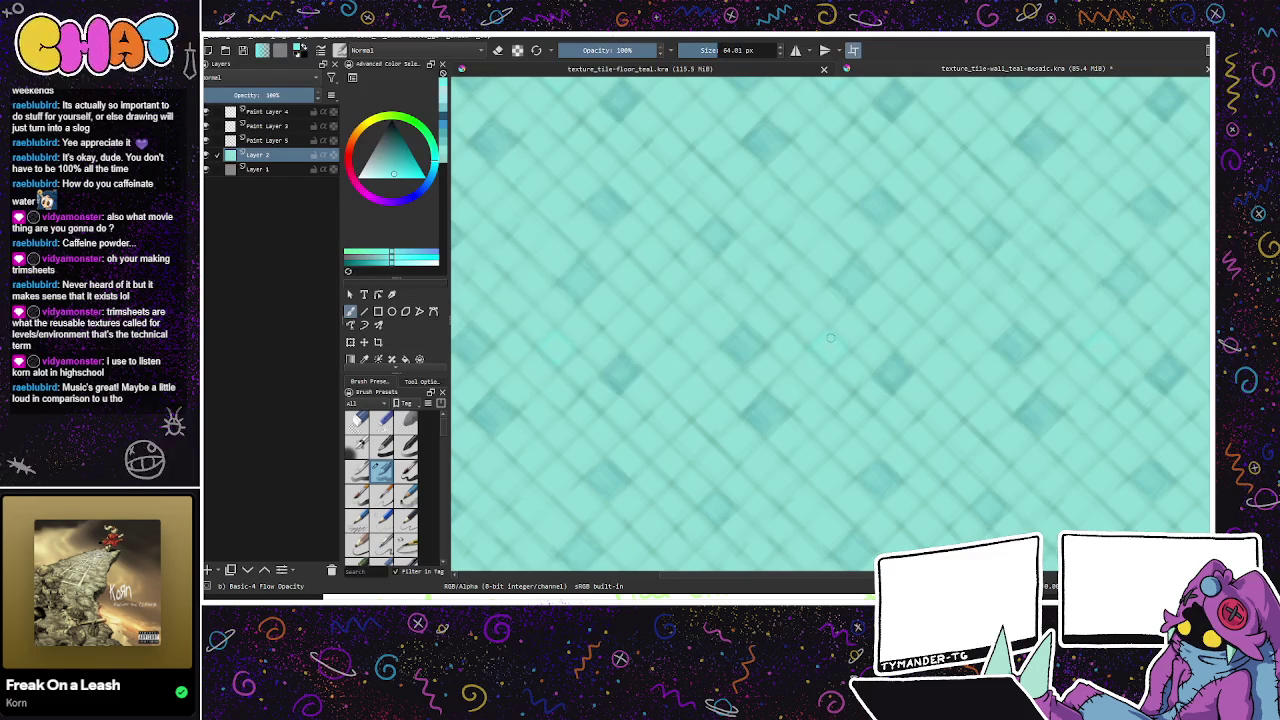
# Step: Paint lighter cyan diamond tiles and save the texture
pyautogui.moveTo(826, 353); pyautogui.dragTo(851, 356)
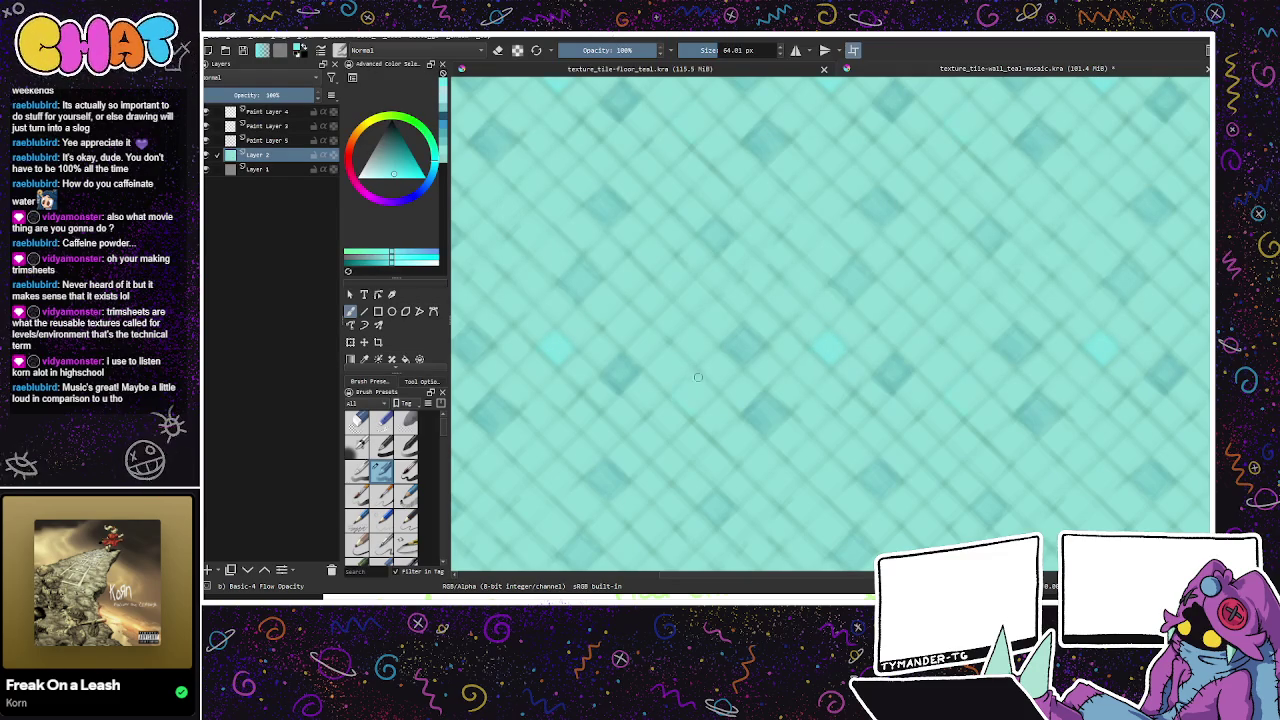
pyautogui.moveTo(691, 413); pyautogui.dragTo(697, 413)
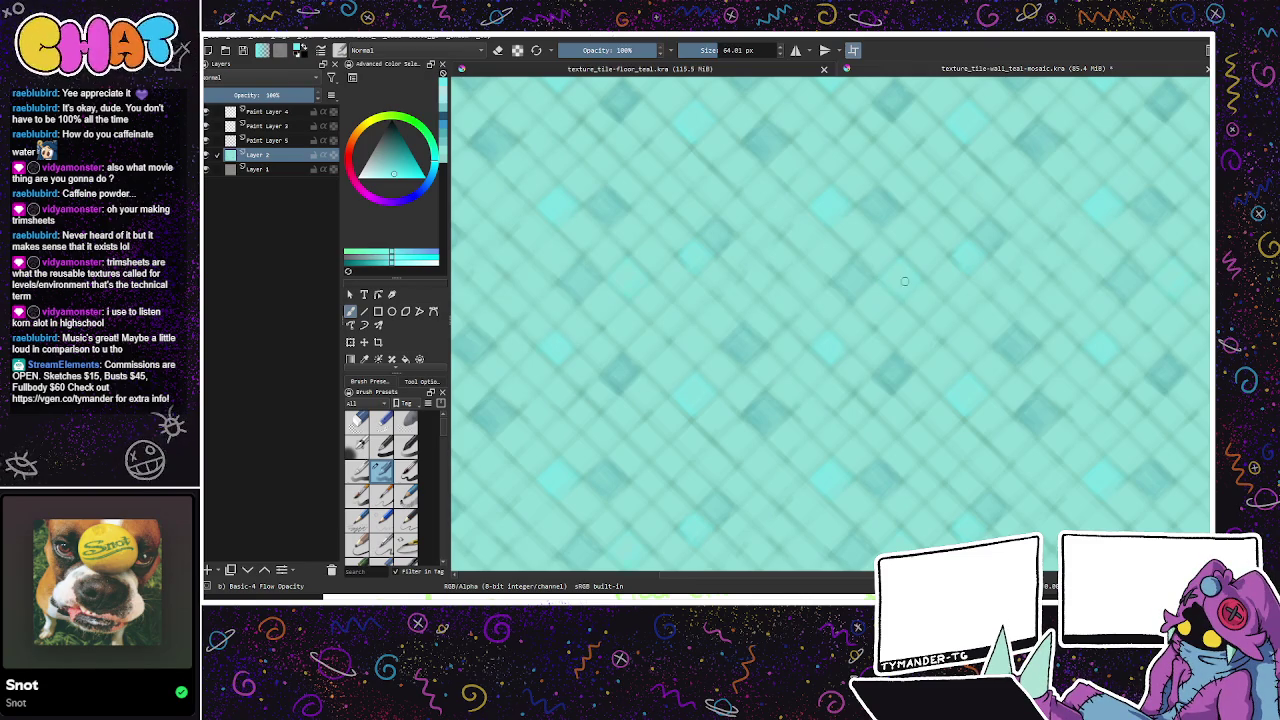
pyautogui.hotkey('ctrl', 's')
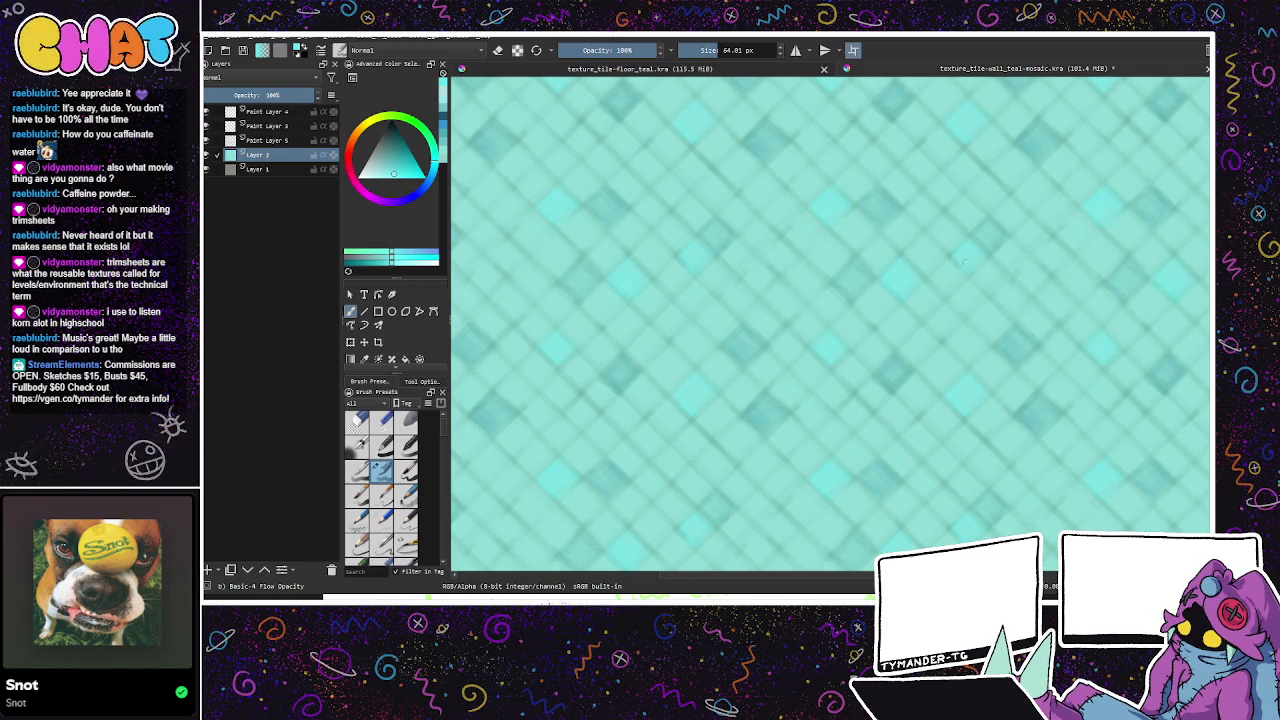
# Step: Pan across the wrapped canvas, undo two changes, and set the paint colour to purple
pyautogui.moveTo(948, 257); pyautogui.dragTo(874, 349)
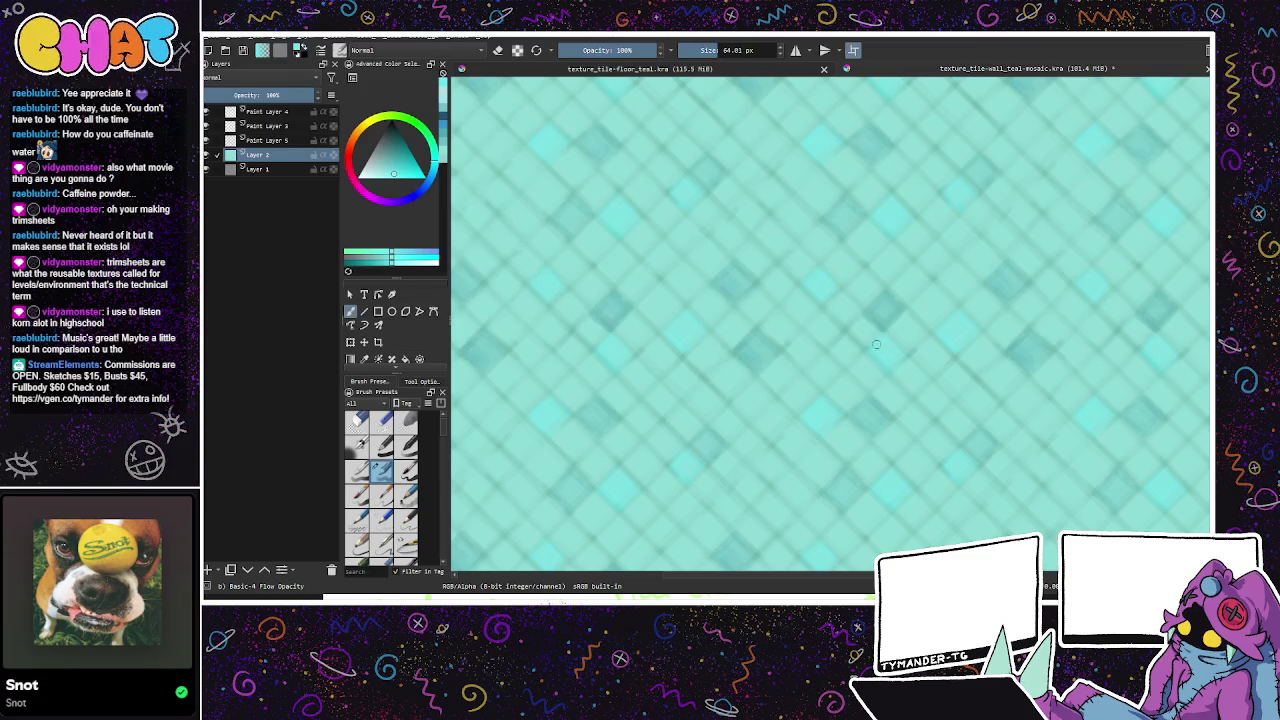
pyautogui.hotkey('ctrl', 'z')
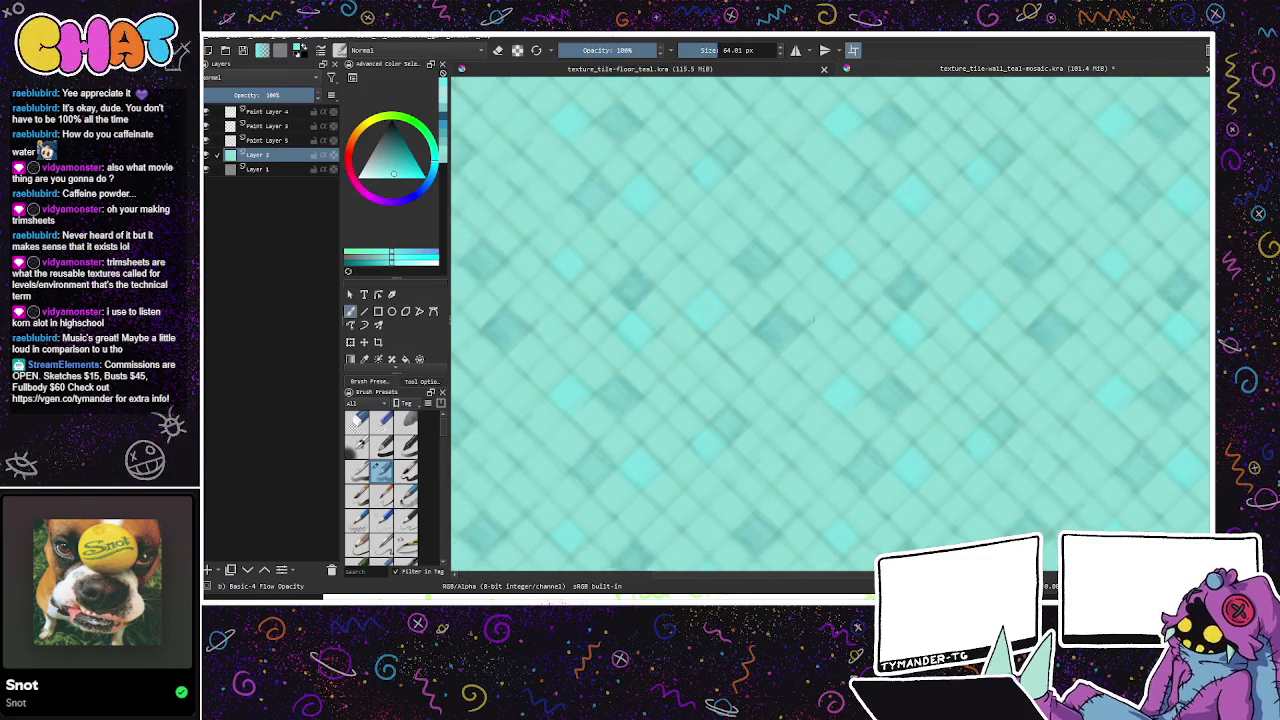
pyautogui.hotkey('ctrl', 'z')
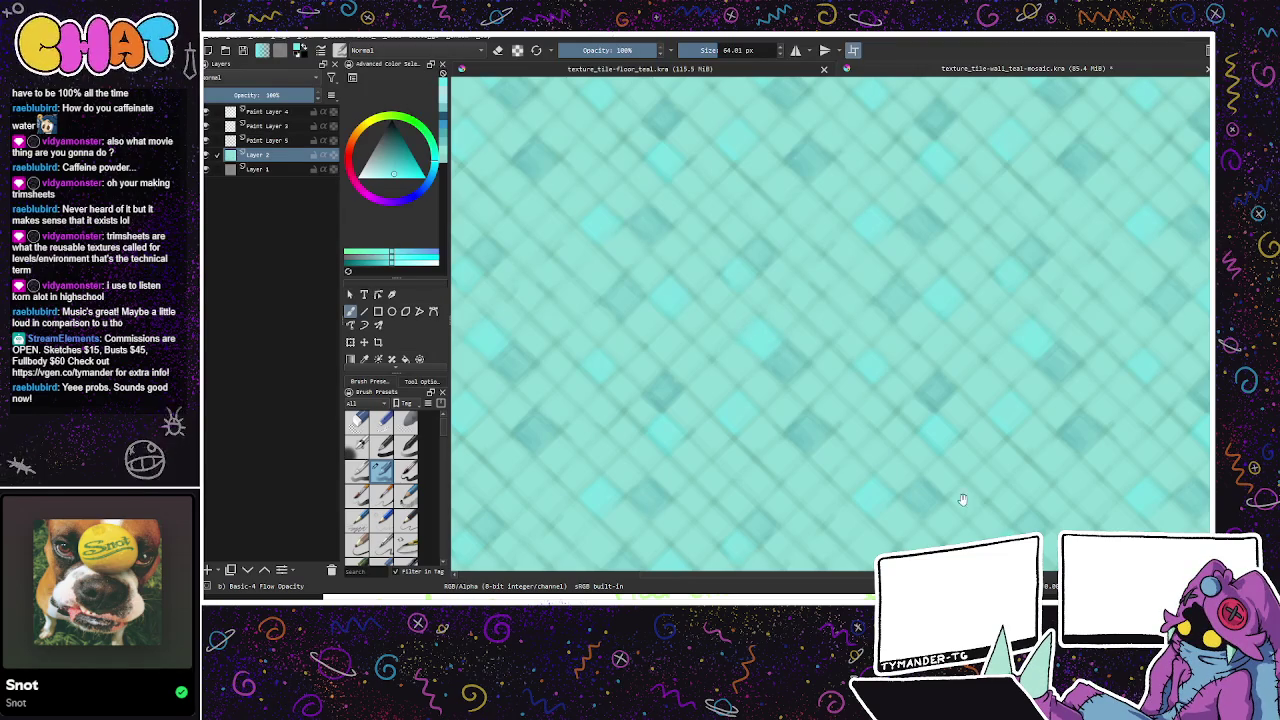
pyautogui.moveTo(965, 505); pyautogui.dragTo(920, 528)
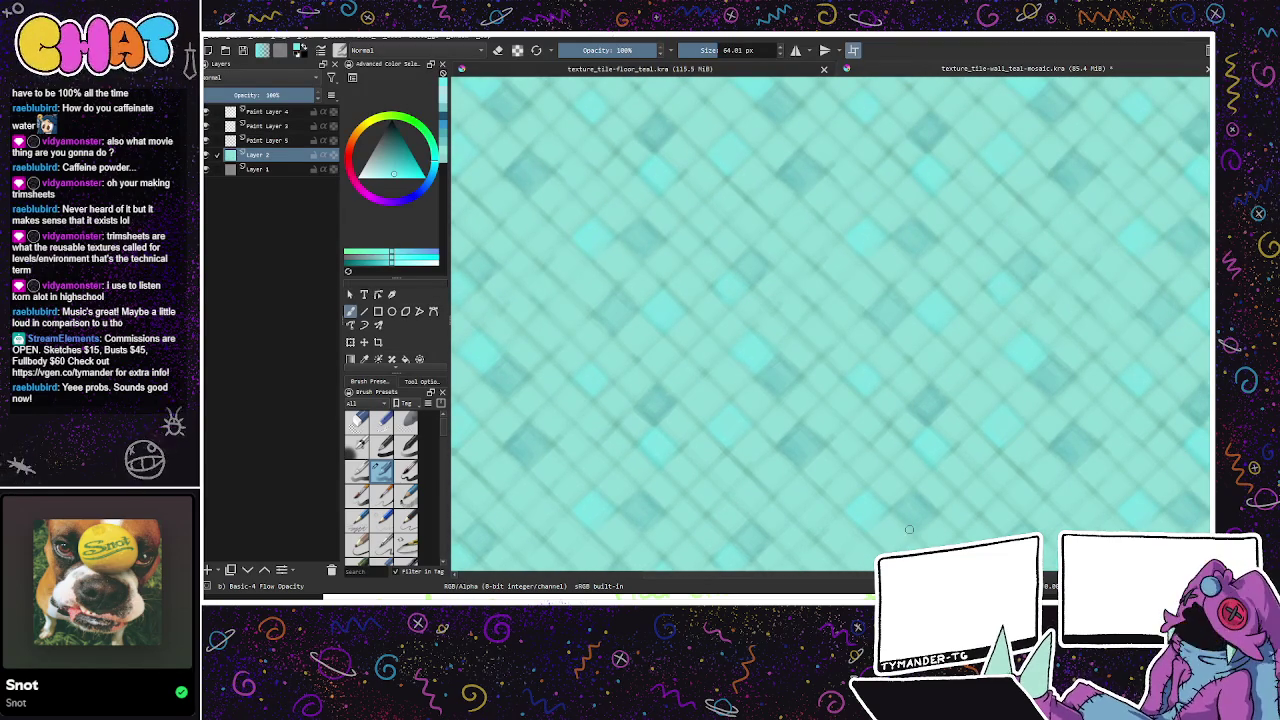
pyautogui.click(398, 199)
pyautogui.click(406, 172)
# Step: Paint faint pale-purple and darker diamond tiles across the mosaic
pyautogui.moveTo(406, 172); pyautogui.dragTo(396, 162)
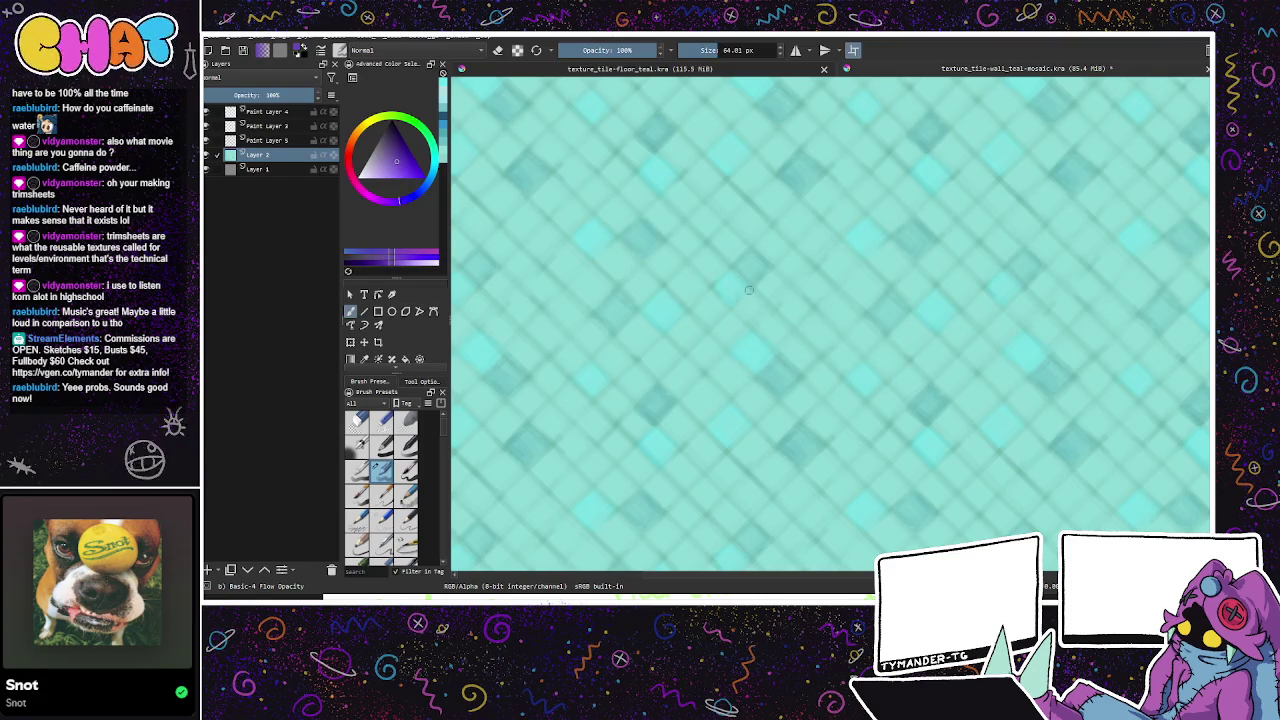
pyautogui.click(389, 170)
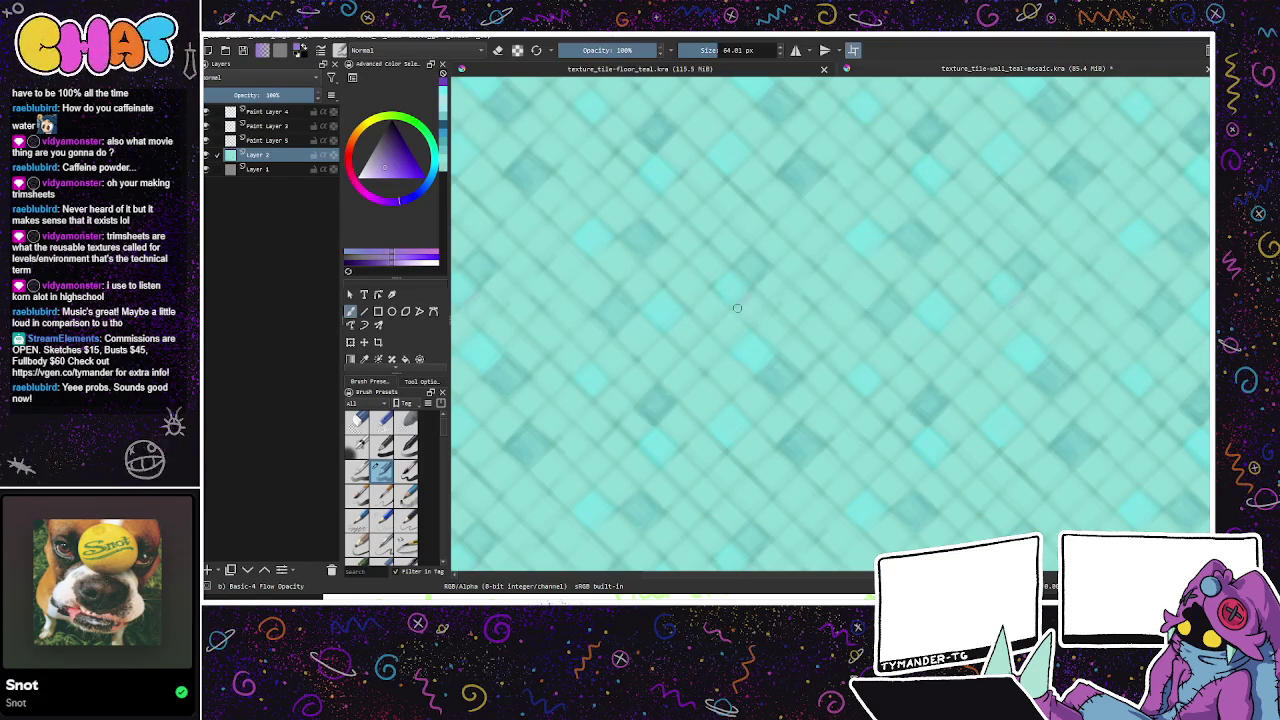
pyautogui.moveTo(740, 304)
pyautogui.mouseDown()
pyautogui.moveTo(760, 312)
pyautogui.moveTo(757, 300)
pyautogui.mouseUp()
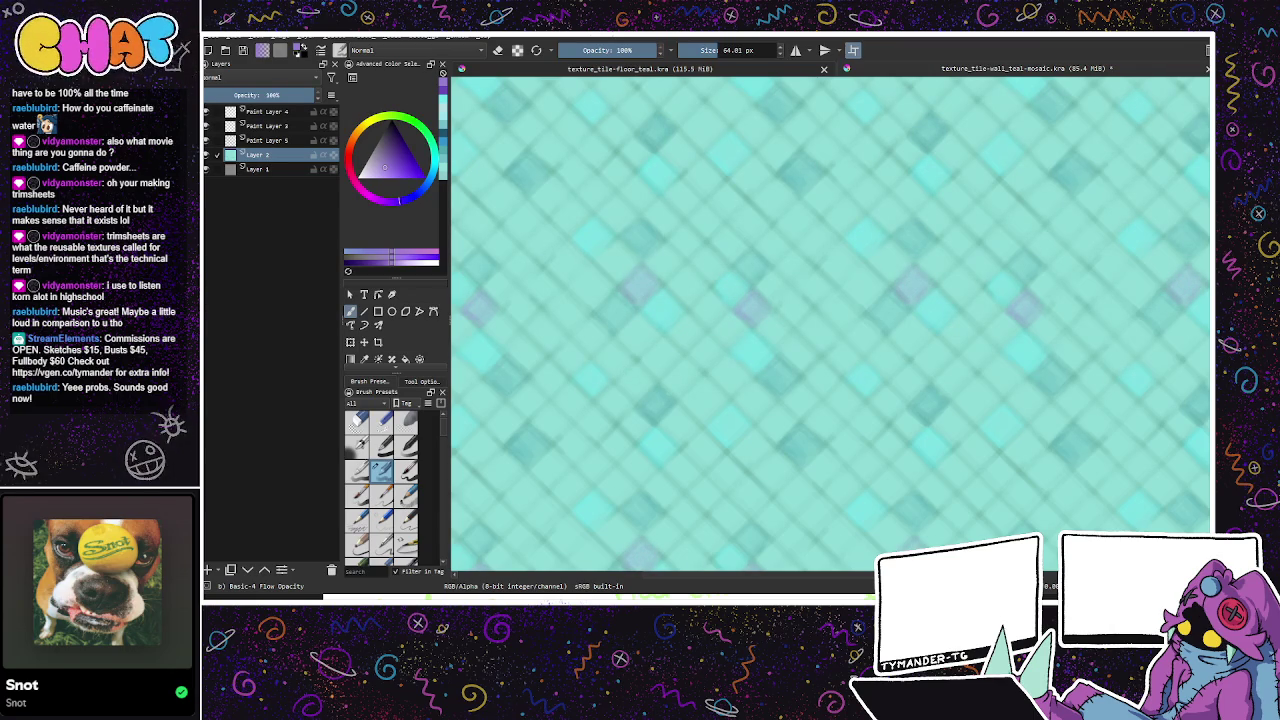
pyautogui.moveTo(812, 238)
pyautogui.mouseDown()
pyautogui.moveTo(800, 262)
pyautogui.moveTo(835, 240)
pyautogui.moveTo(810, 240)
pyautogui.moveTo(825, 245)
pyautogui.mouseUp()
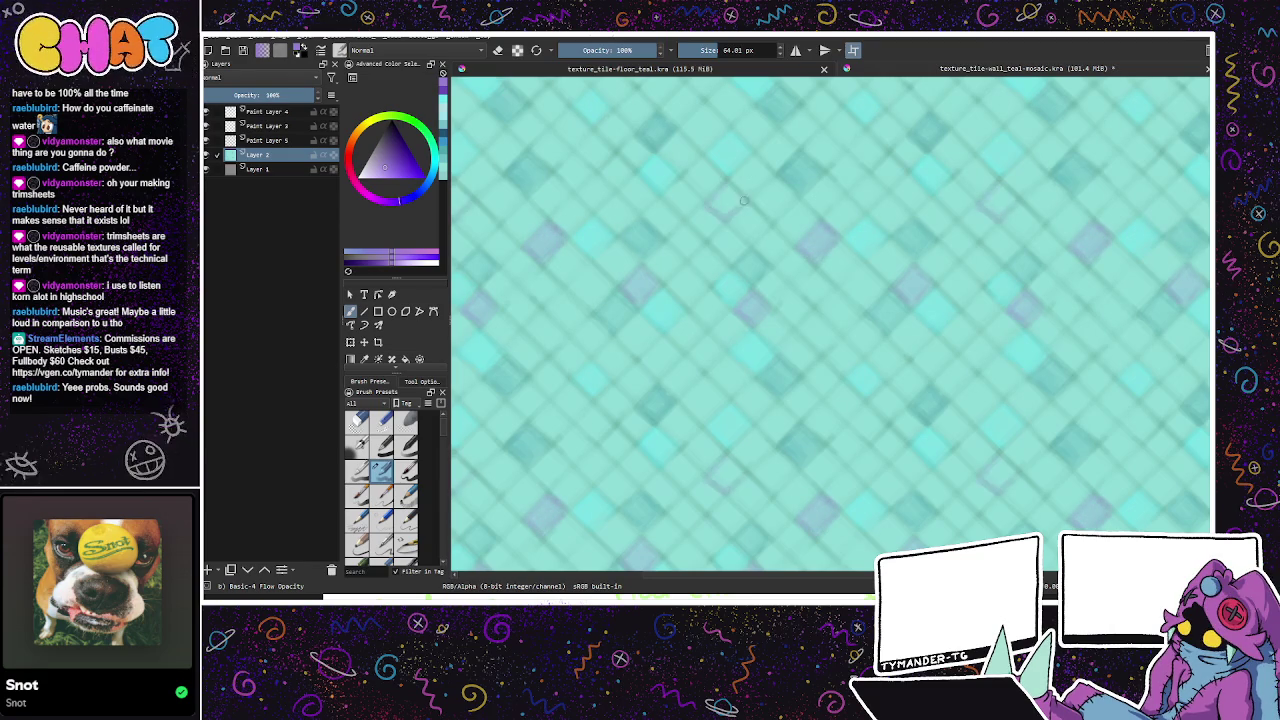
pyautogui.moveTo(708, 206); pyautogui.dragTo(738, 201)
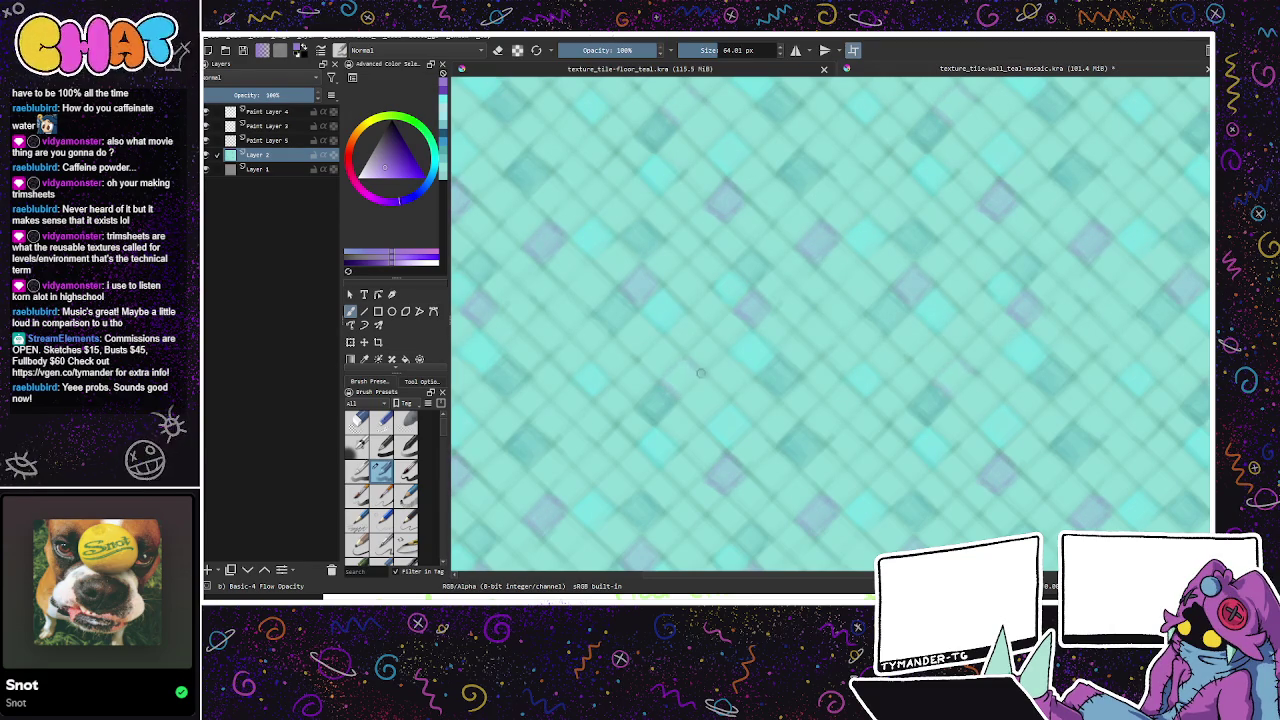
pyautogui.moveTo(698, 375); pyautogui.dragTo(668, 376)
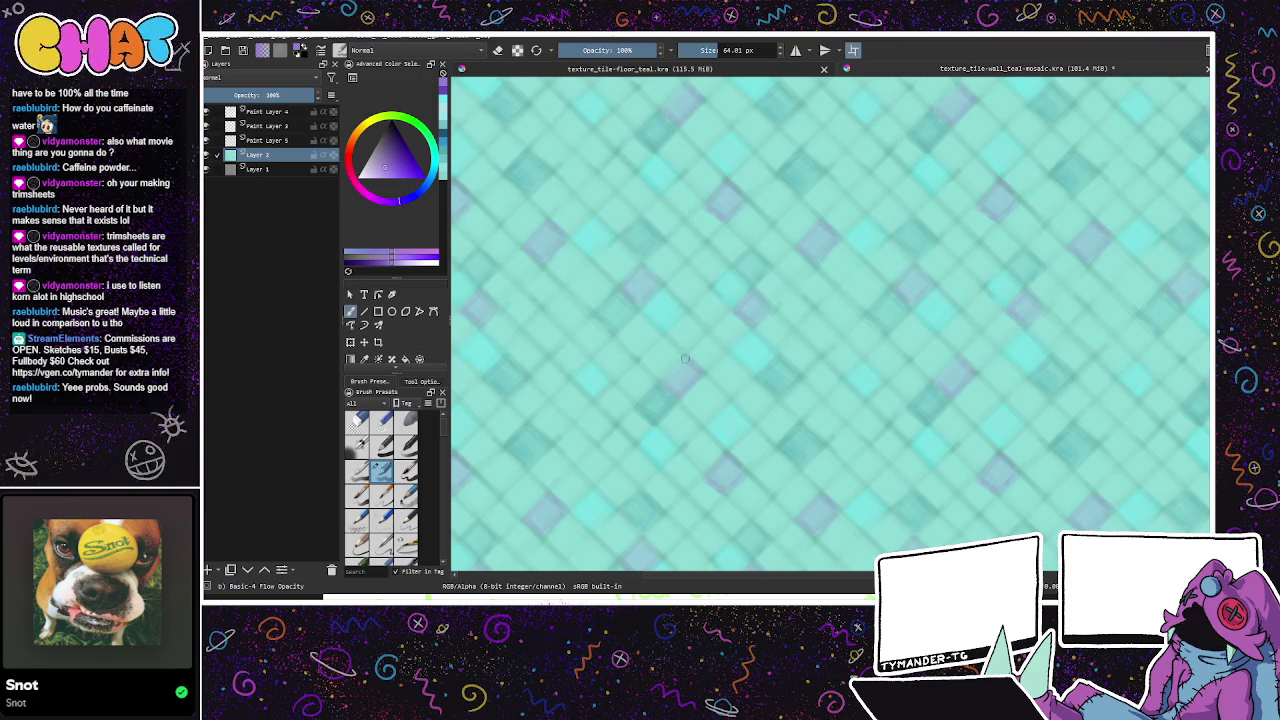
pyautogui.scroll(-2, 827, 333)
pyautogui.moveTo(807, 323); pyautogui.dragTo(808, 324)
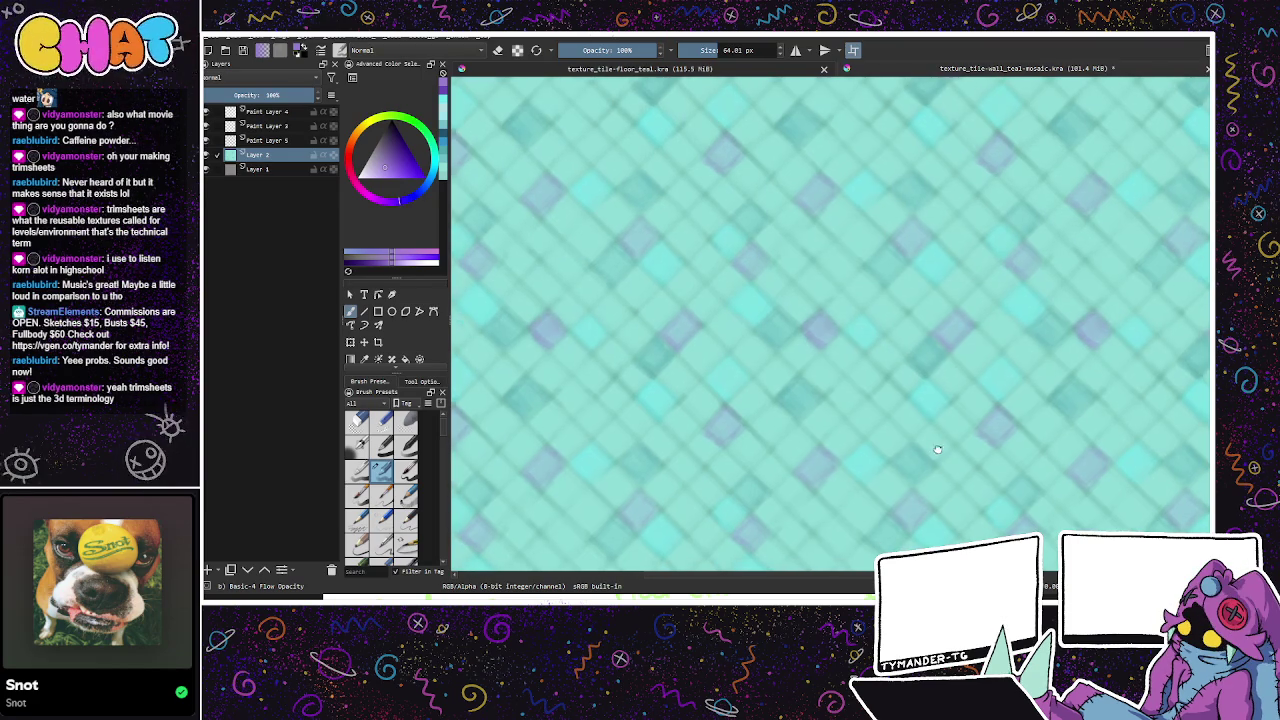
# Step: Pick a darker shade and add dark marks and small diamond tiles nearby
pyautogui.scroll(3, 938, 441)
pyautogui.scroll(3, 900, 430)
pyautogui.scroll(3, 840, 437)
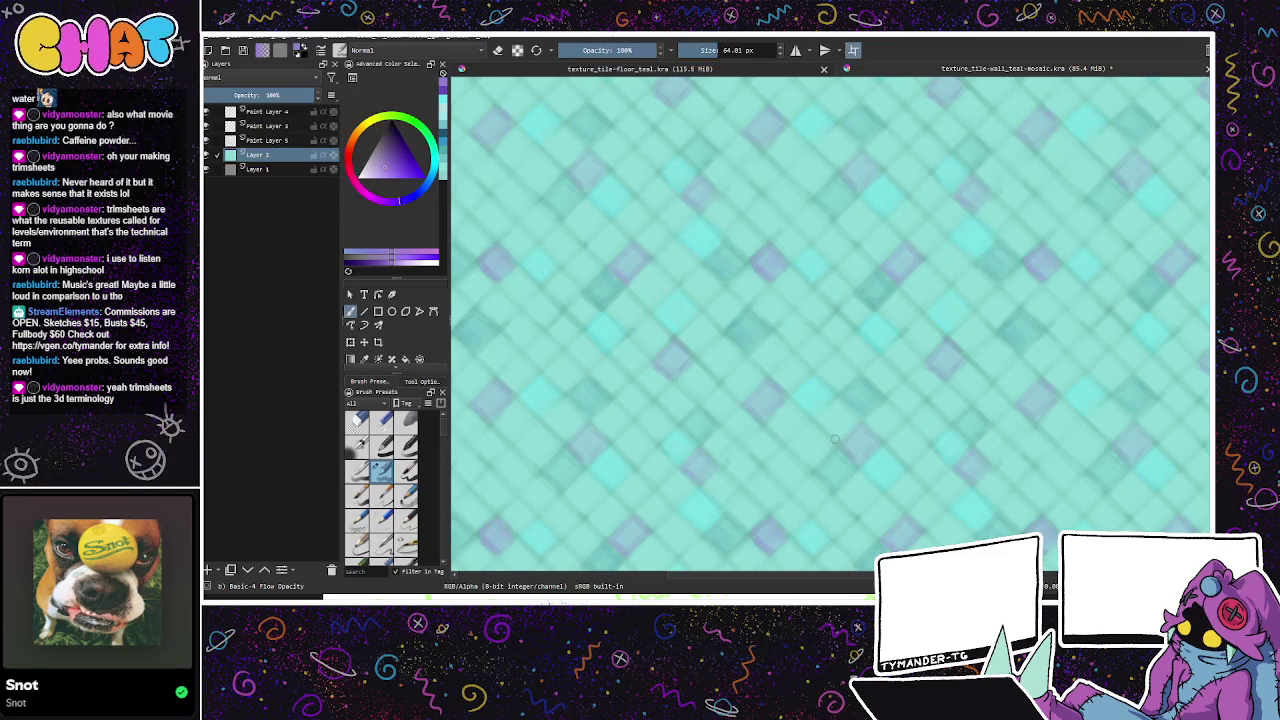
pyautogui.scroll(3, 835, 439)
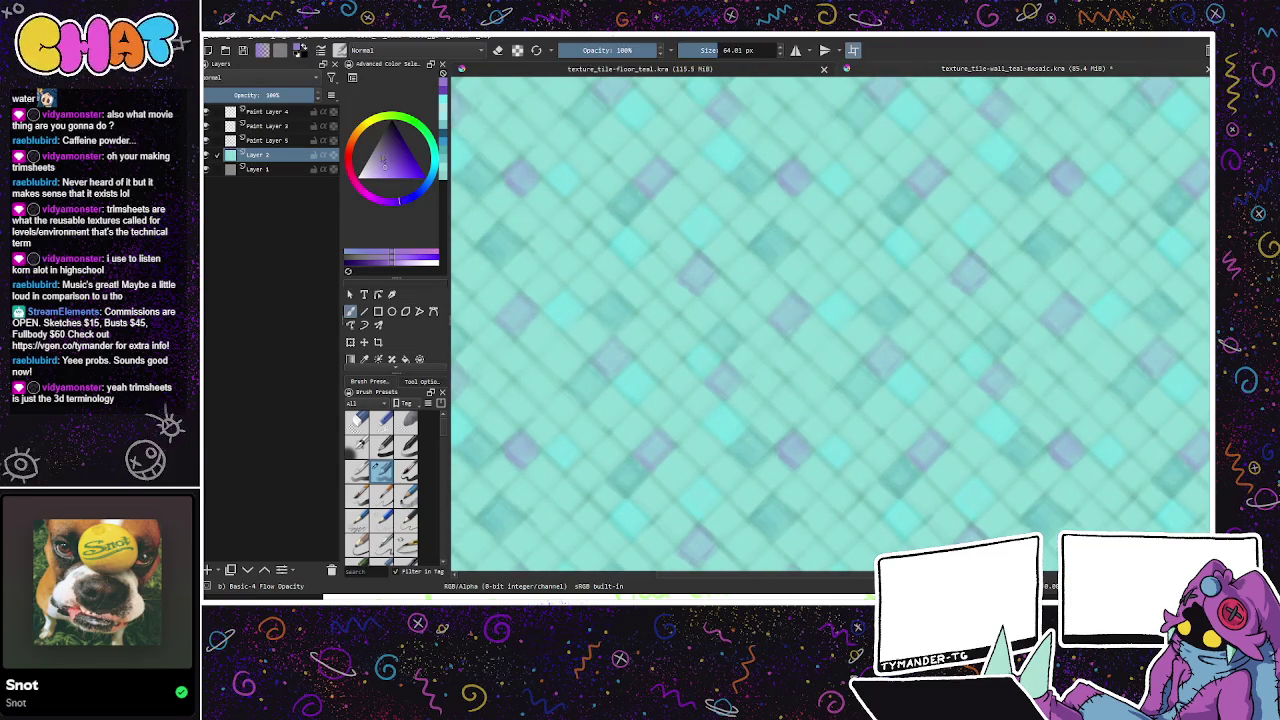
pyautogui.click(381, 155)
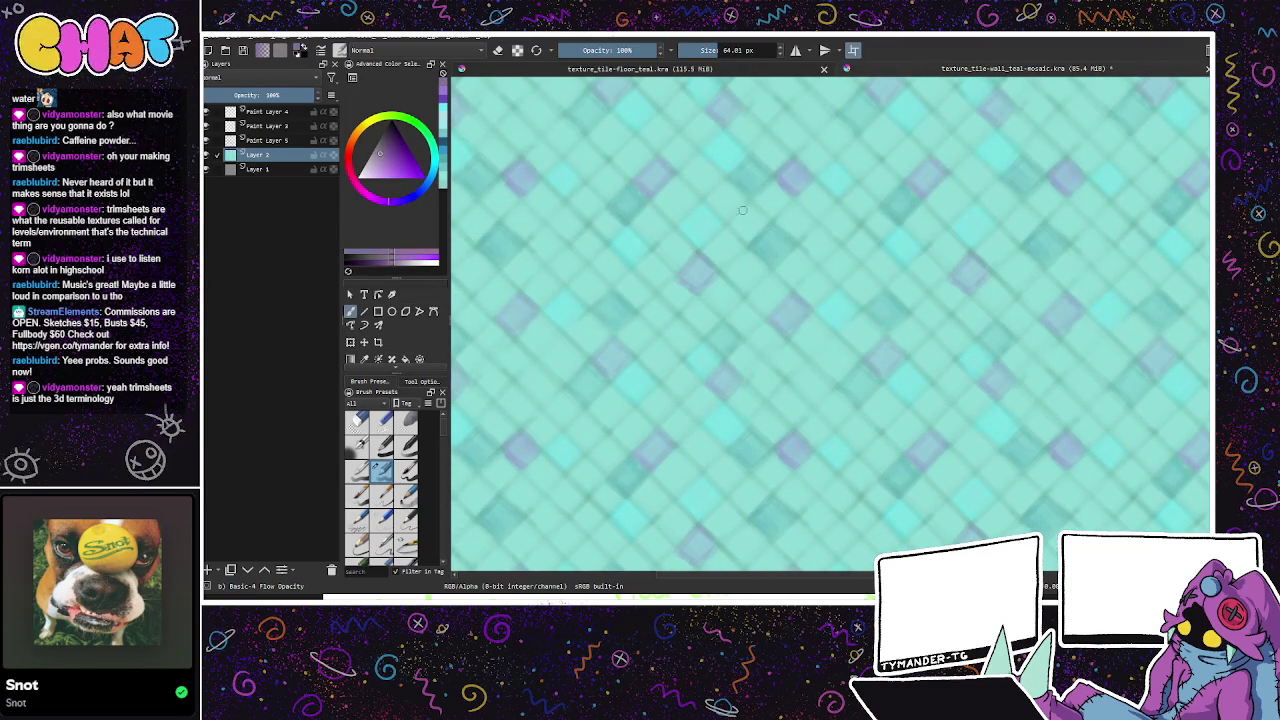
pyautogui.moveTo(752, 202)
pyautogui.mouseDown()
pyautogui.moveTo(730, 240)
pyautogui.moveTo(756, 216)
pyautogui.moveTo(727, 224)
pyautogui.mouseUp()
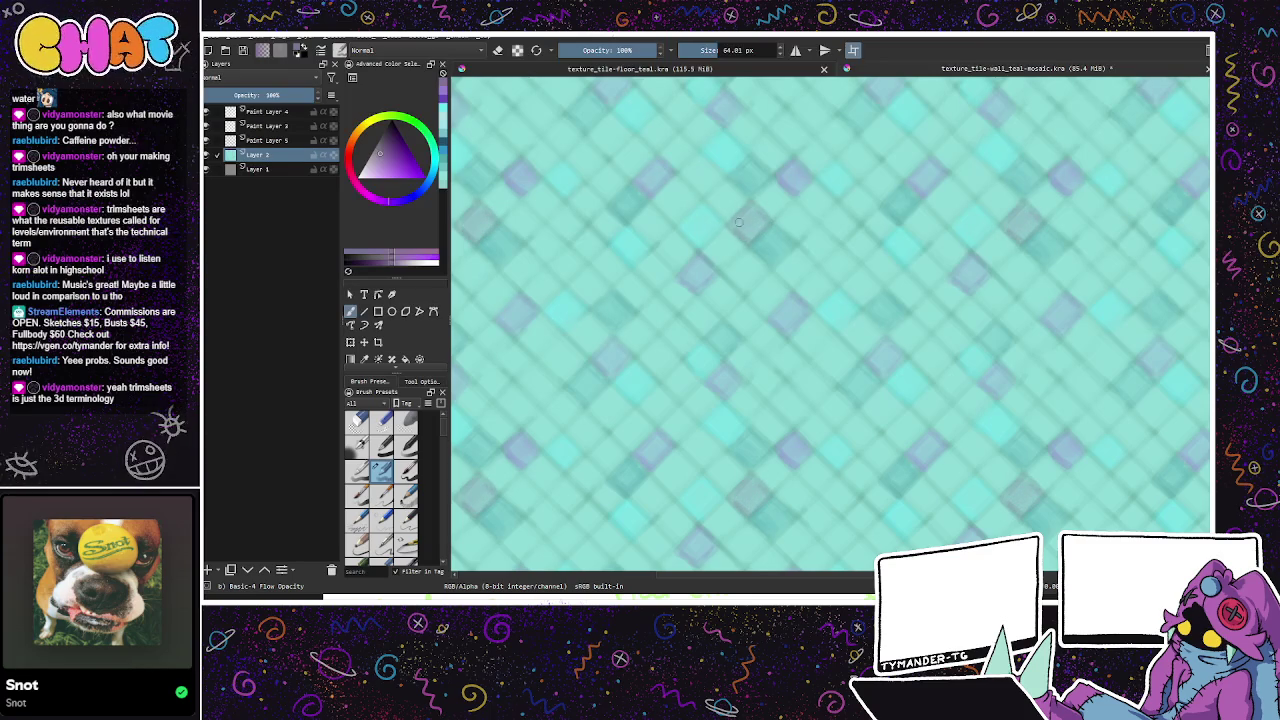
pyautogui.moveTo(796, 289)
pyautogui.mouseDown()
pyautogui.moveTo(810, 302)
pyautogui.moveTo(830, 270)
pyautogui.moveTo(836, 286)
pyautogui.moveTo(802, 289)
pyautogui.mouseUp()
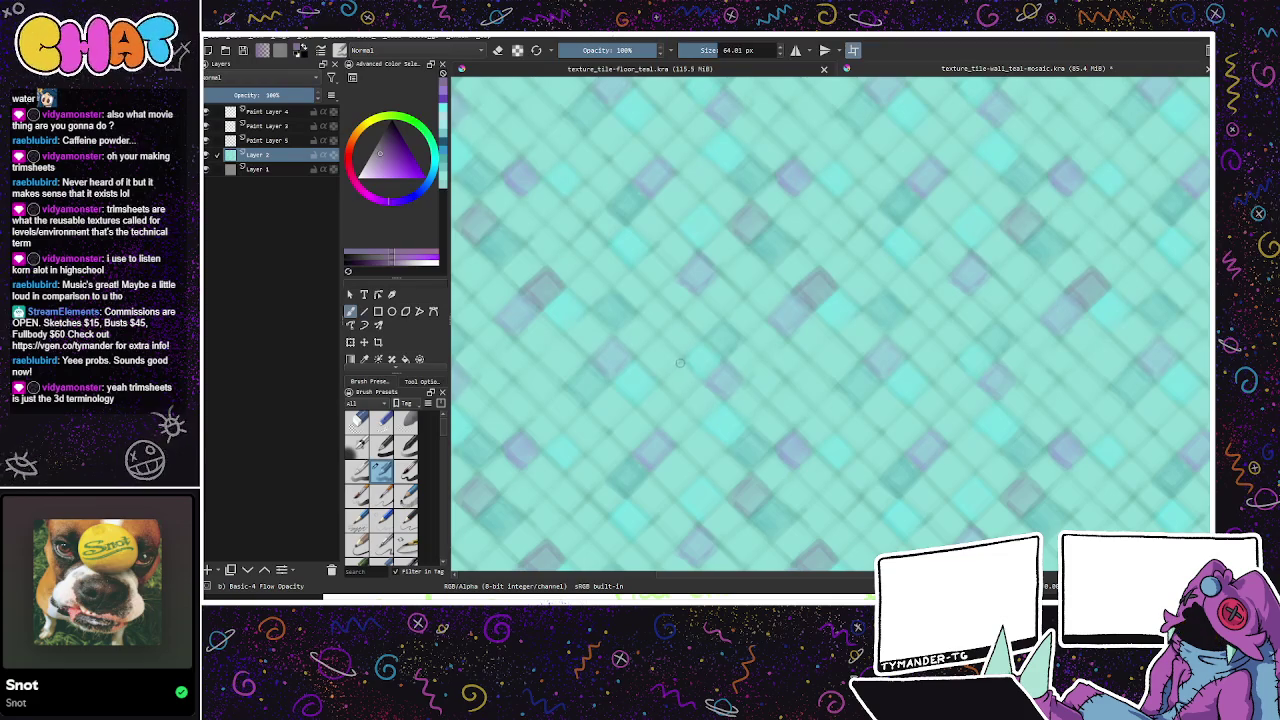
pyautogui.moveTo(681, 358)
pyautogui.mouseDown()
pyautogui.moveTo(660, 384)
pyautogui.moveTo(684, 407)
pyautogui.moveTo(705, 381)
pyautogui.moveTo(683, 360)
pyautogui.moveTo(672, 392)
pyautogui.mouseUp()
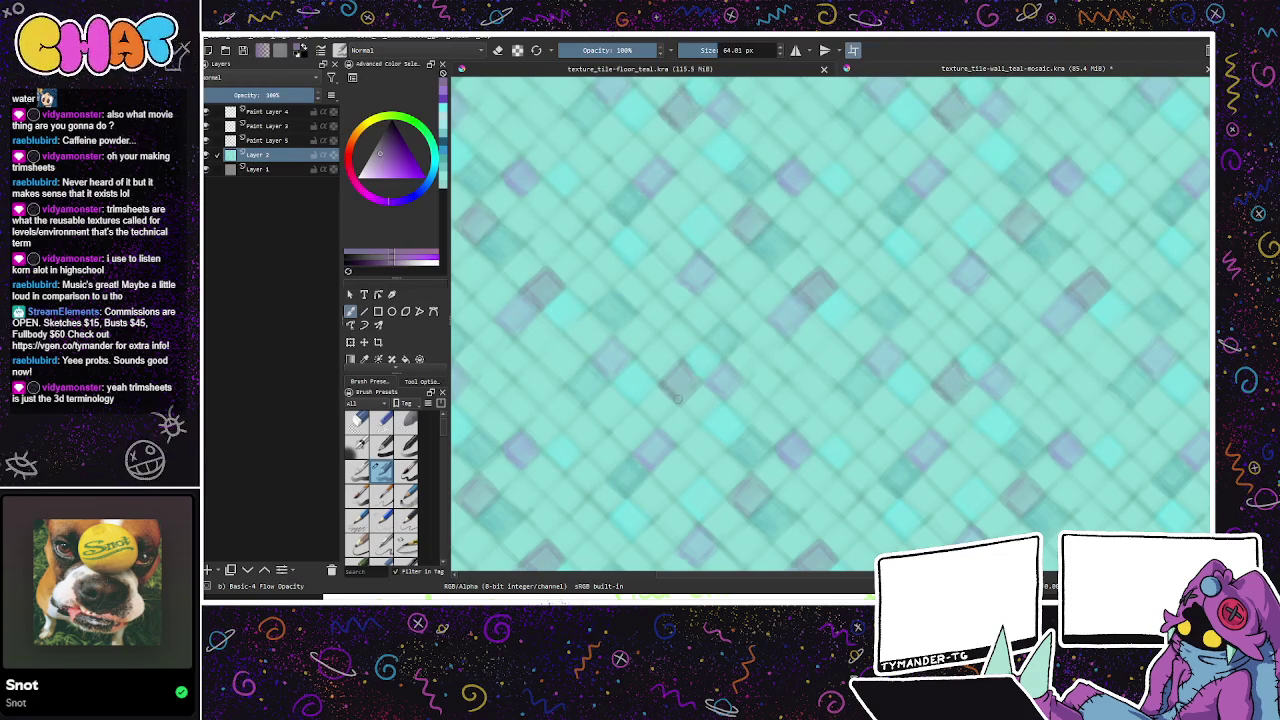
# Step: Tint a couple of small tiles, undo one, and shift the hue from purple to a lighter blue
pyautogui.moveTo(830, 363); pyautogui.dragTo(876, 399)
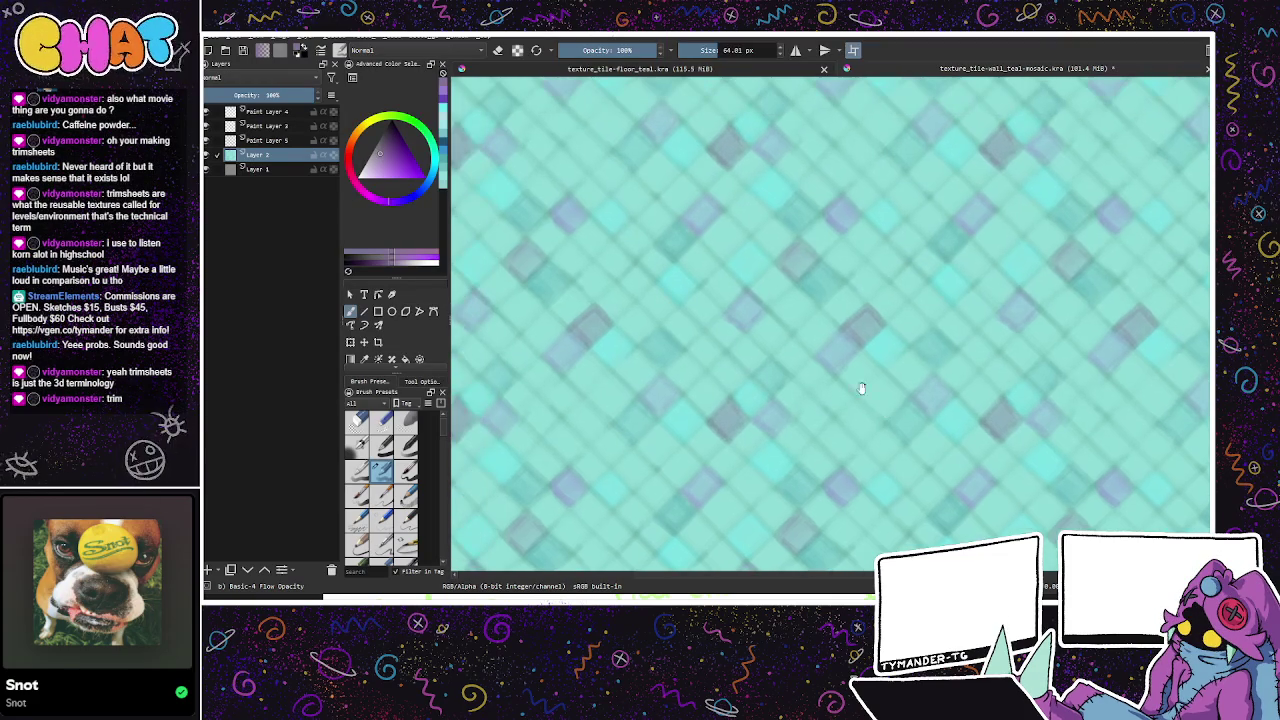
pyautogui.moveTo(829, 330); pyautogui.dragTo(861, 304)
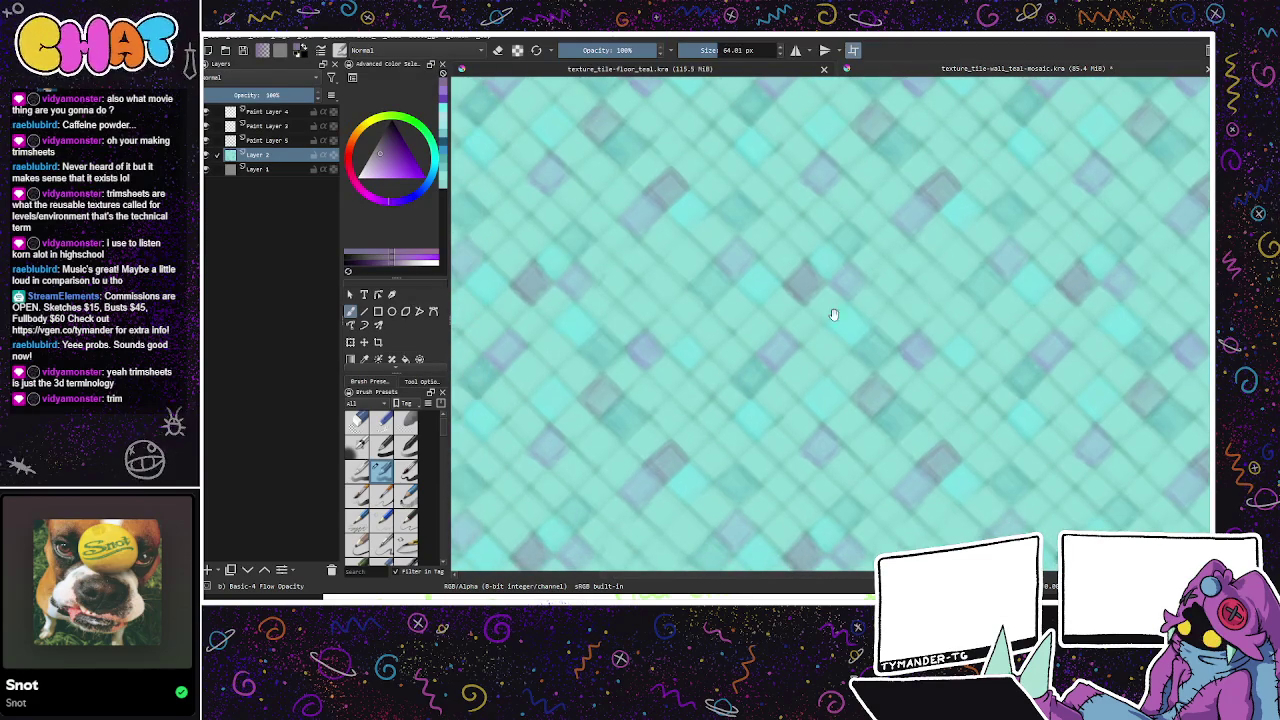
pyautogui.moveTo(672, 292)
pyautogui.mouseDown()
pyautogui.moveTo(658, 261)
pyautogui.moveTo(648, 305)
pyautogui.mouseUp()
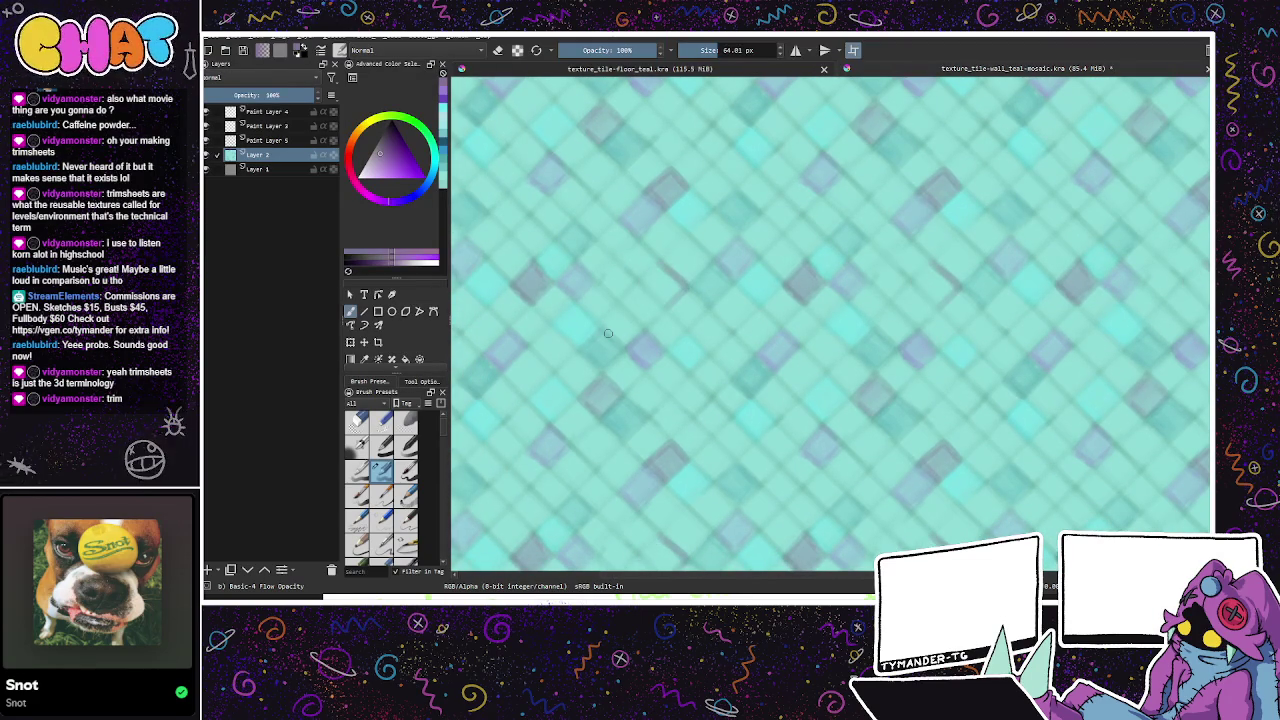
pyautogui.moveTo(675, 263)
pyautogui.mouseDown()
pyautogui.moveTo(683, 287)
pyautogui.moveTo(652, 292)
pyautogui.moveTo(664, 287)
pyautogui.mouseUp()
pyautogui.hotkey('ctrl', 'z')
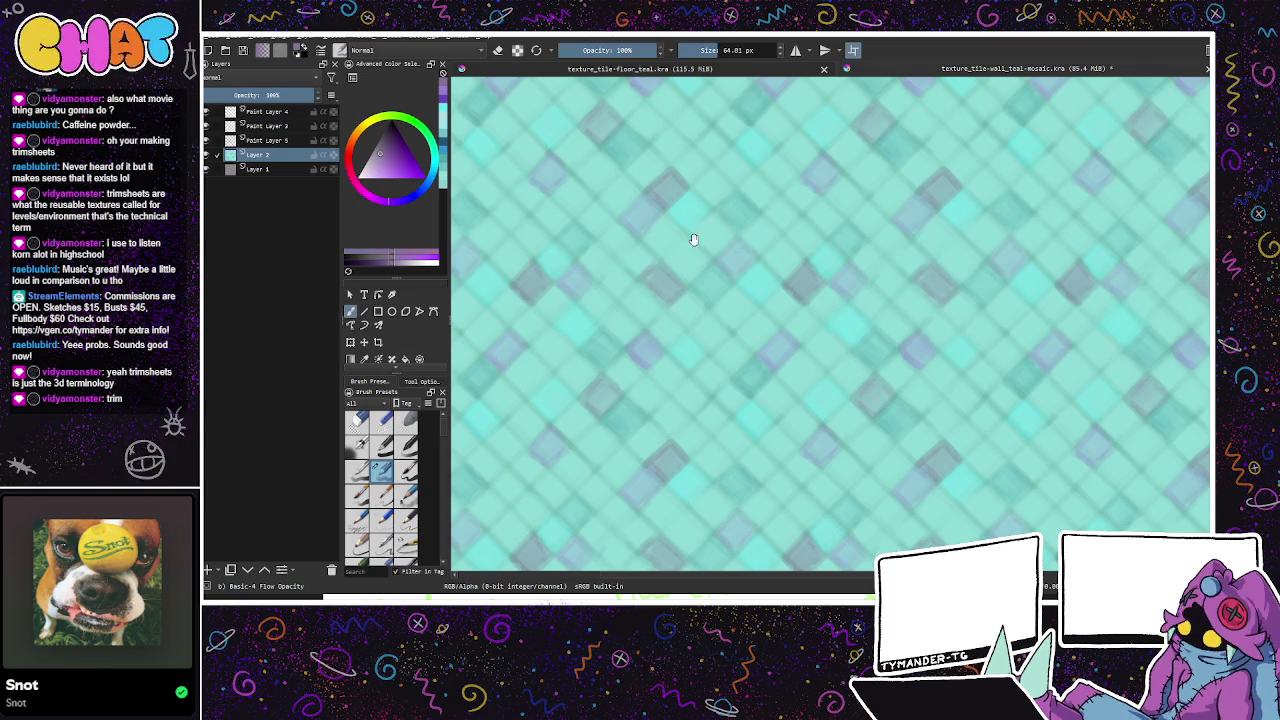
pyautogui.scroll(-3, 905, 380)
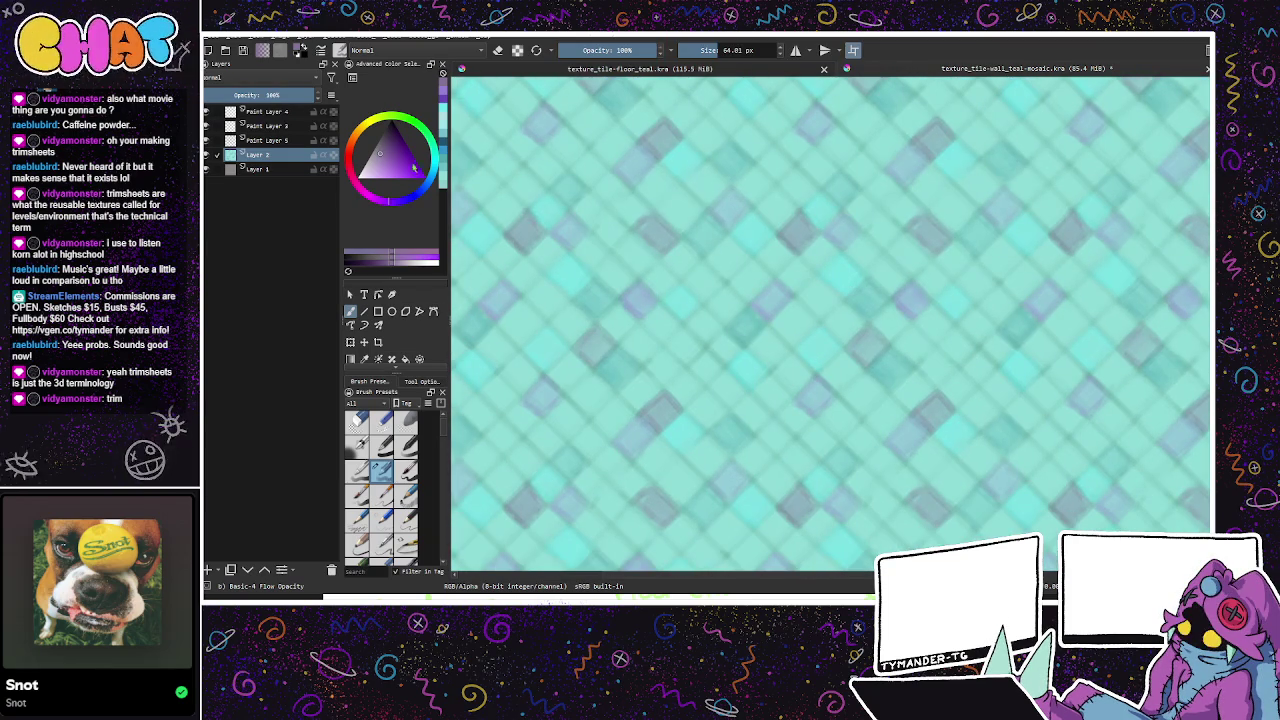
pyautogui.moveTo(427, 170)
pyautogui.mouseDown()
pyautogui.moveTo(414, 200)
pyautogui.moveTo(381, 178)
pyautogui.mouseUp()
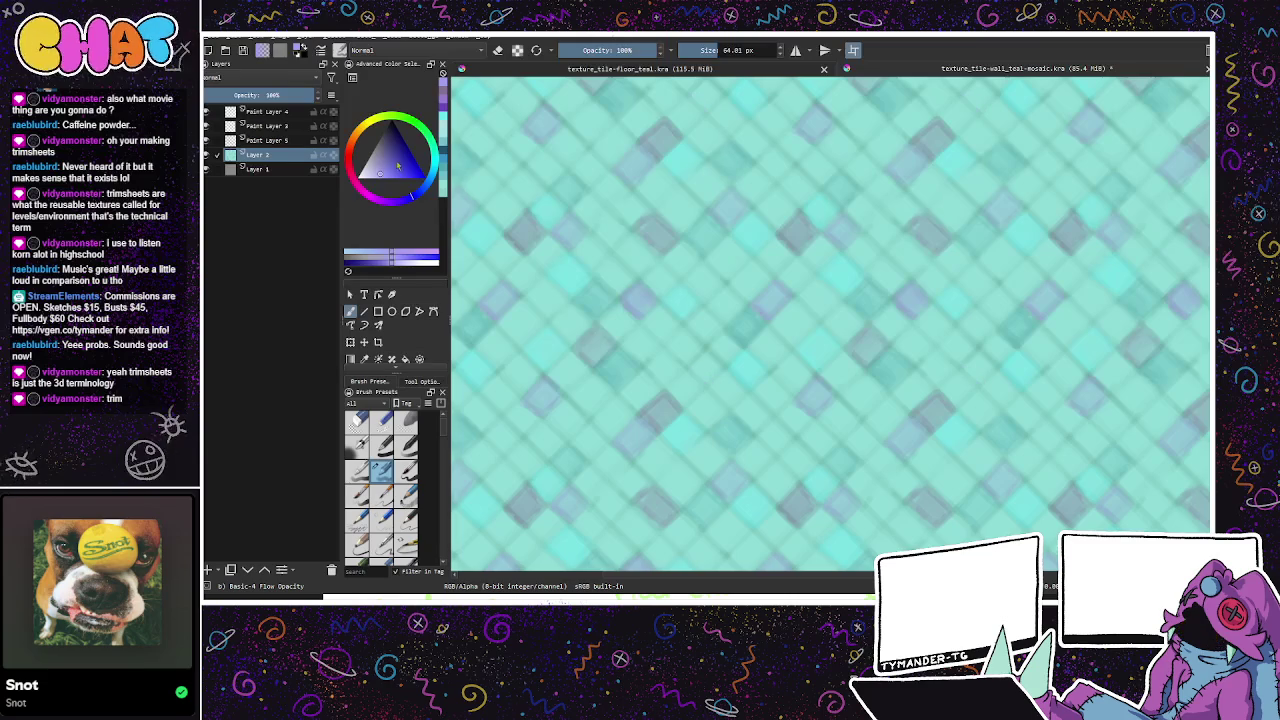
pyautogui.click(423, 198)
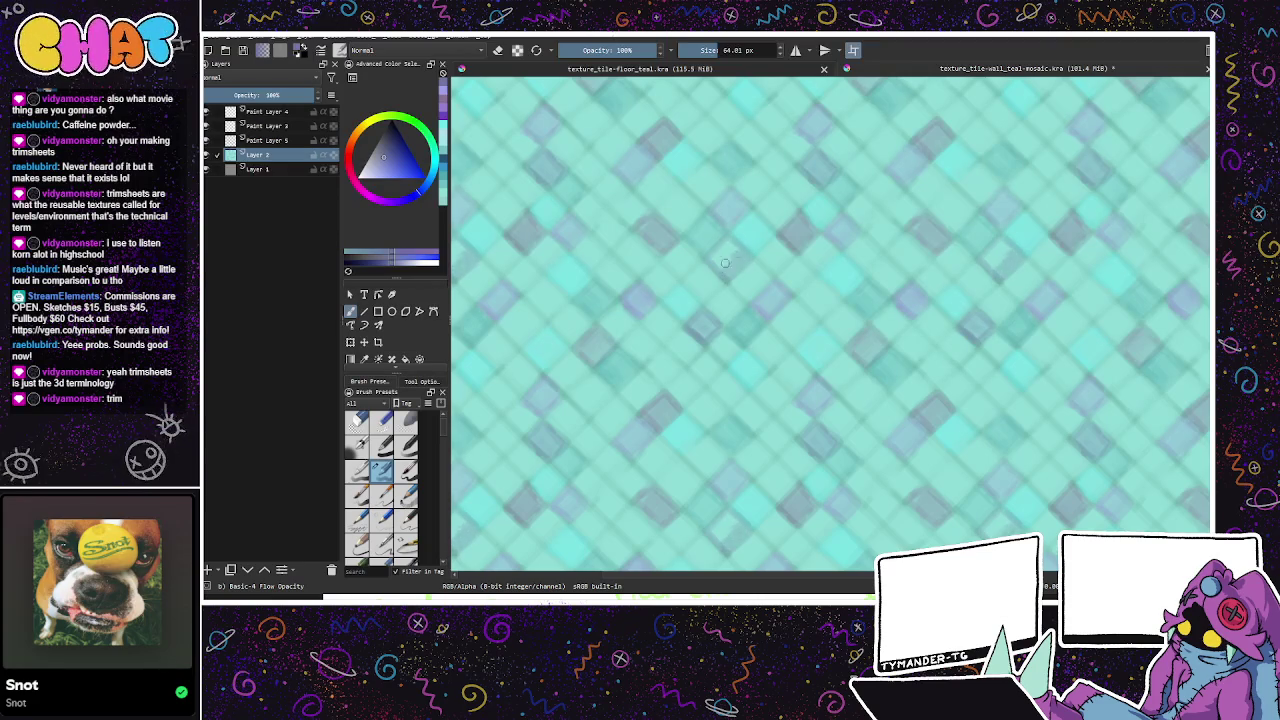
# Step: Pan across the mosaic and paint faint darker marks on tiles, redoing one stroke
pyautogui.moveTo(937, 386); pyautogui.dragTo(902, 392)
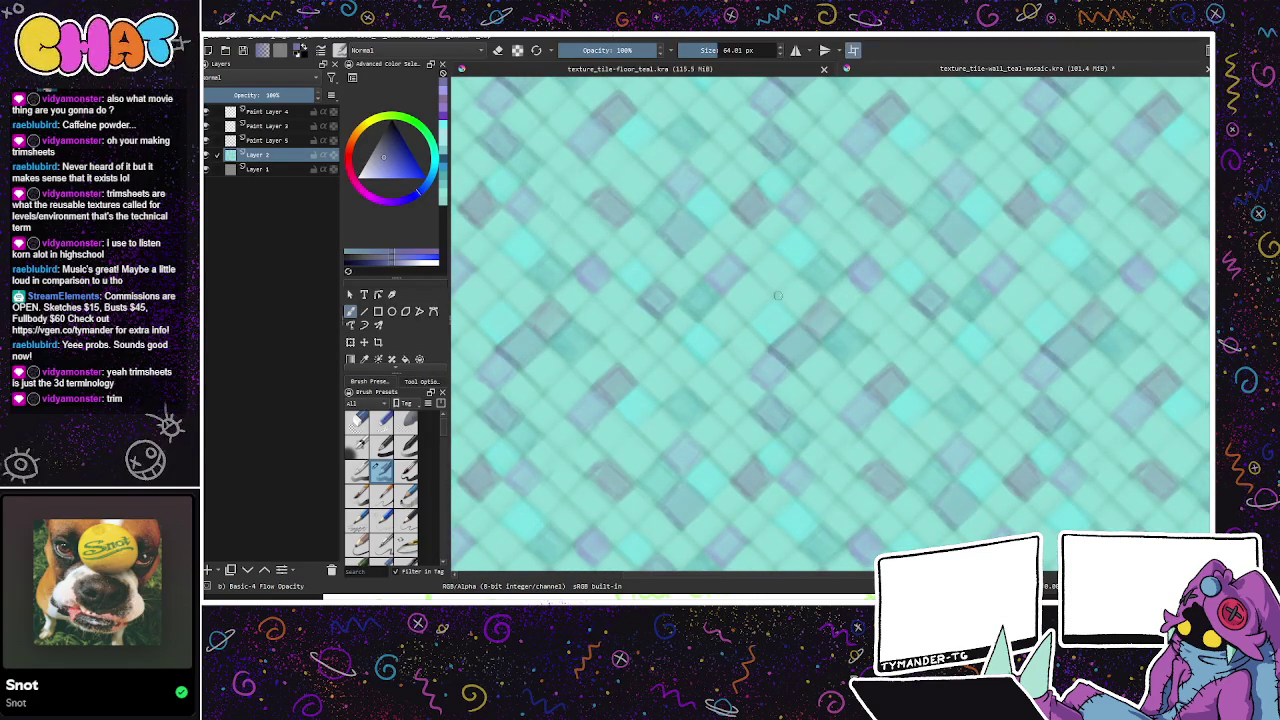
pyautogui.moveTo(785, 295); pyautogui.dragTo(901, 277)
pyautogui.moveTo(704, 300); pyautogui.dragTo(912, 470)
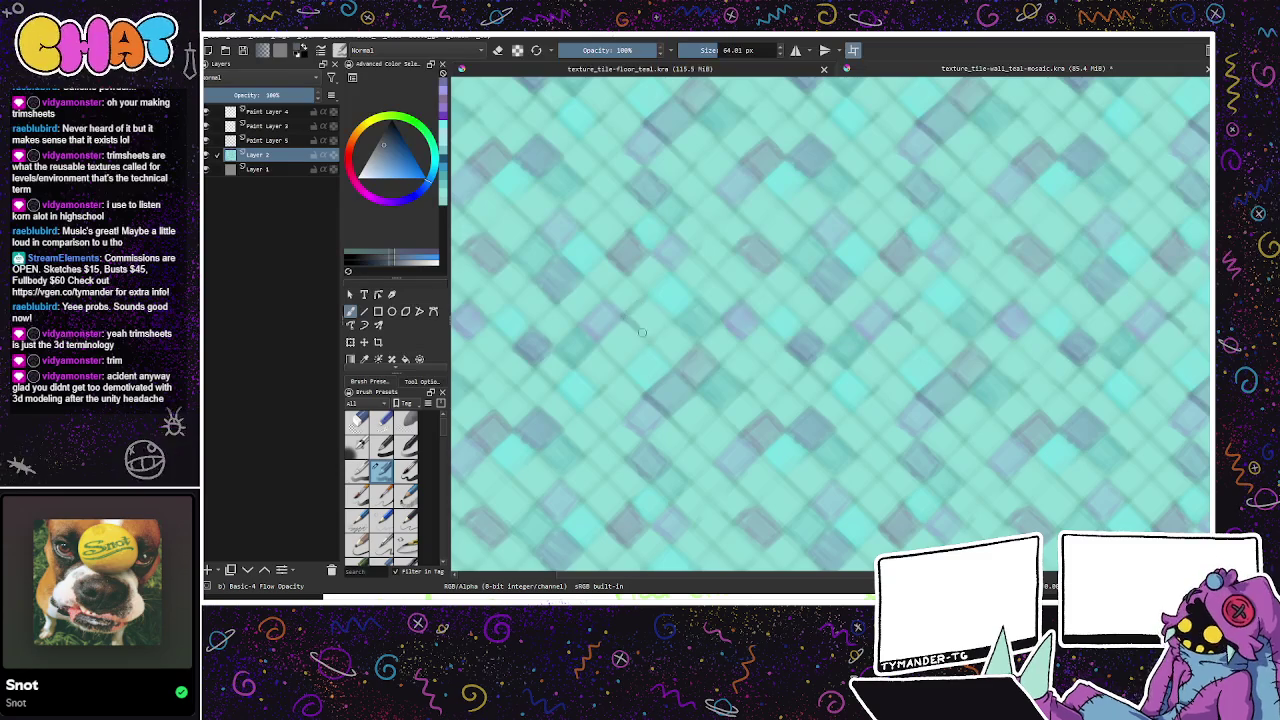
pyautogui.moveTo(653, 300)
pyautogui.mouseDown()
pyautogui.moveTo(632, 313)
pyautogui.moveTo(645, 307)
pyautogui.mouseUp()
pyautogui.hotkey('ctrl', 'z')
pyautogui.moveTo(842, 338)
pyautogui.mouseDown()
pyautogui.moveTo(808, 323)
pyautogui.moveTo(840, 324)
pyautogui.mouseUp()
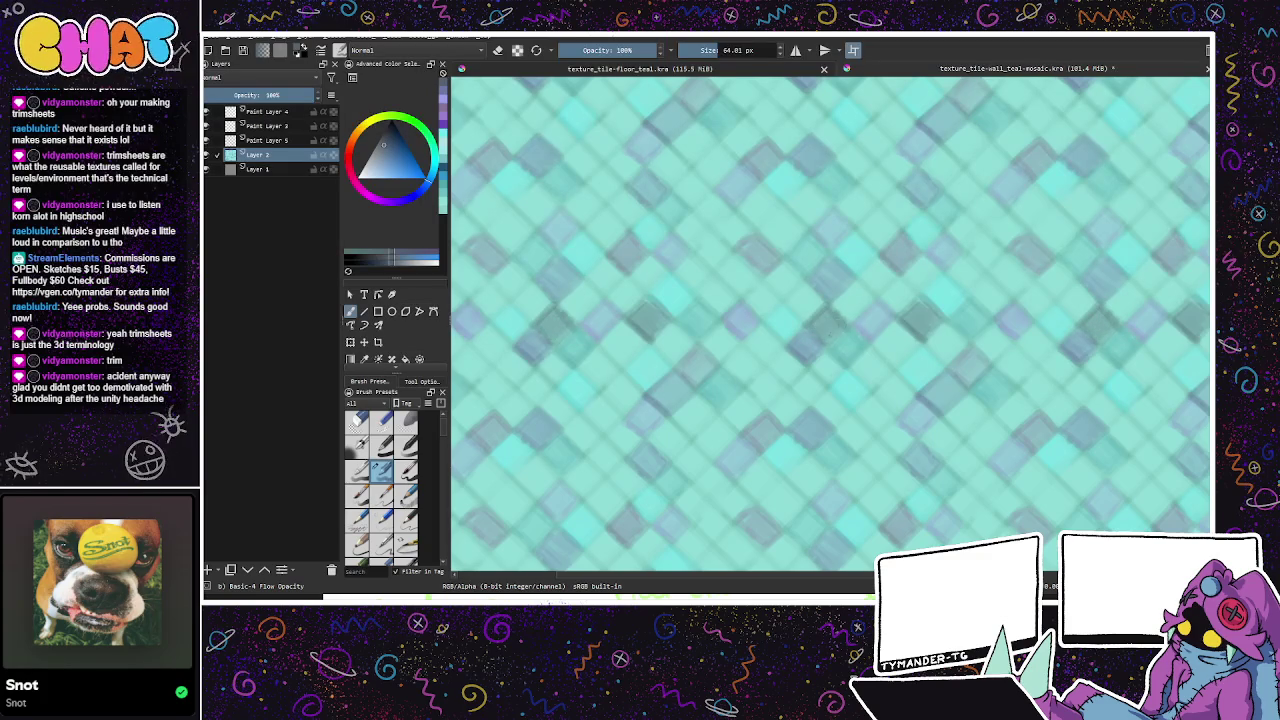
# Step: Keep panning and painting faint tile marks, undoing the strokes that looked wrong
pyautogui.moveTo(935, 345); pyautogui.dragTo(949, 433)
pyautogui.hotkey('ctrl', 'z')
pyautogui.moveTo(812, 310); pyautogui.dragTo(824, 272)
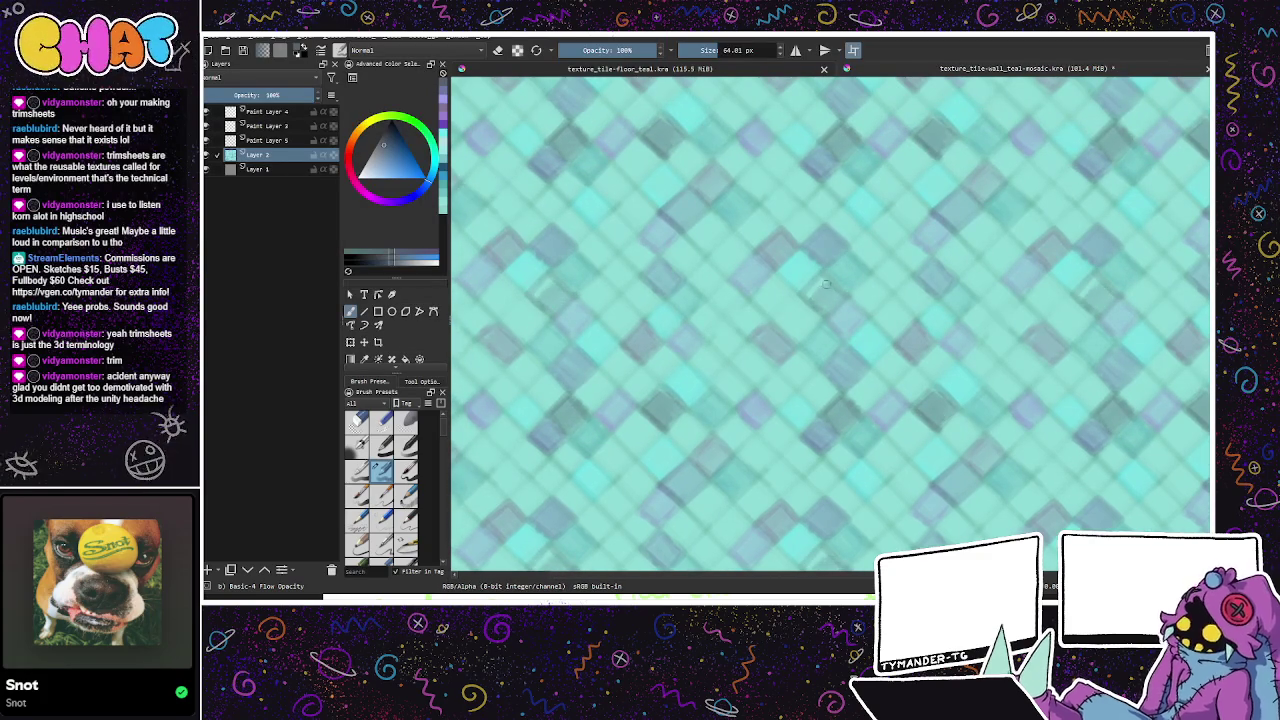
pyautogui.moveTo(810, 292); pyautogui.dragTo(929, 288)
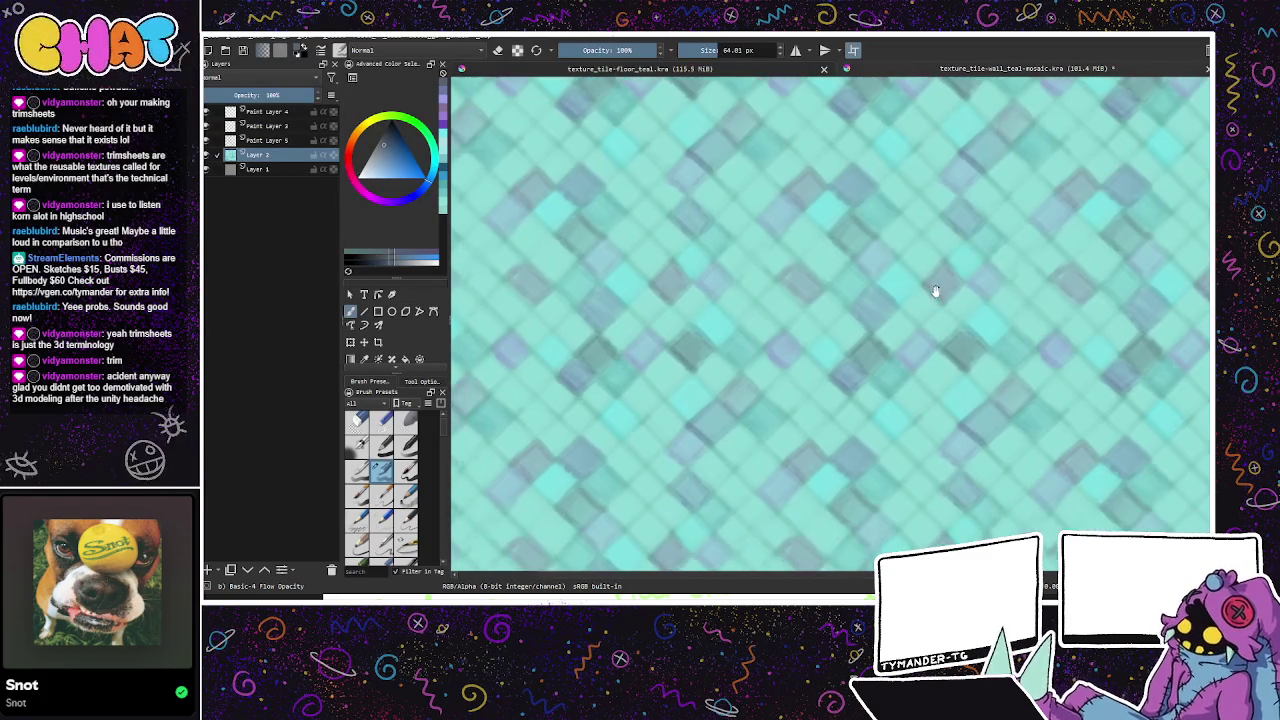
pyautogui.hotkey('ctrl', 'z')
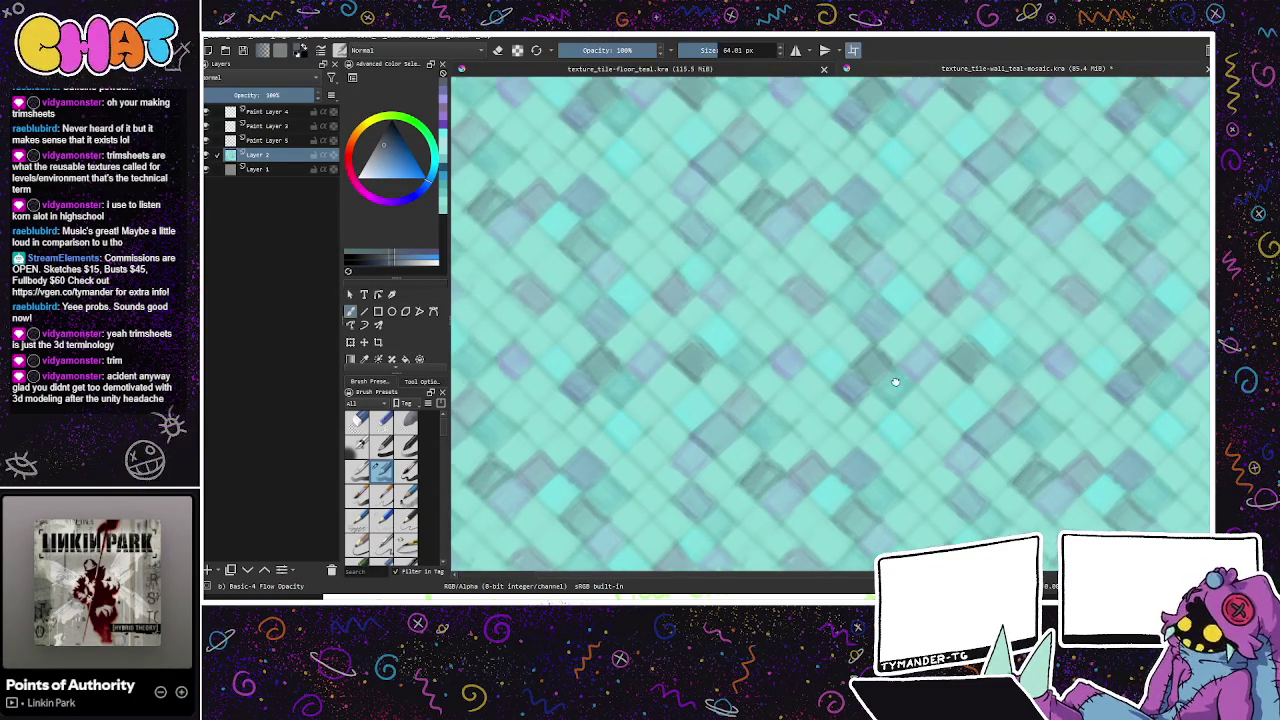
pyautogui.moveTo(761, 188); pyautogui.dragTo(744, 293)
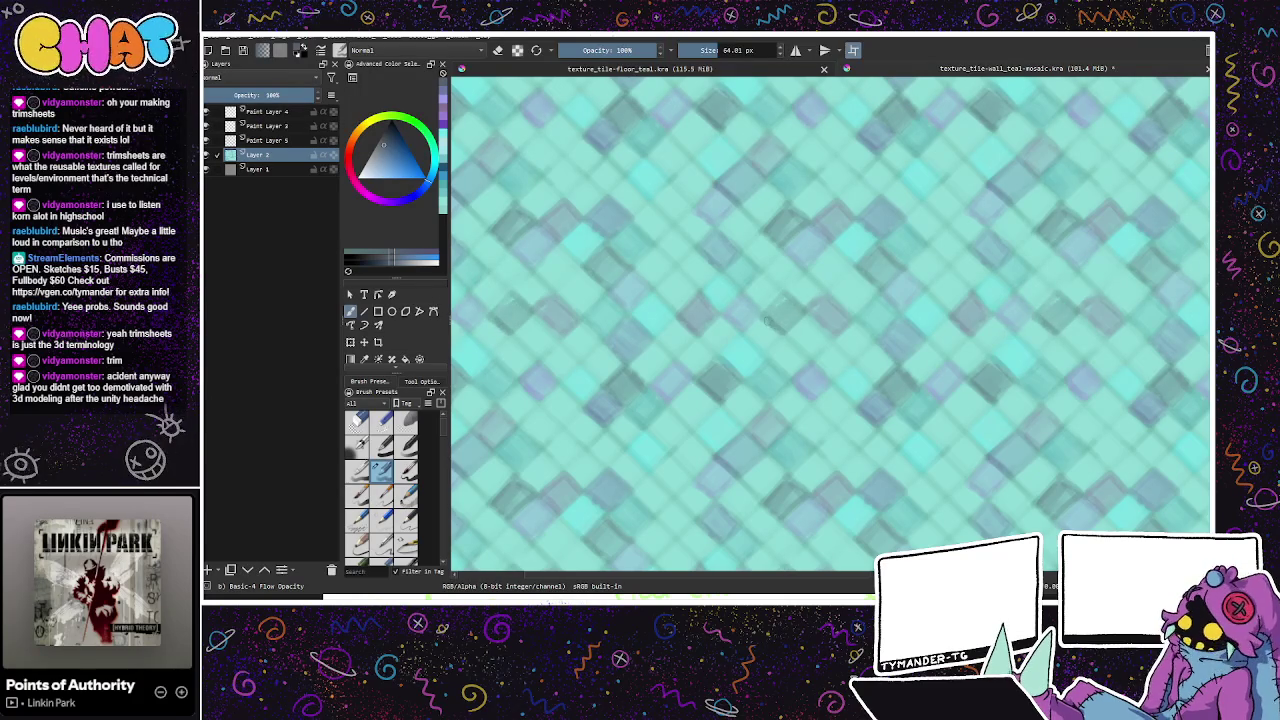
pyautogui.hotkey('ctrl', 'z')
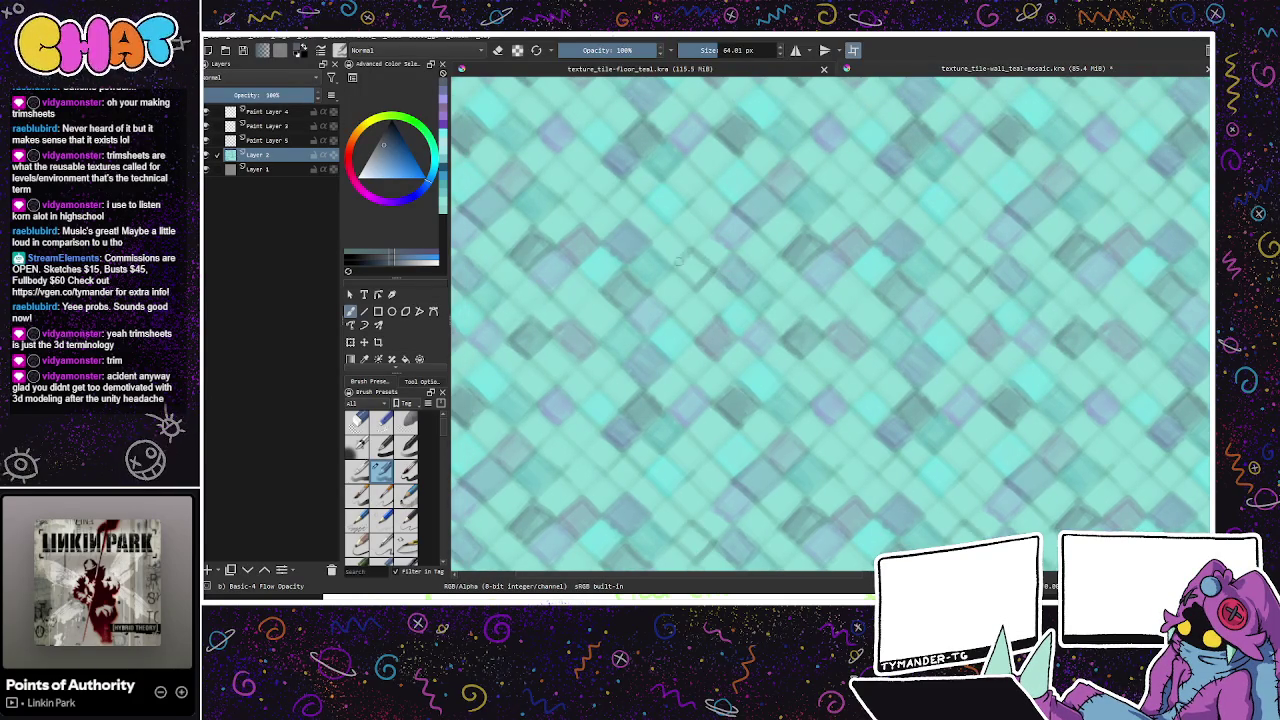
pyautogui.moveTo(725, 272); pyautogui.dragTo(928, 456)
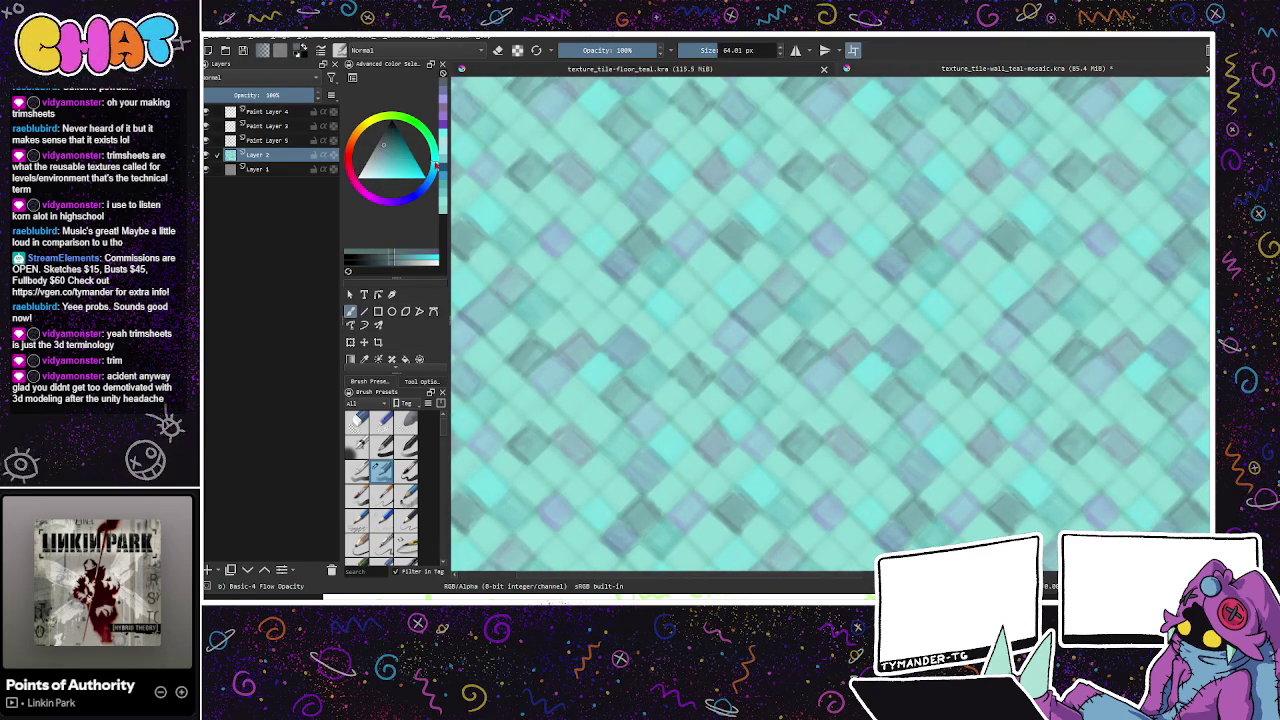
# Step: Pick a teal and pan around the wrapped texture to check the seams
pyautogui.click(385, 156)
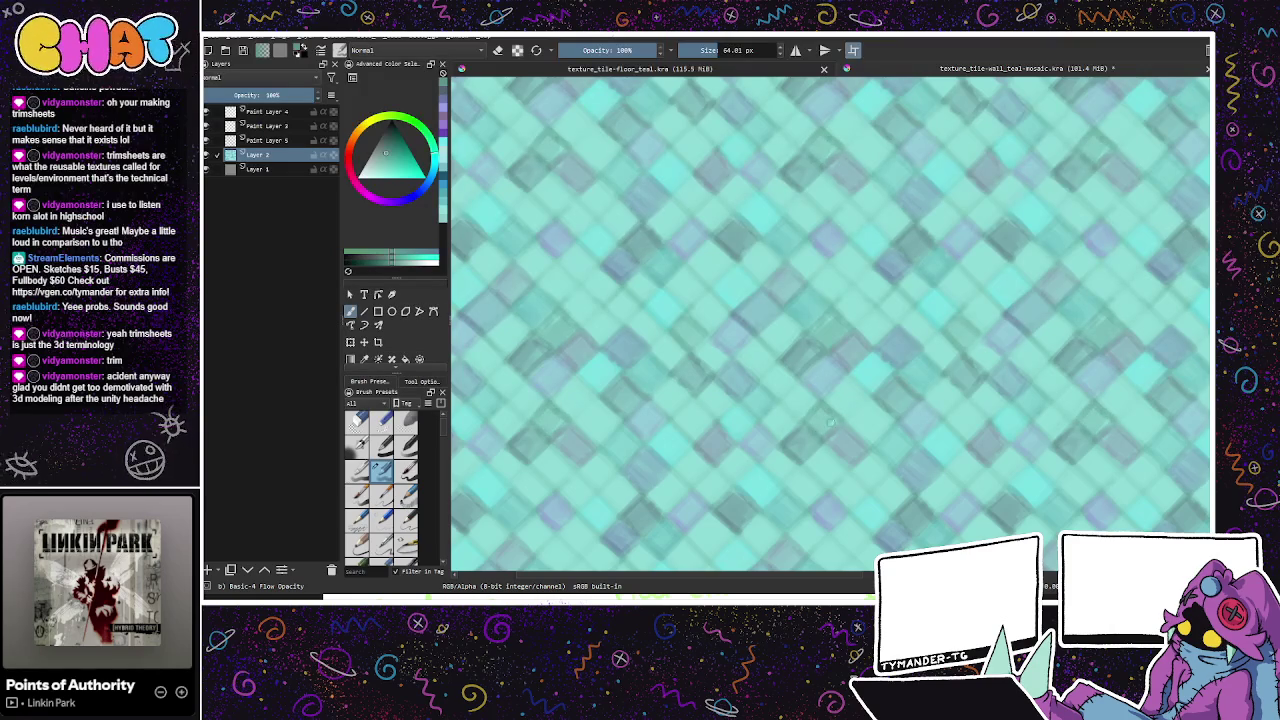
pyautogui.moveTo(866, 437); pyautogui.dragTo(856, 295)
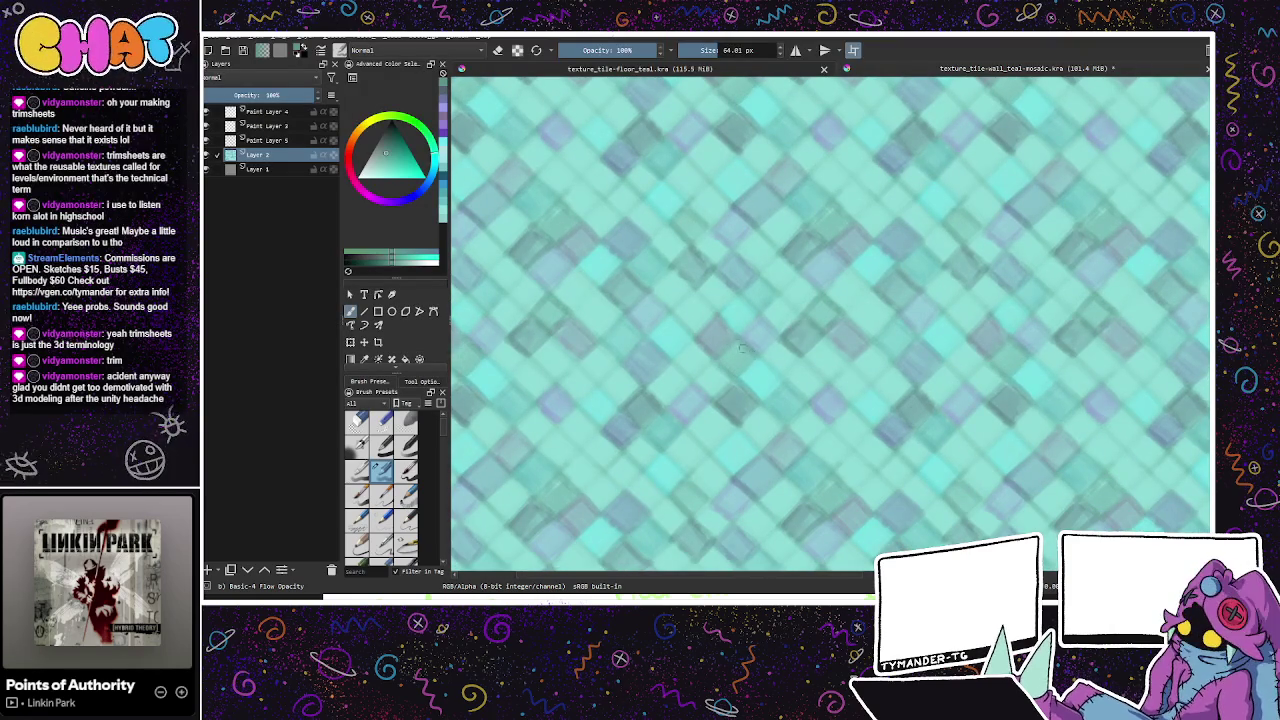
pyautogui.moveTo(890, 418); pyautogui.dragTo(946, 404)
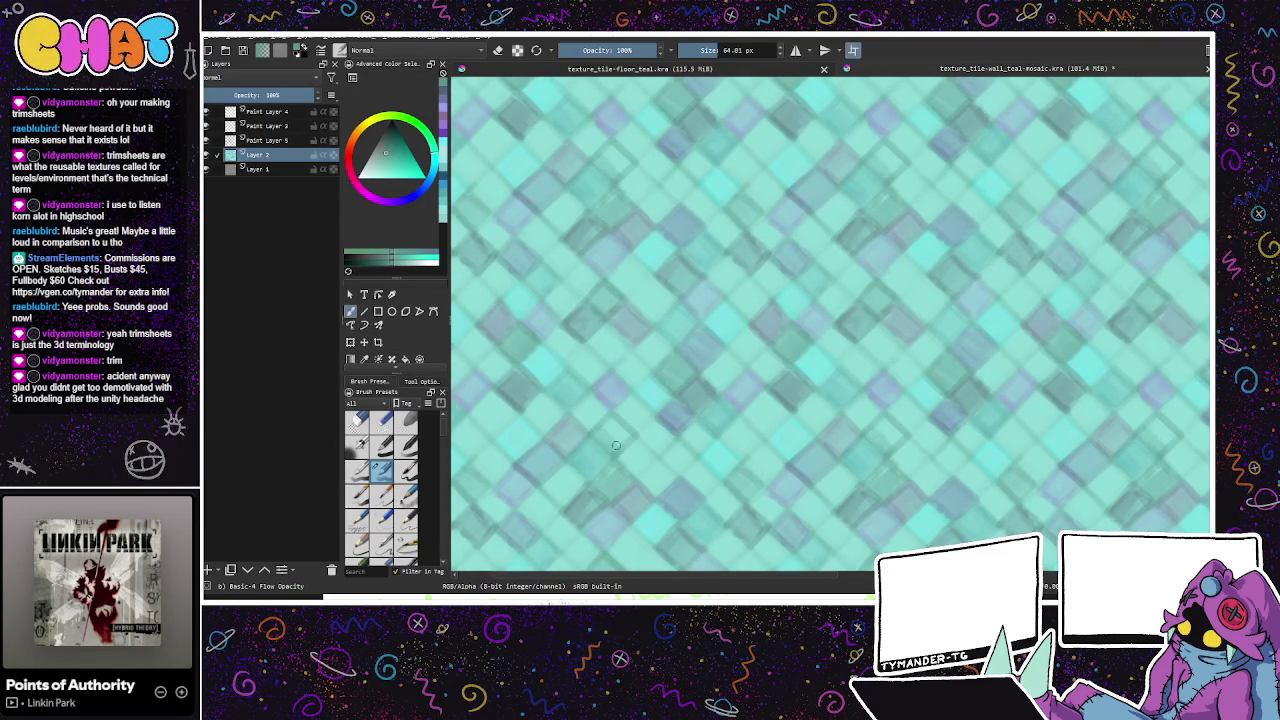
pyautogui.moveTo(748, 404)
pyautogui.mouseDown()
pyautogui.moveTo(857, 457)
pyautogui.moveTo(897, 351)
pyautogui.moveTo(857, 303)
pyautogui.moveTo(856, 200)
pyautogui.mouseUp()
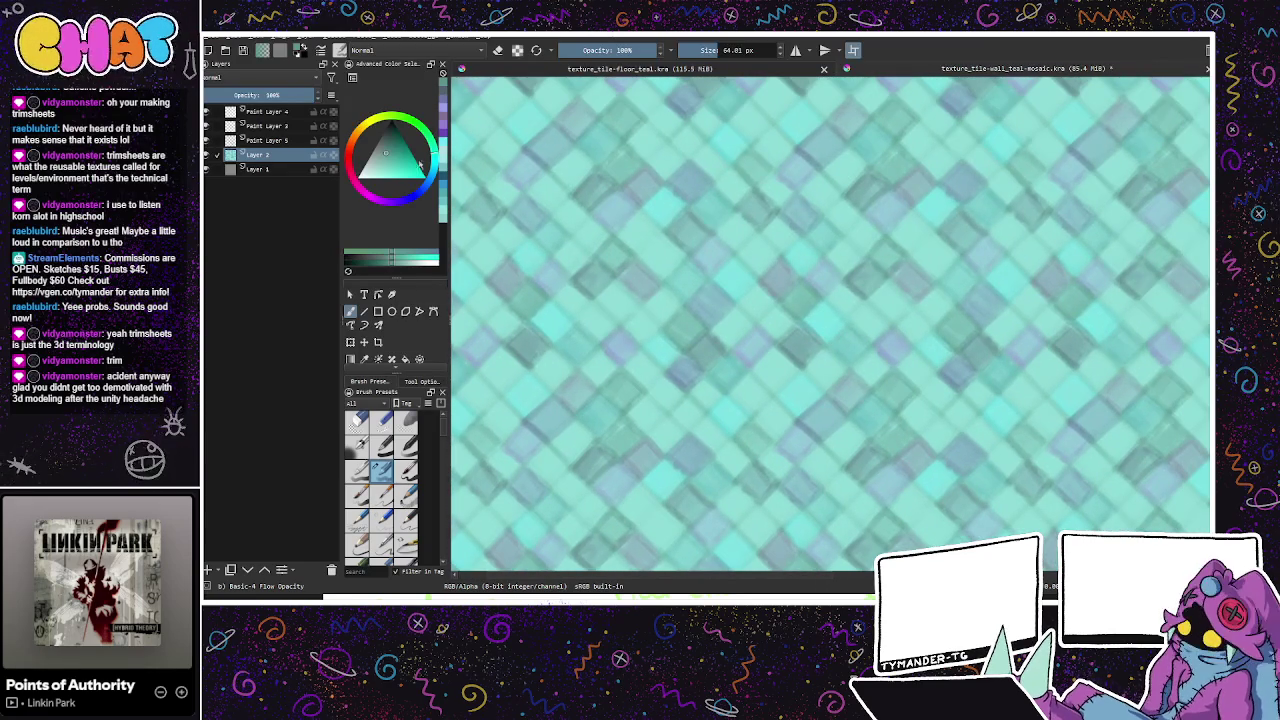
# Step: Refine the colour toward a lighter, softer teal while panning over the mosaic
pyautogui.click(387, 170)
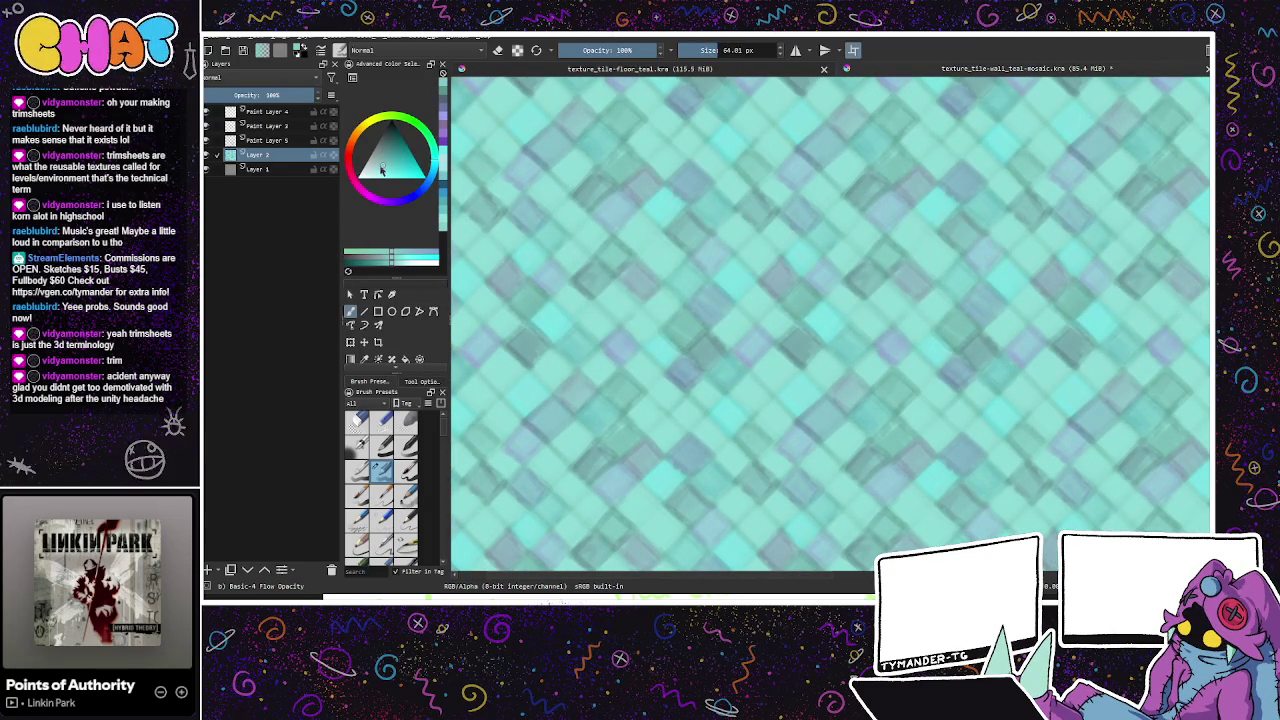
pyautogui.moveTo(381, 170); pyautogui.dragTo(380, 175)
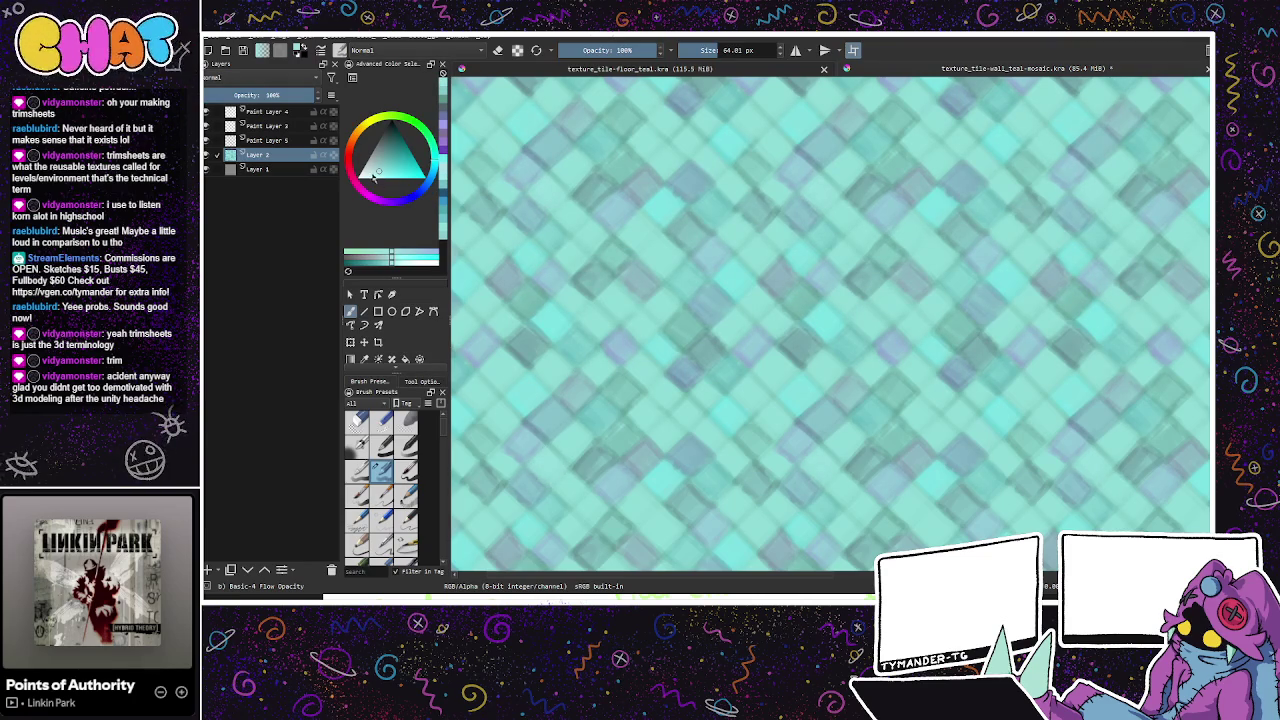
pyautogui.click(371, 176)
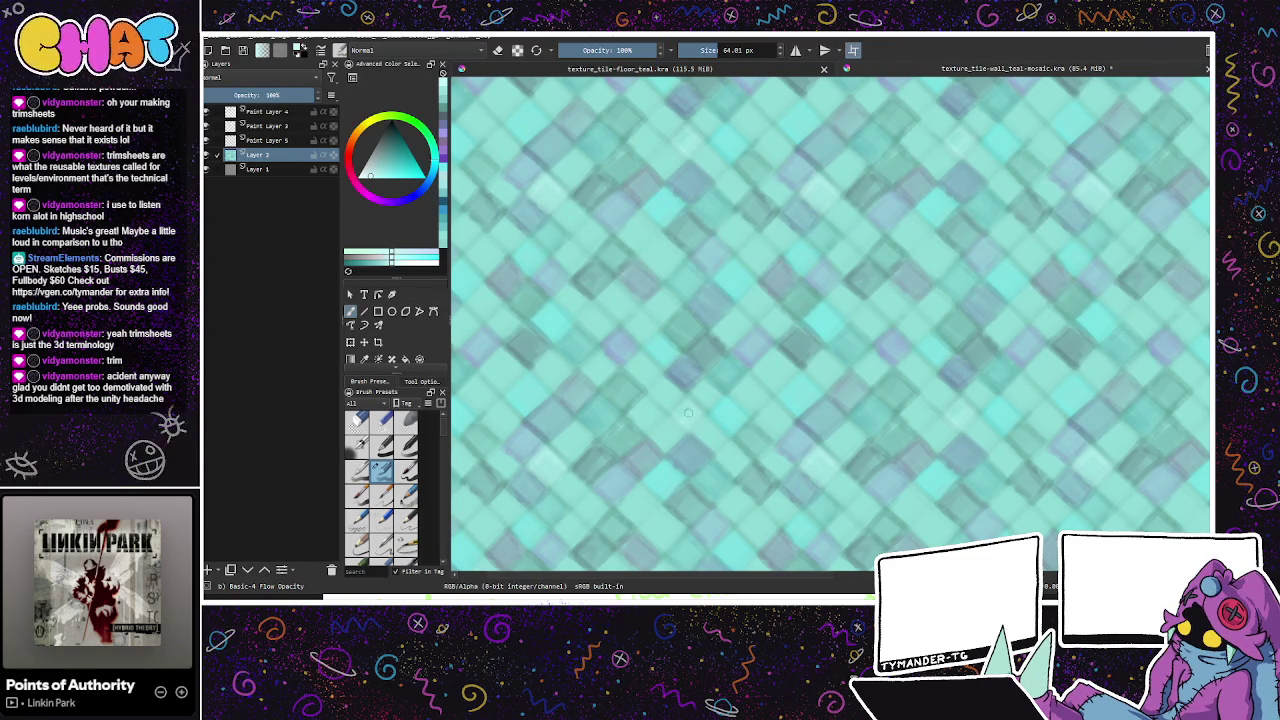
pyautogui.moveTo(877, 423)
pyautogui.mouseDown()
pyautogui.moveTo(909, 351)
pyautogui.moveTo(845, 318)
pyautogui.mouseUp()
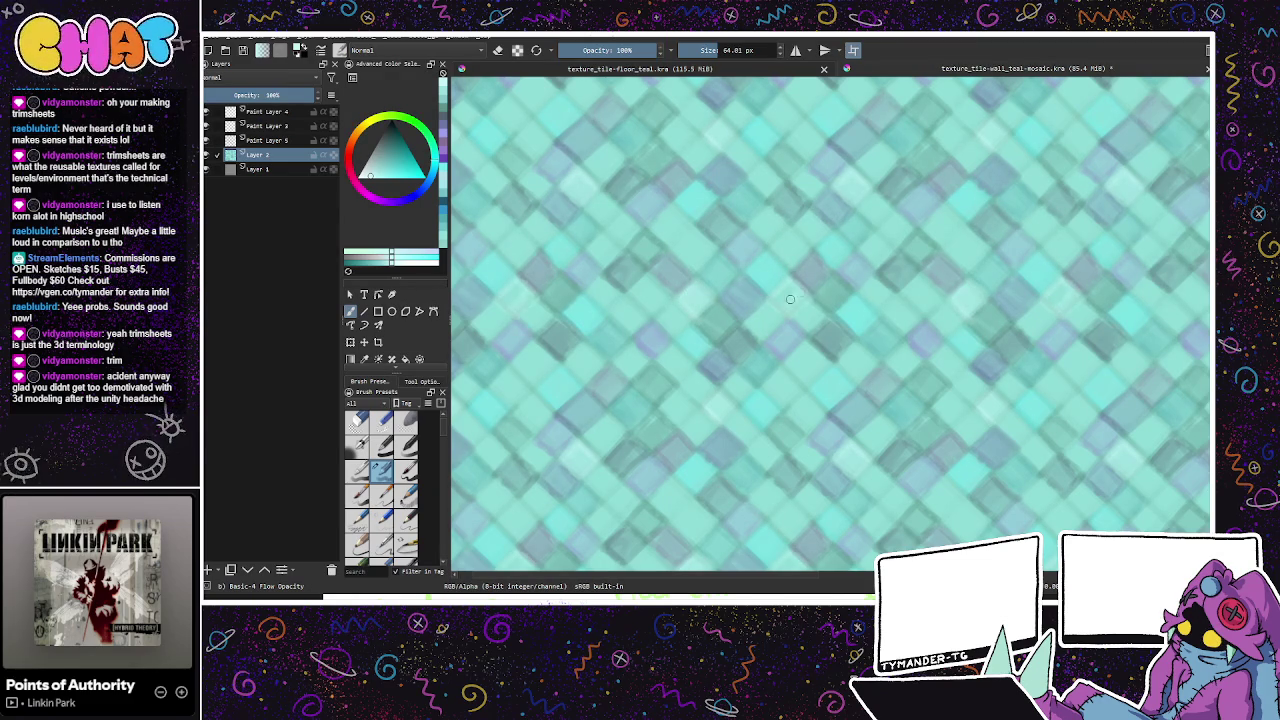
pyautogui.moveTo(994, 397); pyautogui.dragTo(958, 430)
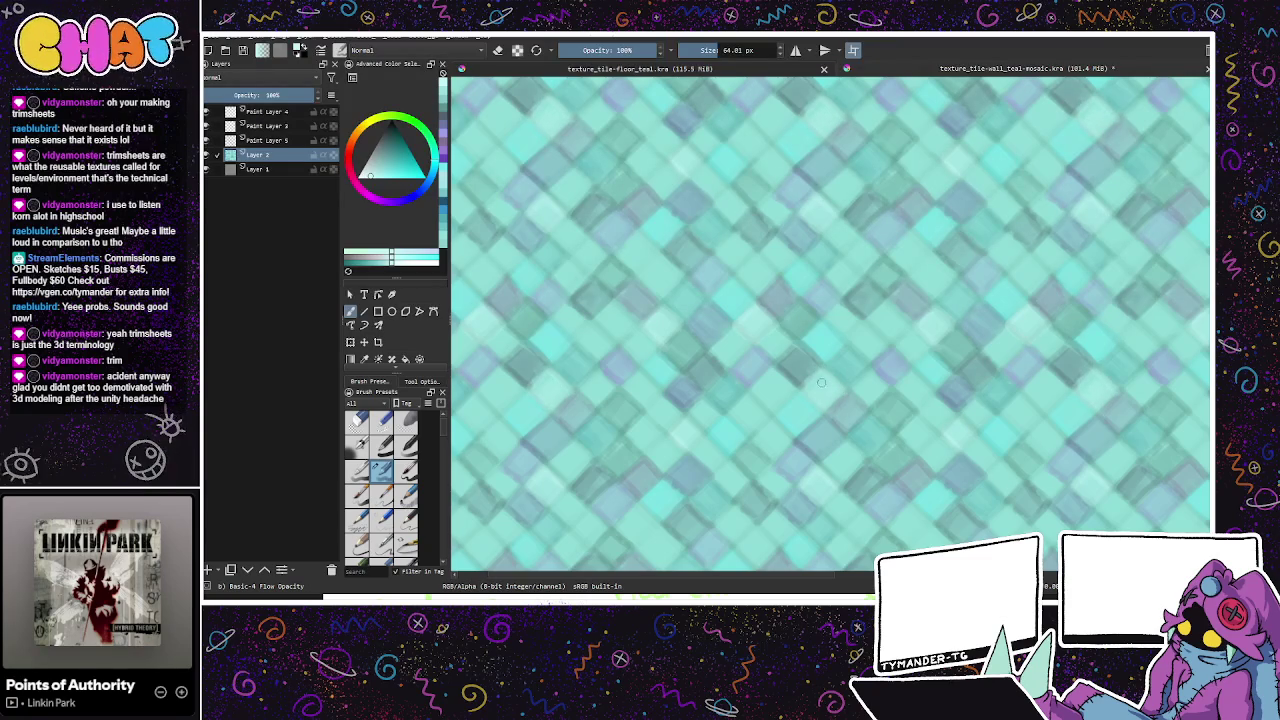
pyautogui.moveTo(890, 355); pyautogui.dragTo(922, 381)
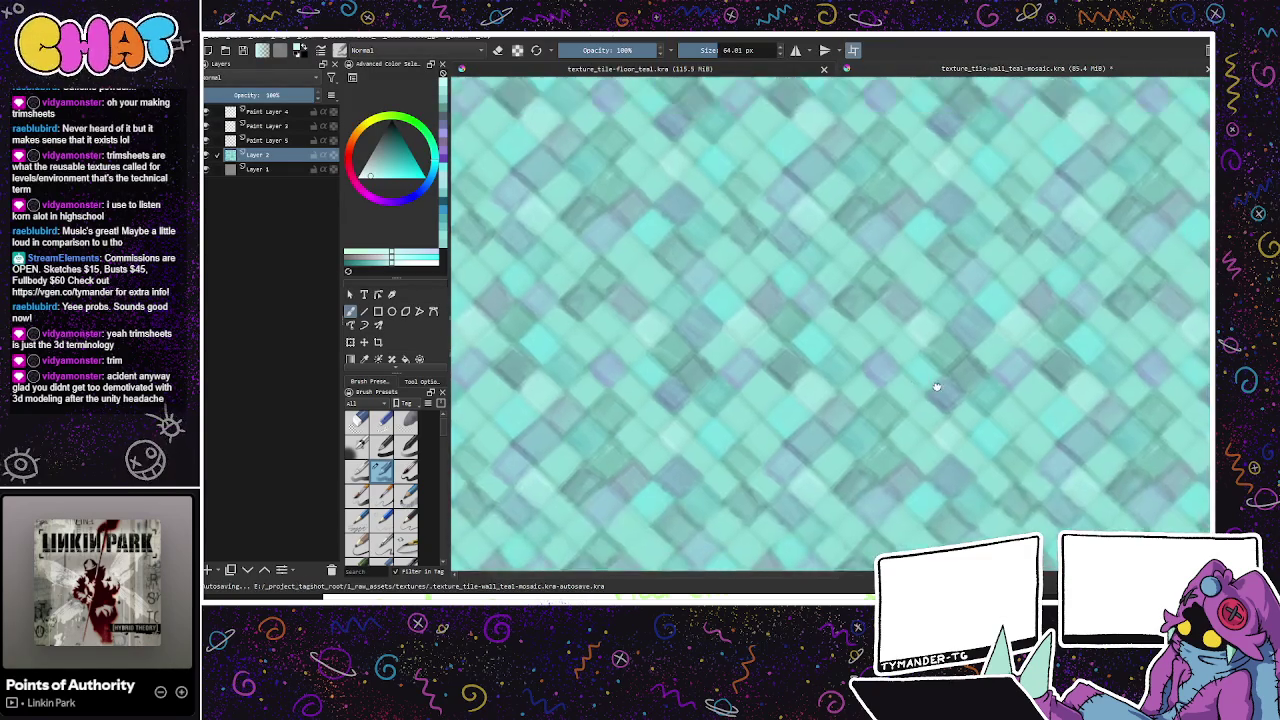
pyautogui.click(404, 155)
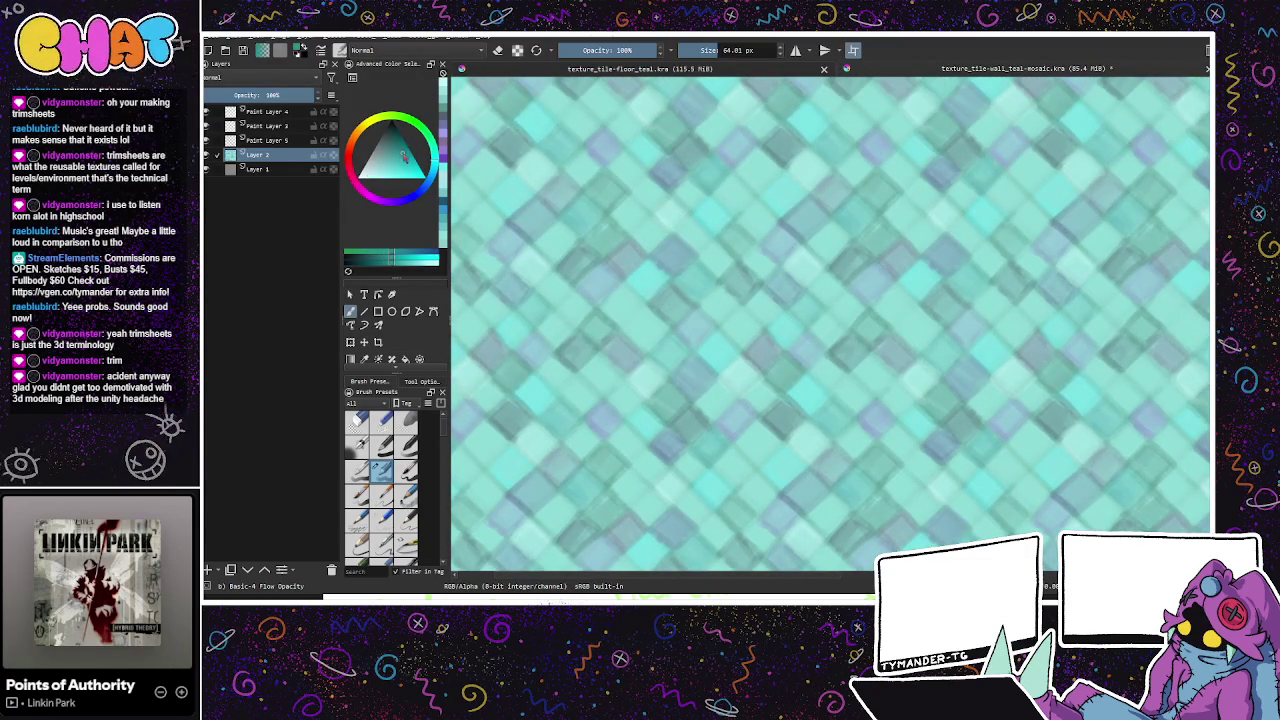
# Step: Shift the teal hue and paint small dark shading strokes on the upper tiles
pyautogui.click(436, 170)
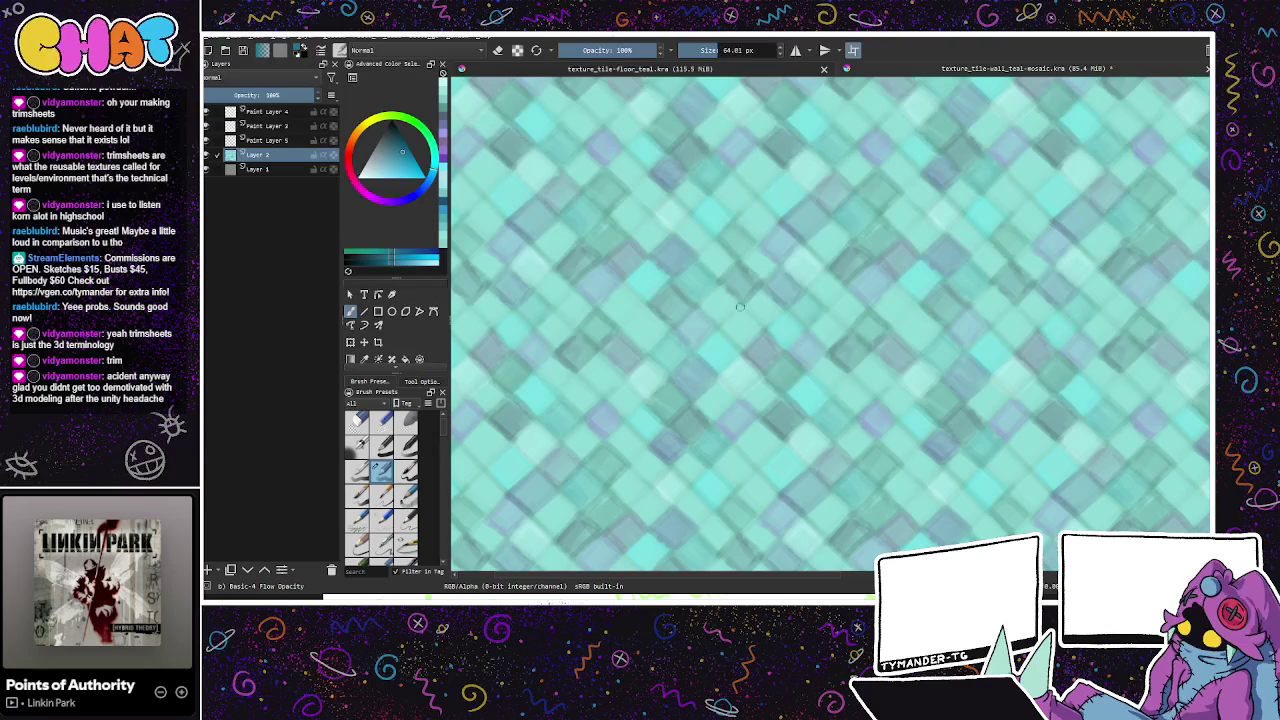
pyautogui.moveTo(745, 345); pyautogui.dragTo(738, 316)
pyautogui.moveTo(764, 196)
pyautogui.mouseDown()
pyautogui.moveTo(745, 227)
pyautogui.moveTo(748, 209)
pyautogui.moveTo(767, 208)
pyautogui.moveTo(757, 222)
pyautogui.moveTo(754, 212)
pyautogui.mouseUp()
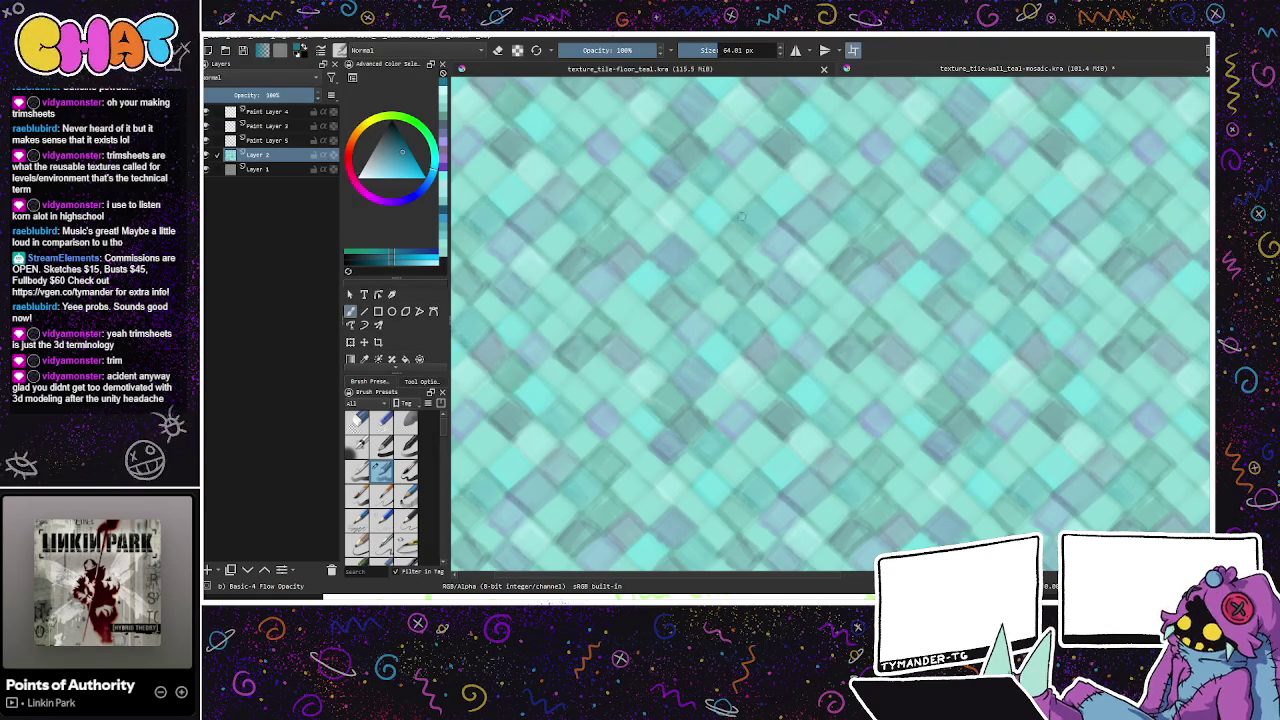
pyautogui.moveTo(630, 197)
pyautogui.mouseDown()
pyautogui.moveTo(648, 217)
pyautogui.moveTo(640, 245)
pyautogui.moveTo(660, 246)
pyautogui.moveTo(637, 230)
pyautogui.mouseUp()
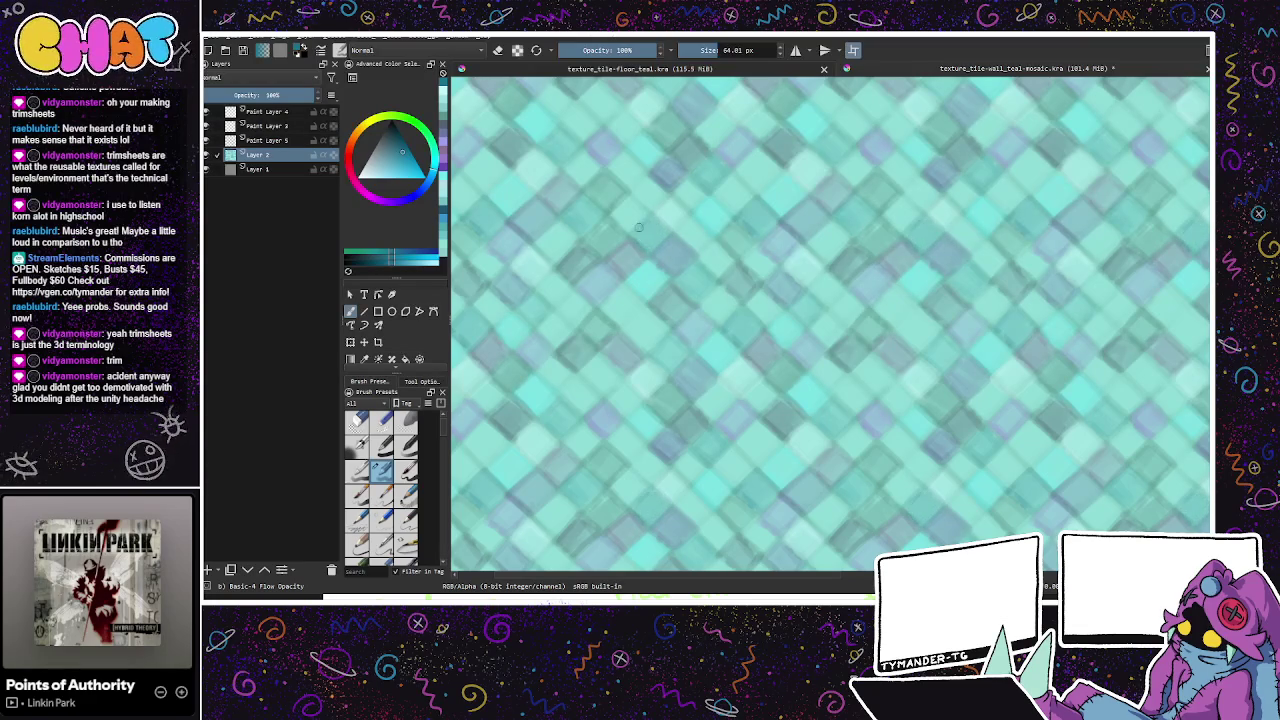
pyautogui.moveTo(662, 170)
pyautogui.mouseDown()
pyautogui.moveTo(679, 200)
pyautogui.moveTo(648, 190)
pyautogui.mouseUp()
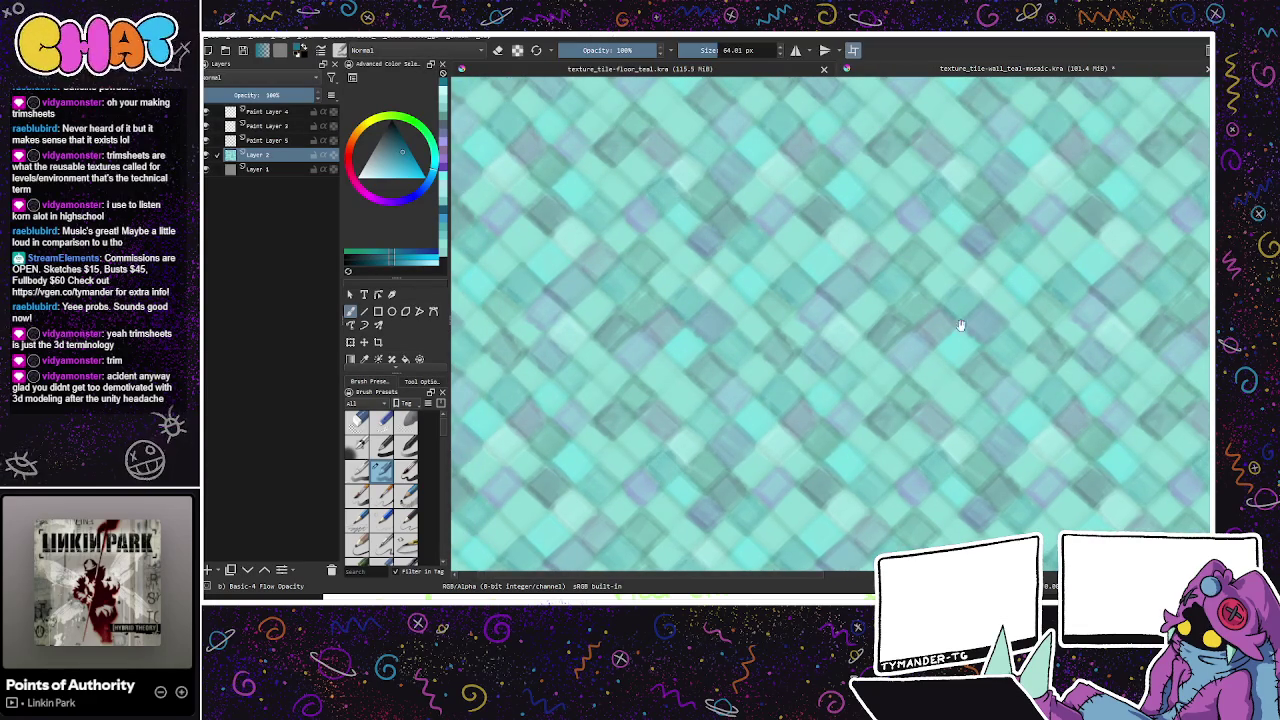
pyautogui.moveTo(976, 474)
pyautogui.mouseDown()
pyautogui.moveTo(951, 380)
pyautogui.moveTo(948, 408)
pyautogui.mouseUp()
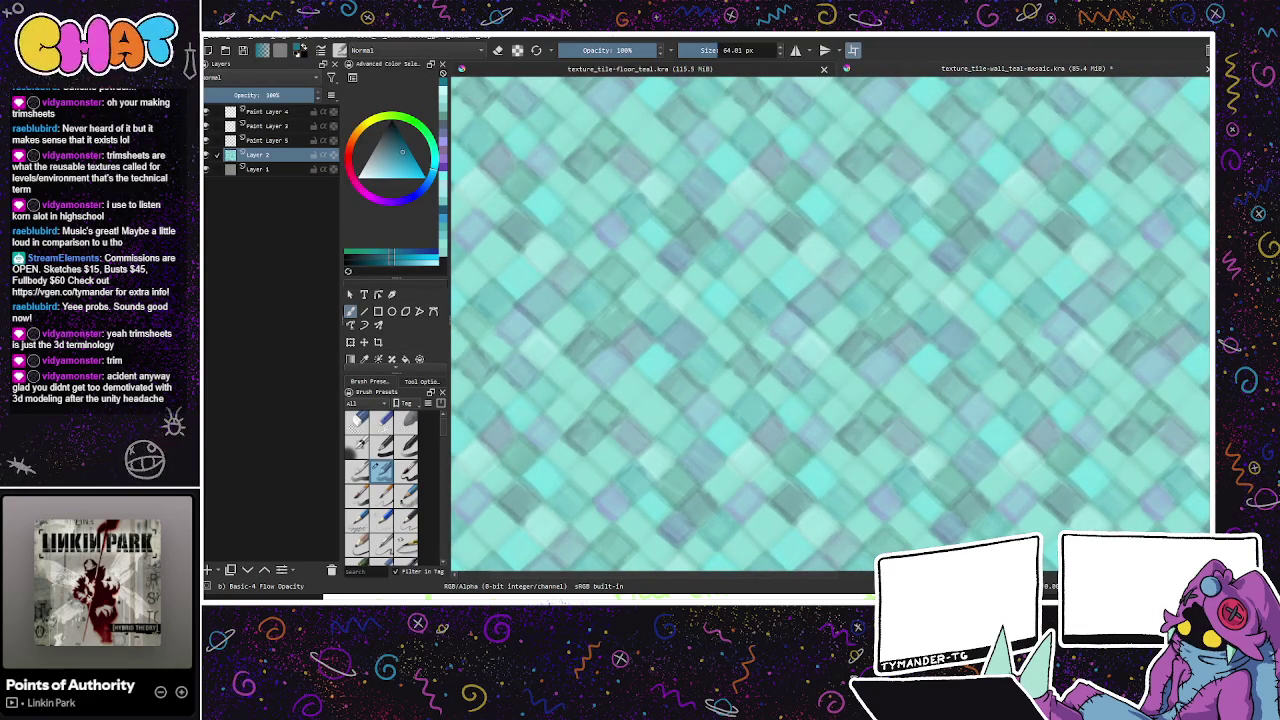
# Step: With a brighter colour, shade tiles across the middle, lower middle and lower right
pyautogui.click(437, 171)
pyautogui.click(387, 157)
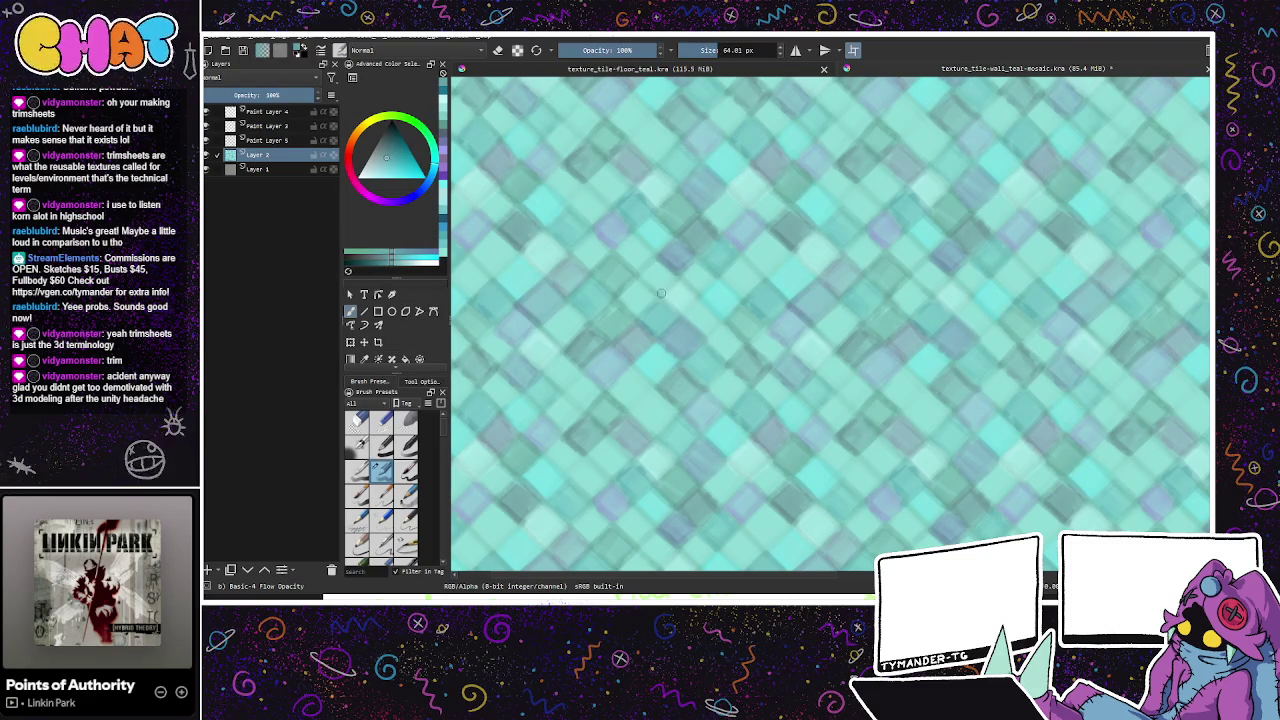
pyautogui.moveTo(650, 289); pyautogui.dragTo(658, 263)
pyautogui.moveTo(815, 297)
pyautogui.mouseDown()
pyautogui.moveTo(763, 268)
pyautogui.moveTo(760, 246)
pyautogui.moveTo(782, 243)
pyautogui.moveTo(757, 256)
pyautogui.moveTo(760, 240)
pyautogui.mouseUp()
pyautogui.moveTo(774, 407)
pyautogui.mouseDown()
pyautogui.moveTo(776, 388)
pyautogui.moveTo(761, 392)
pyautogui.mouseUp()
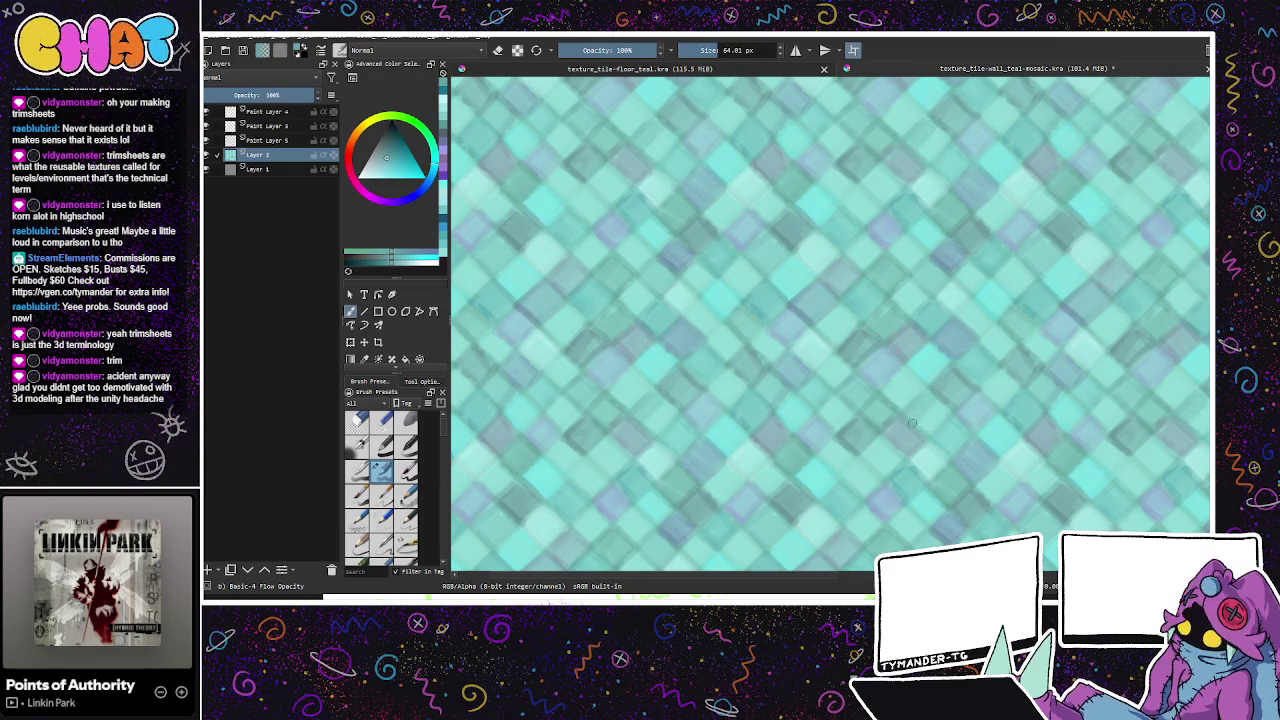
pyautogui.moveTo(944, 400); pyautogui.dragTo(940, 422)
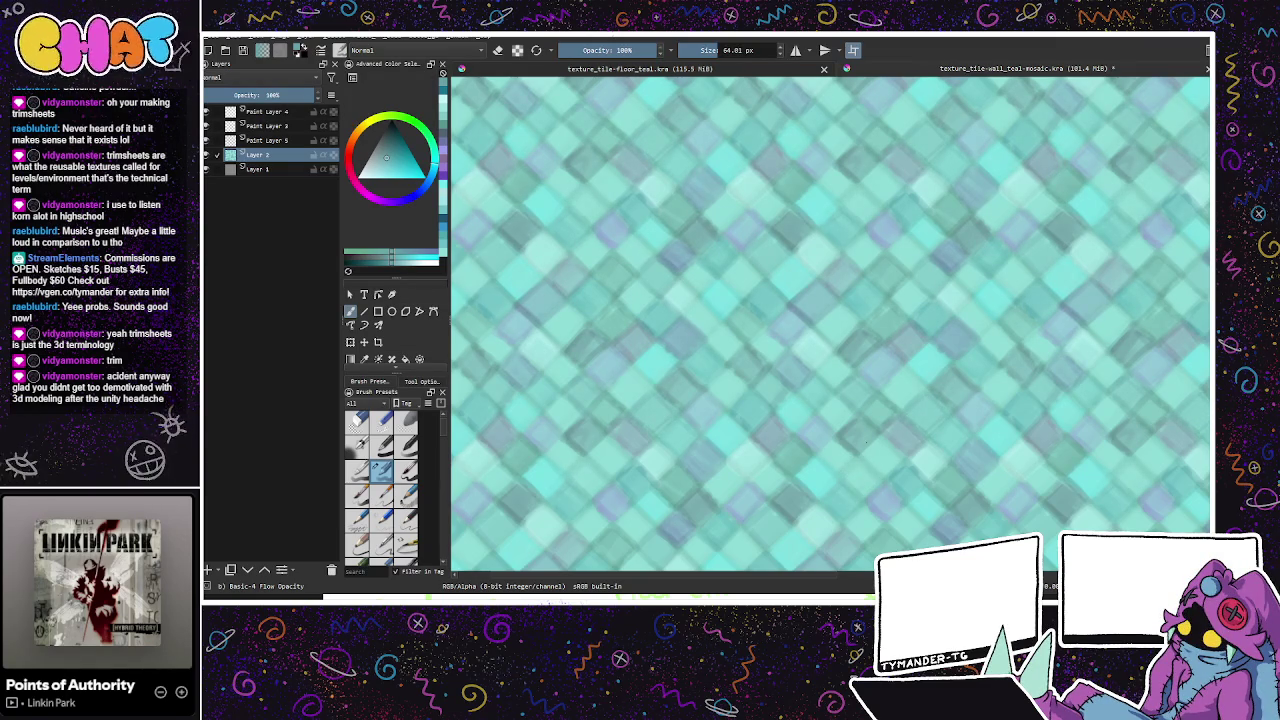
pyautogui.moveTo(872, 470)
pyautogui.mouseDown()
pyautogui.moveTo(965, 349)
pyautogui.moveTo(970, 481)
pyautogui.moveTo(899, 401)
pyautogui.mouseUp()
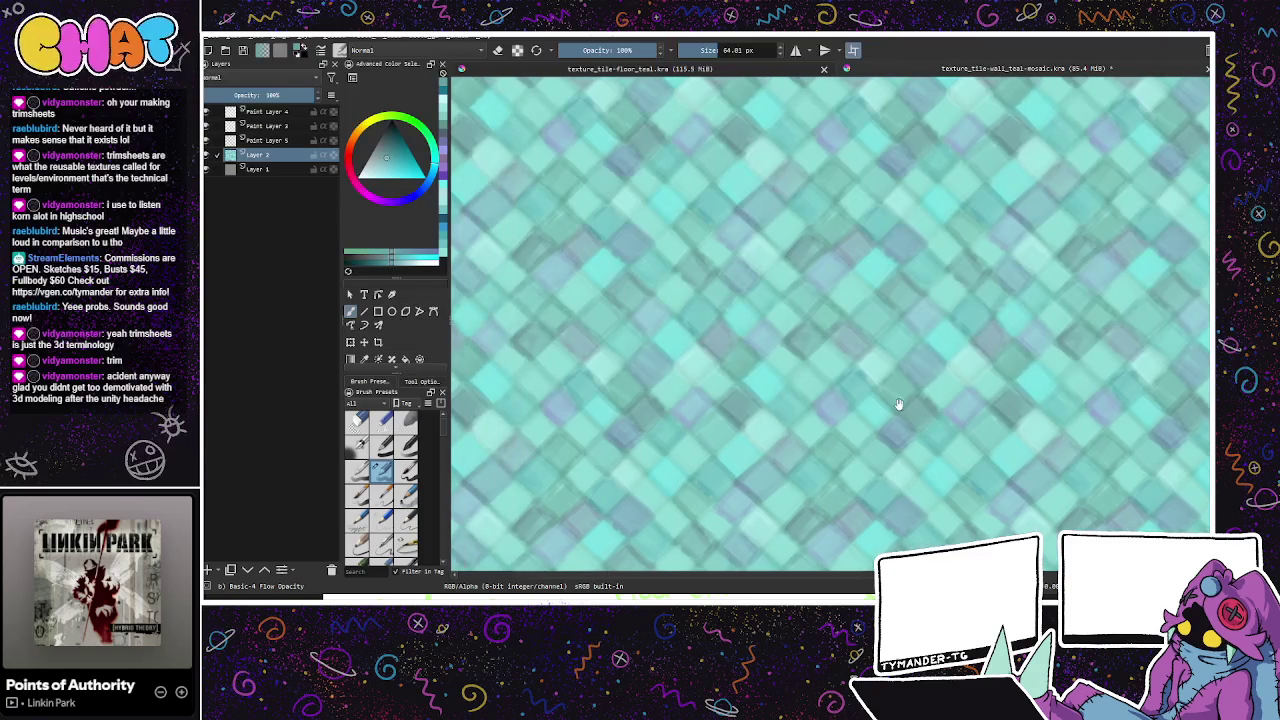
# Step: Set Paint Layer 4's opacity to 98%
pyautogui.click(275, 126)
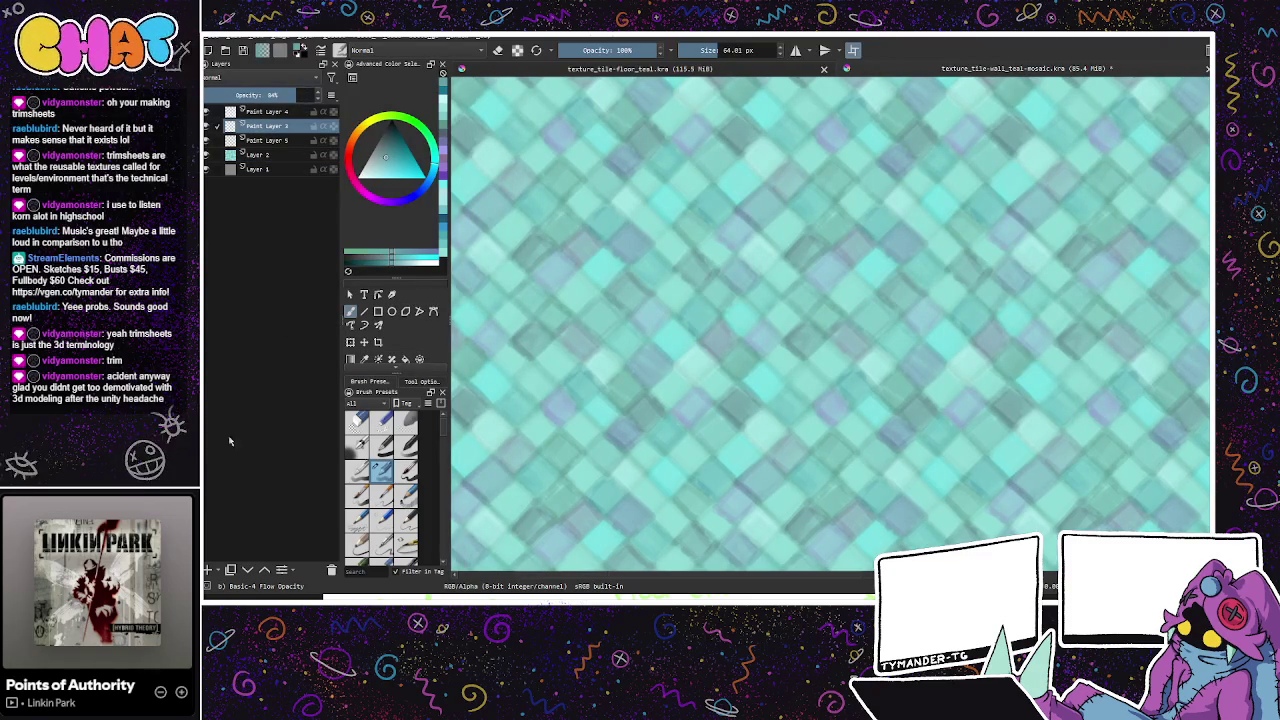
pyautogui.click(300, 111)
pyautogui.scroll(-7, 294, 96)
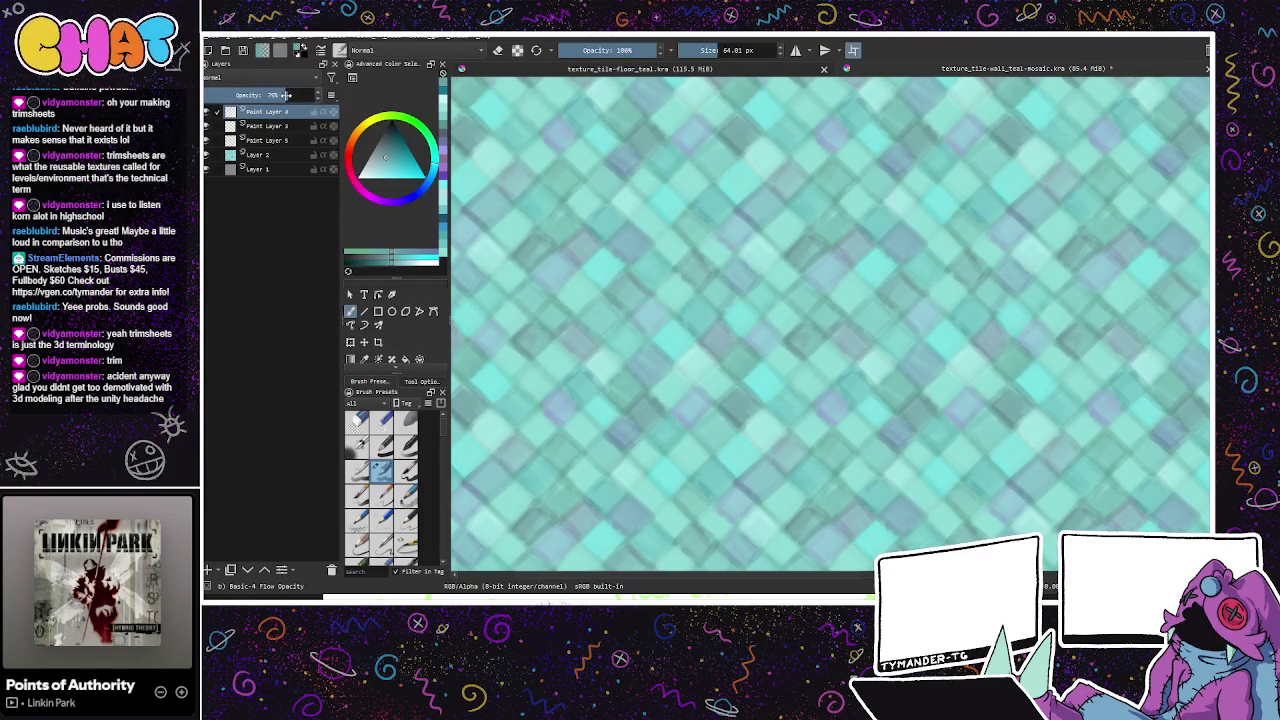
pyautogui.scroll(20, 294, 96)
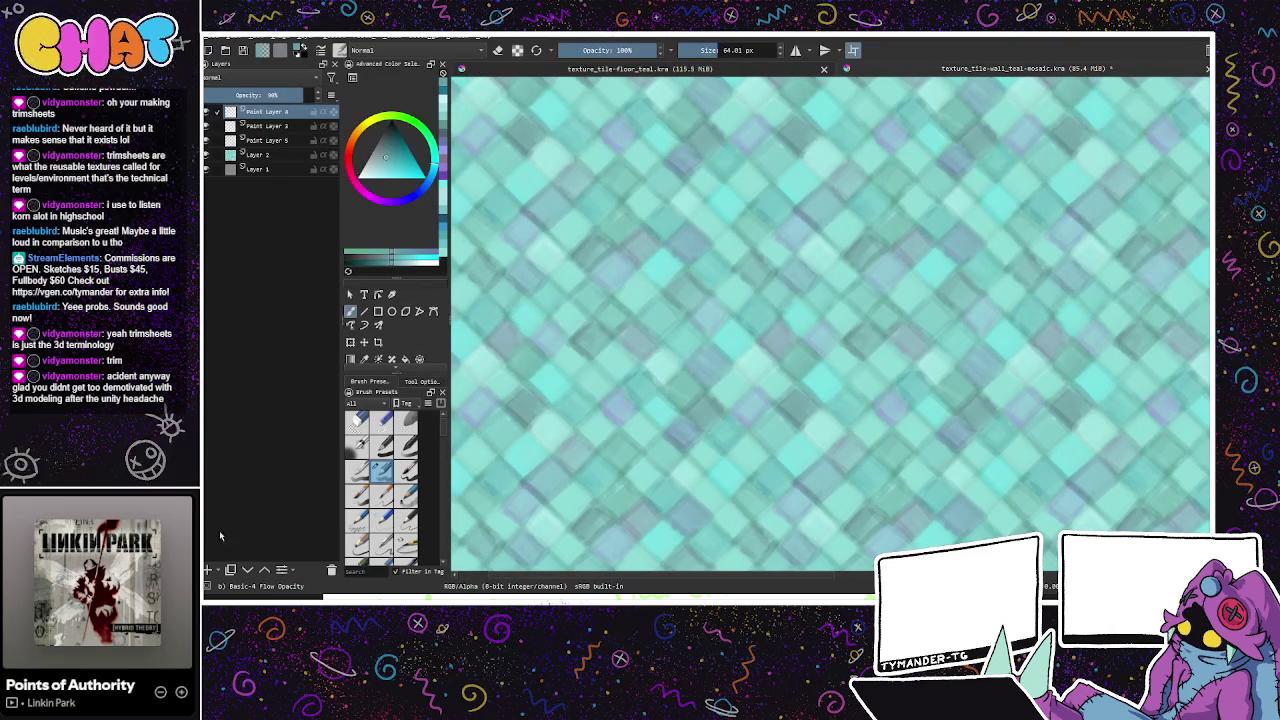
# Step: Add Paint Layer 6 and paint with dark blue at a 100.47 px brush size
pyautogui.press('Insert')
pyautogui.click(399, 142)
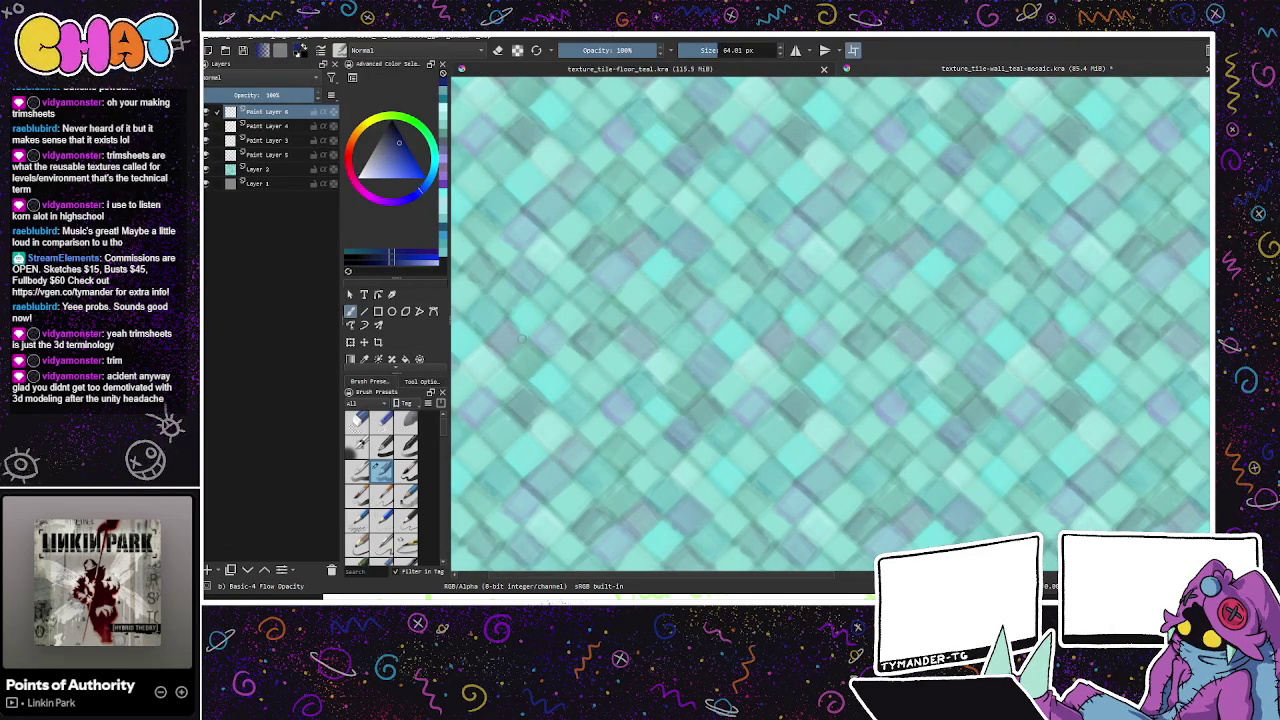
pyautogui.moveTo(743, 49); pyautogui.dragTo(756, 50)
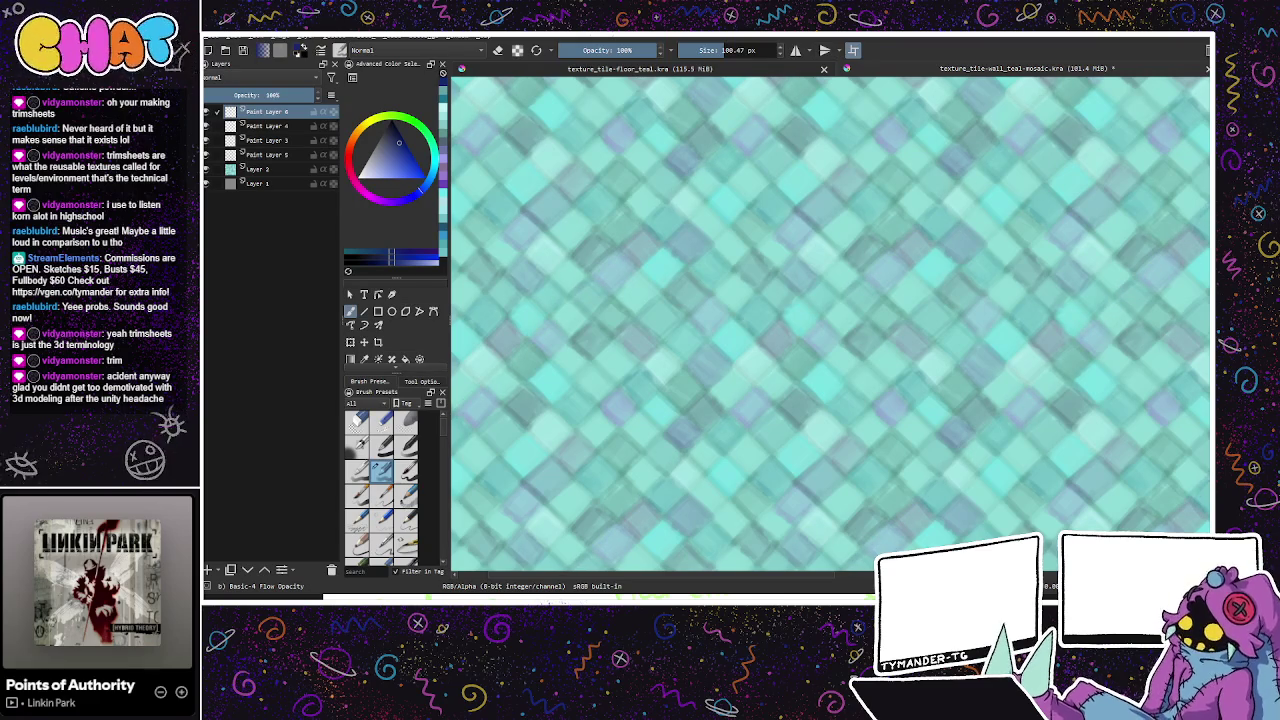
pyautogui.hotkey('ctrl', 'z')
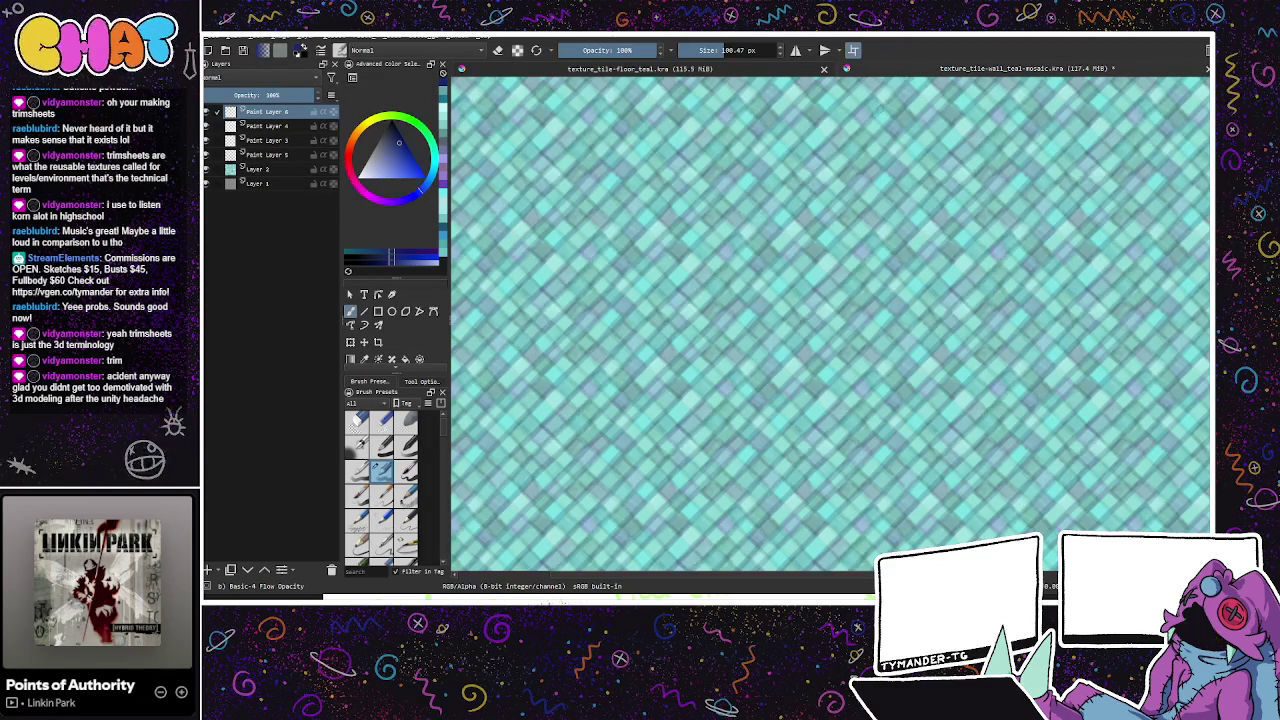
# Step: Pan and zoom out to inspect the mosaic tiling, then fade the top layer to 43% opacity
pyautogui.moveTo(885, 410); pyautogui.dragTo(863, 378)
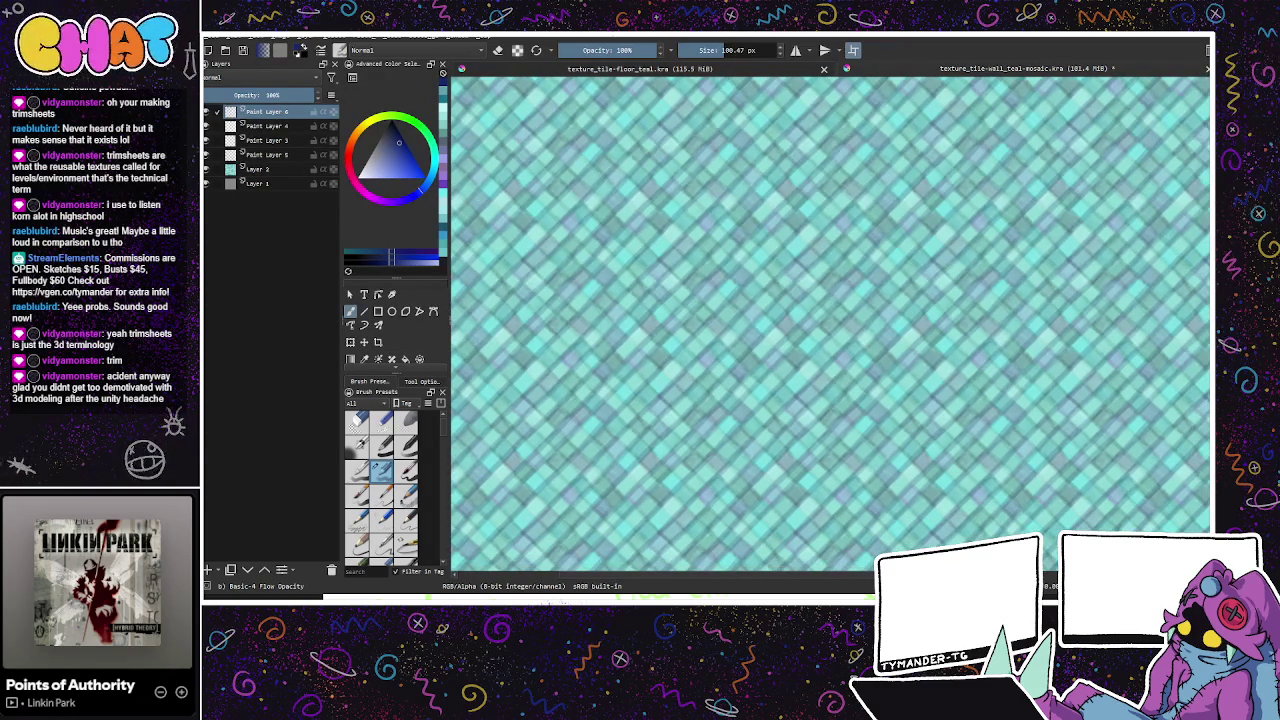
pyautogui.scroll(2, 830, 324)
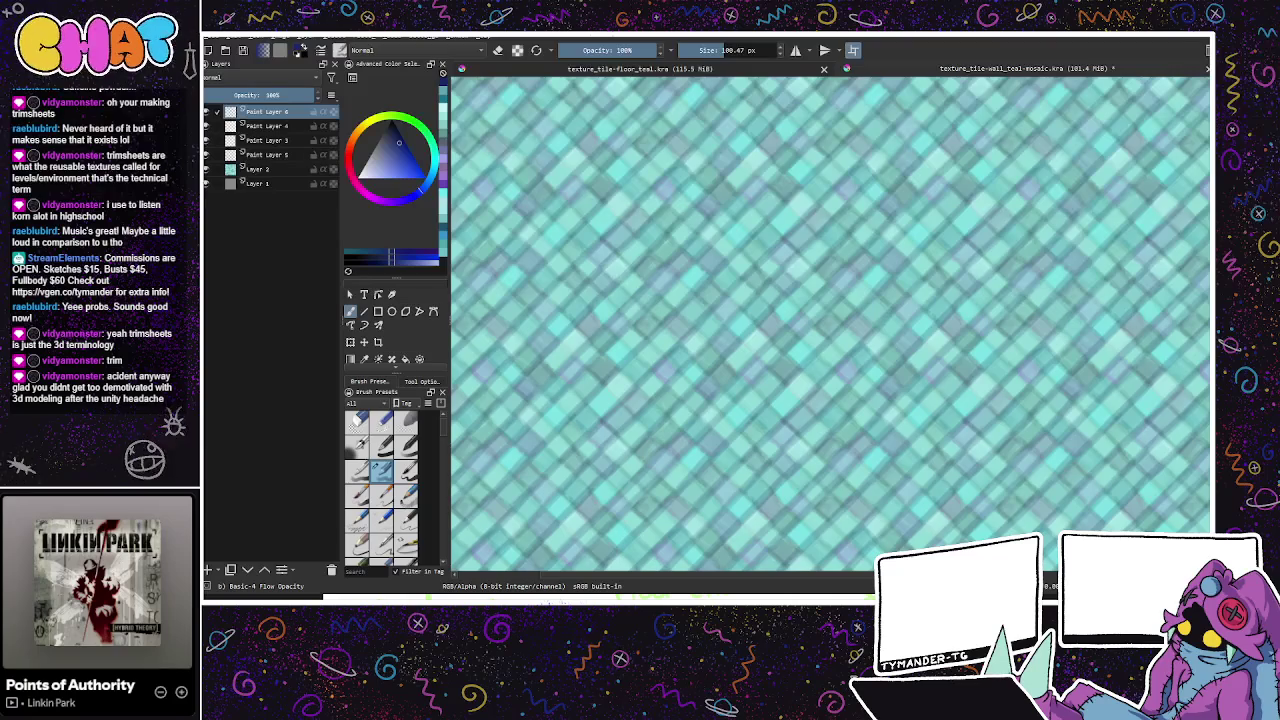
pyautogui.hotkey('ctrl', 'z')
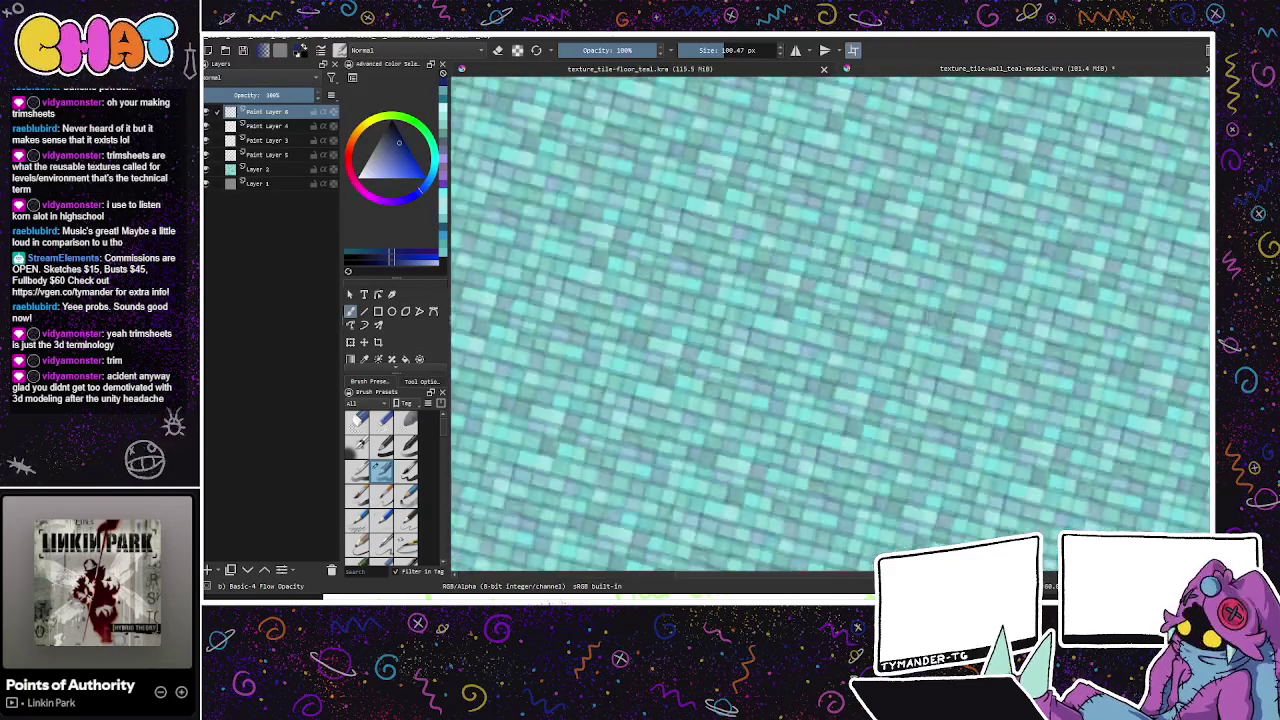
pyautogui.hotkey('ctrl', 'z')
pyautogui.hotkey('ctrl', 'z')
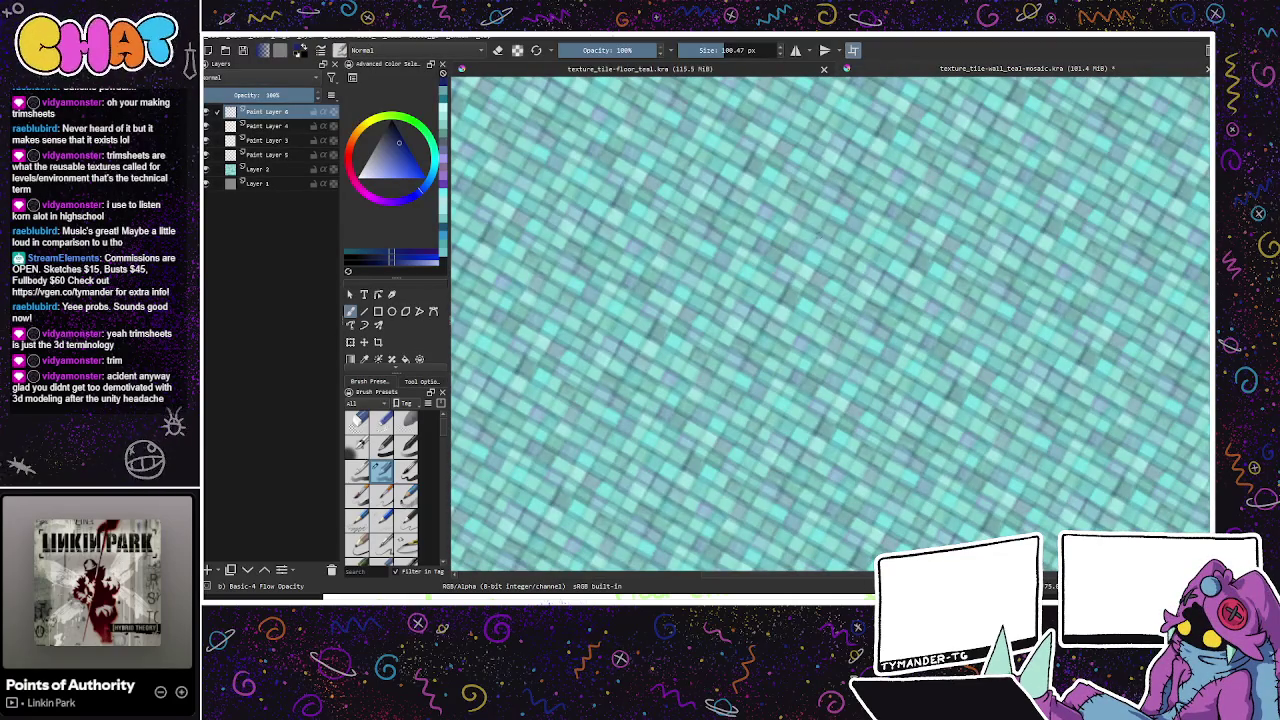
pyautogui.hotkey('ctrl', 'z')
pyautogui.hotkey('ctrl', 'z')
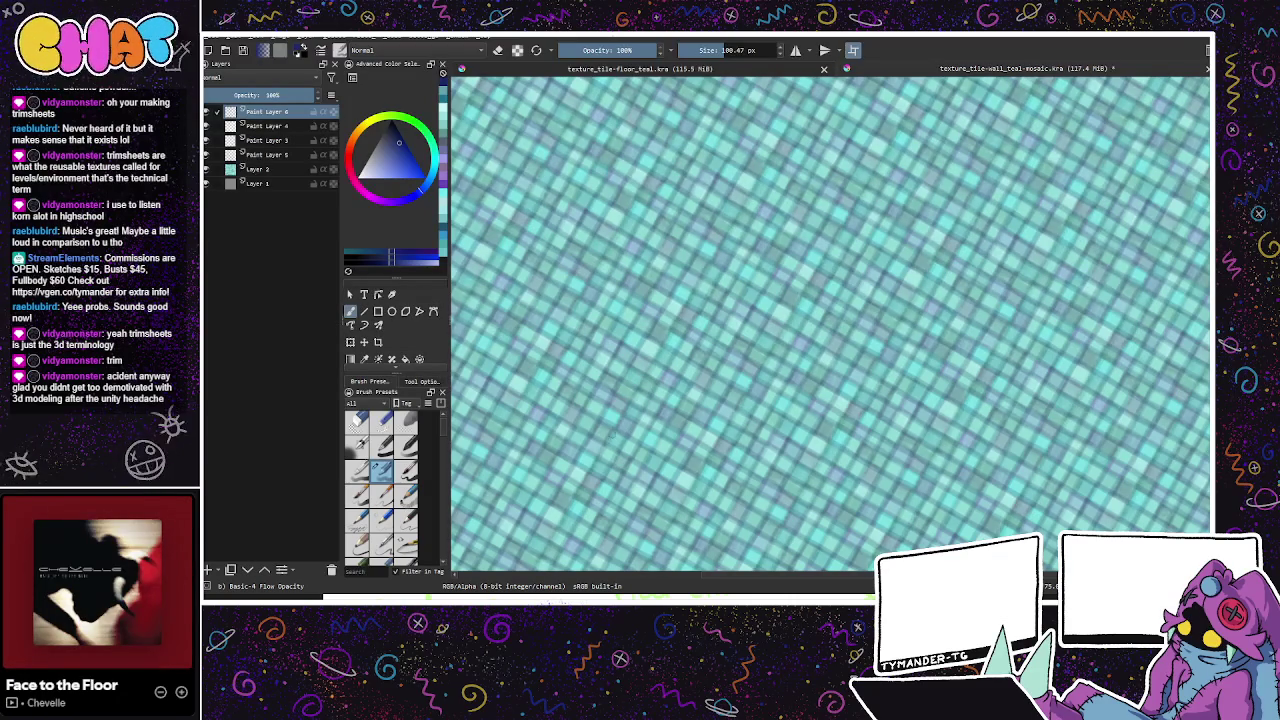
pyautogui.moveTo(300, 95)
pyautogui.mouseDown()
pyautogui.moveTo(243, 96)
pyautogui.moveTo(275, 96)
pyautogui.mouseUp()
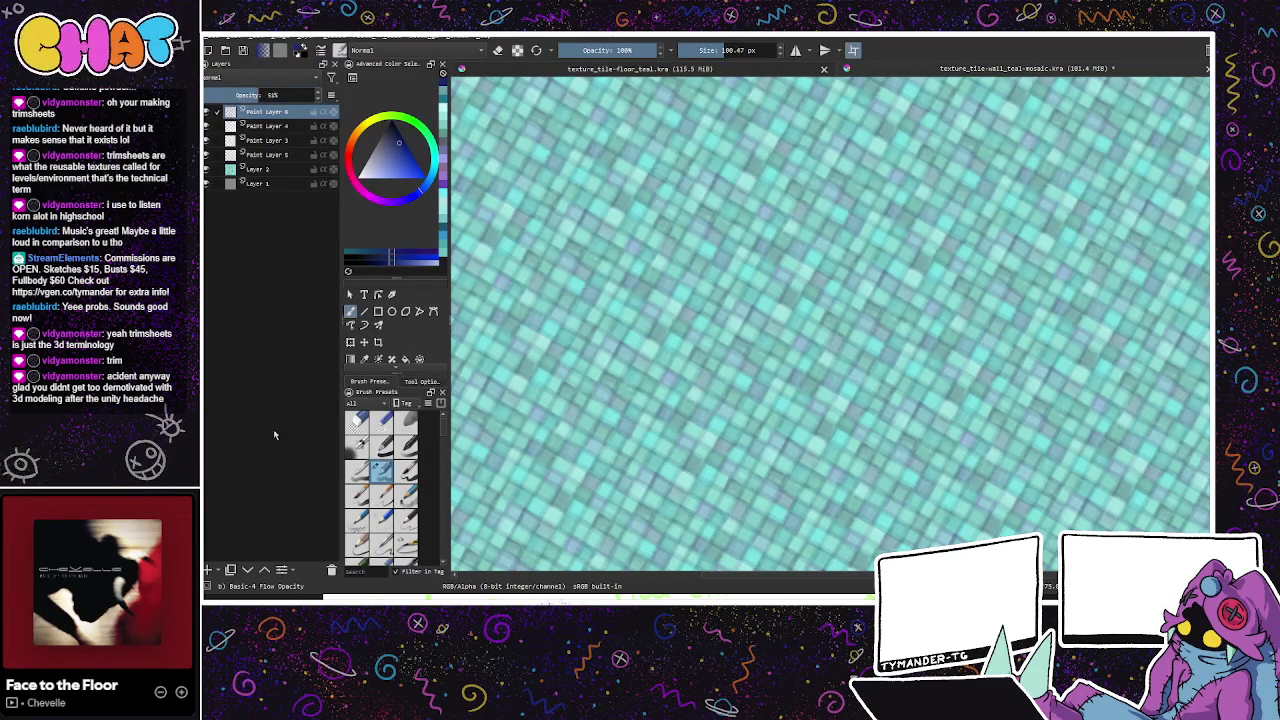
pyautogui.moveTo(925, 480)
pyautogui.mouseDown()
pyautogui.moveTo(947, 464)
pyautogui.moveTo(1048, 590)
pyautogui.mouseUp()
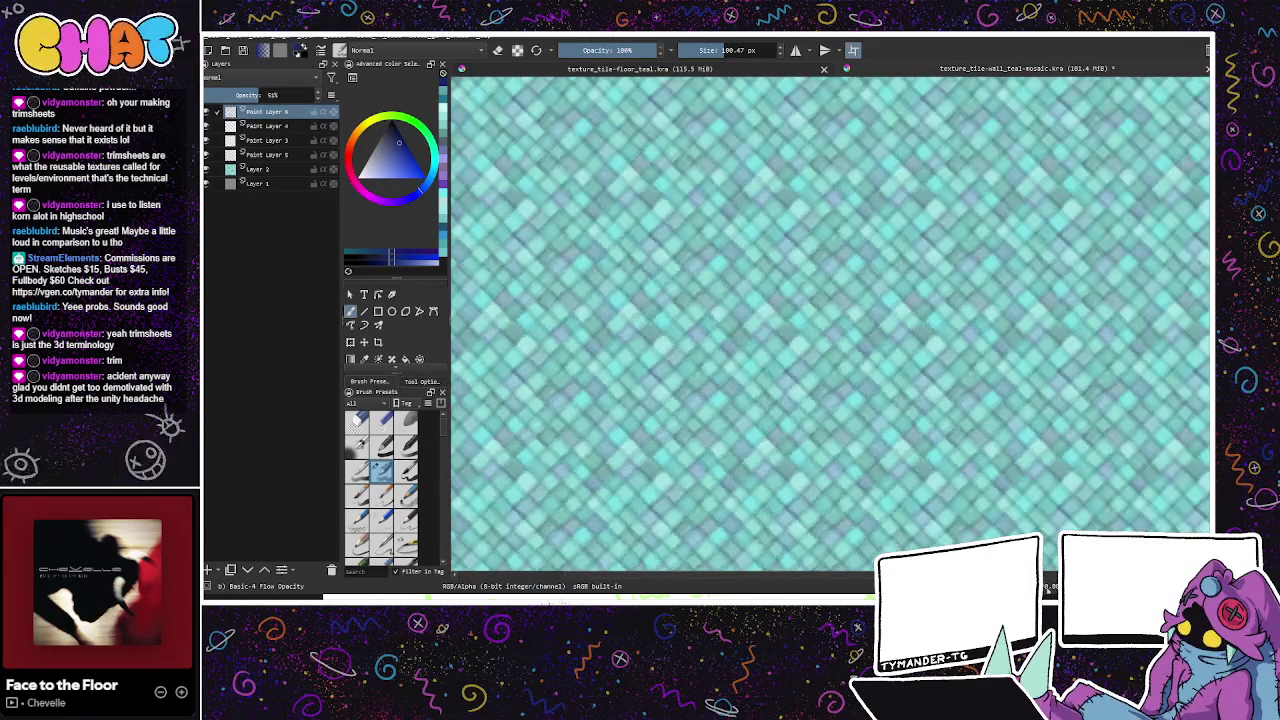
pyautogui.moveTo(1034, 504); pyautogui.dragTo(926, 376)
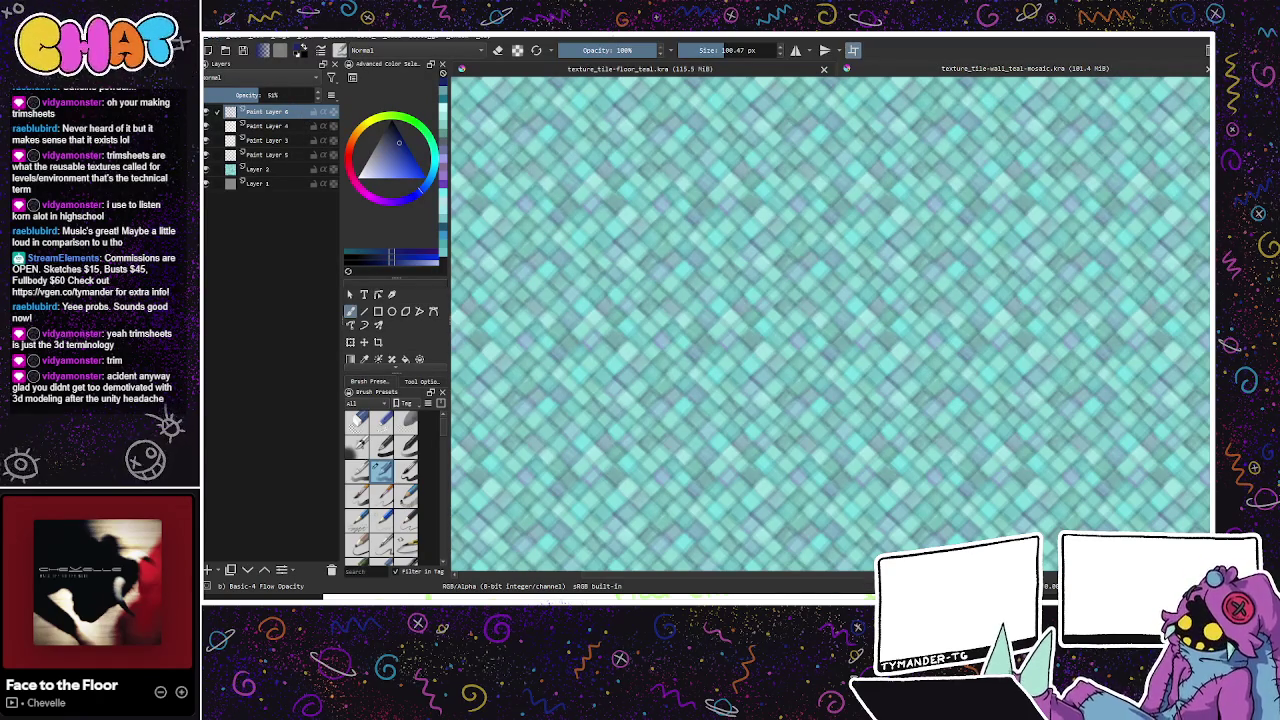
pyautogui.click(824, 69)
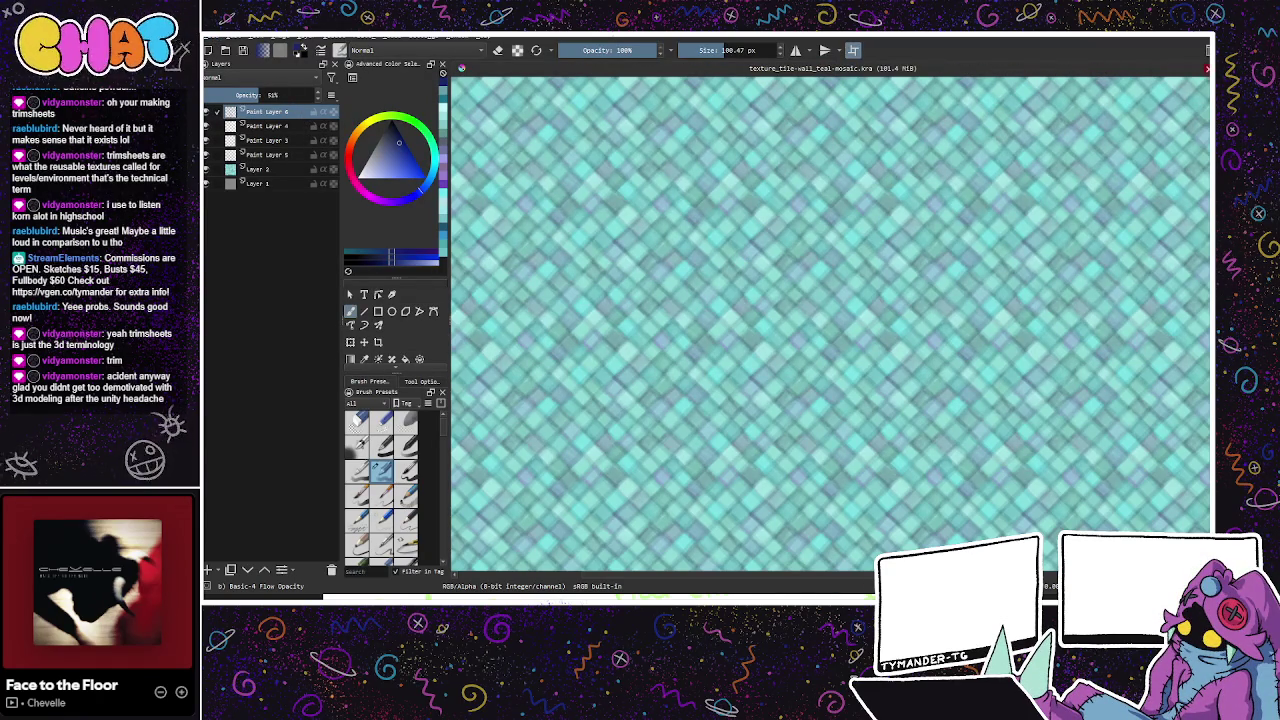
# Step: Close the wall mosaic document and reopen texture_tile-floor_teal.kra from Recent Images
pyautogui.click(1207, 69)
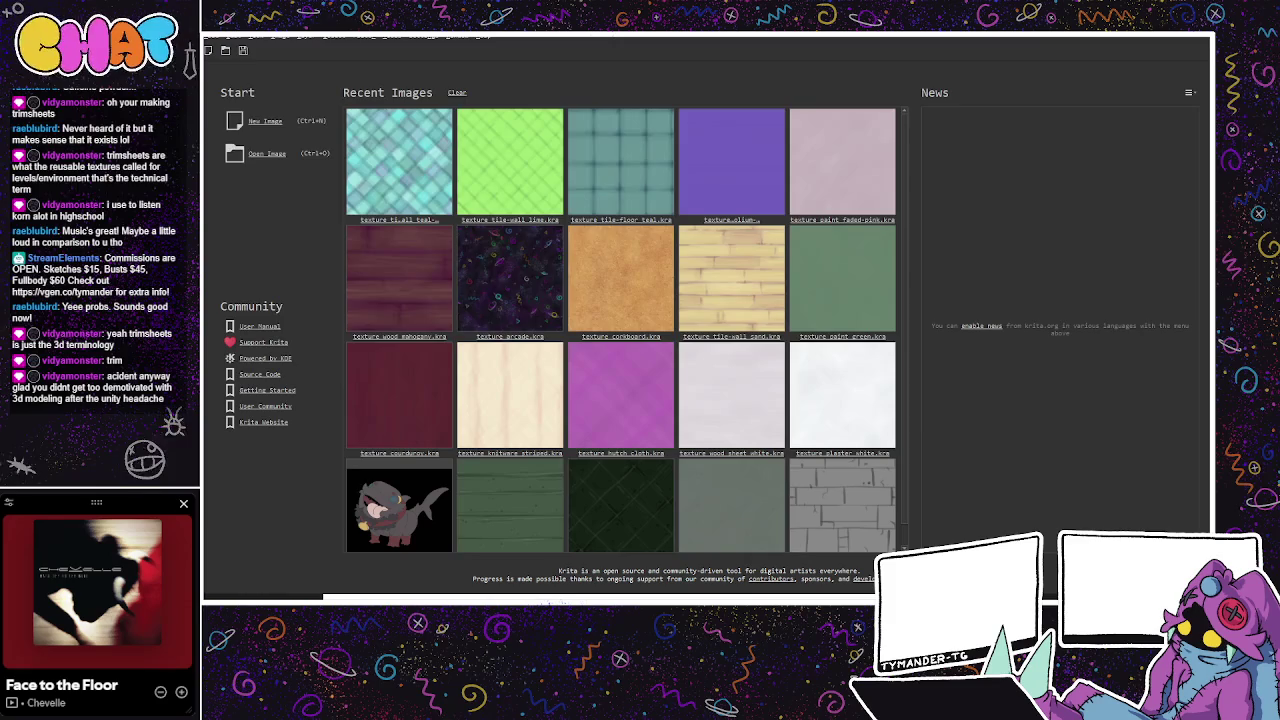
pyautogui.click(620, 162)
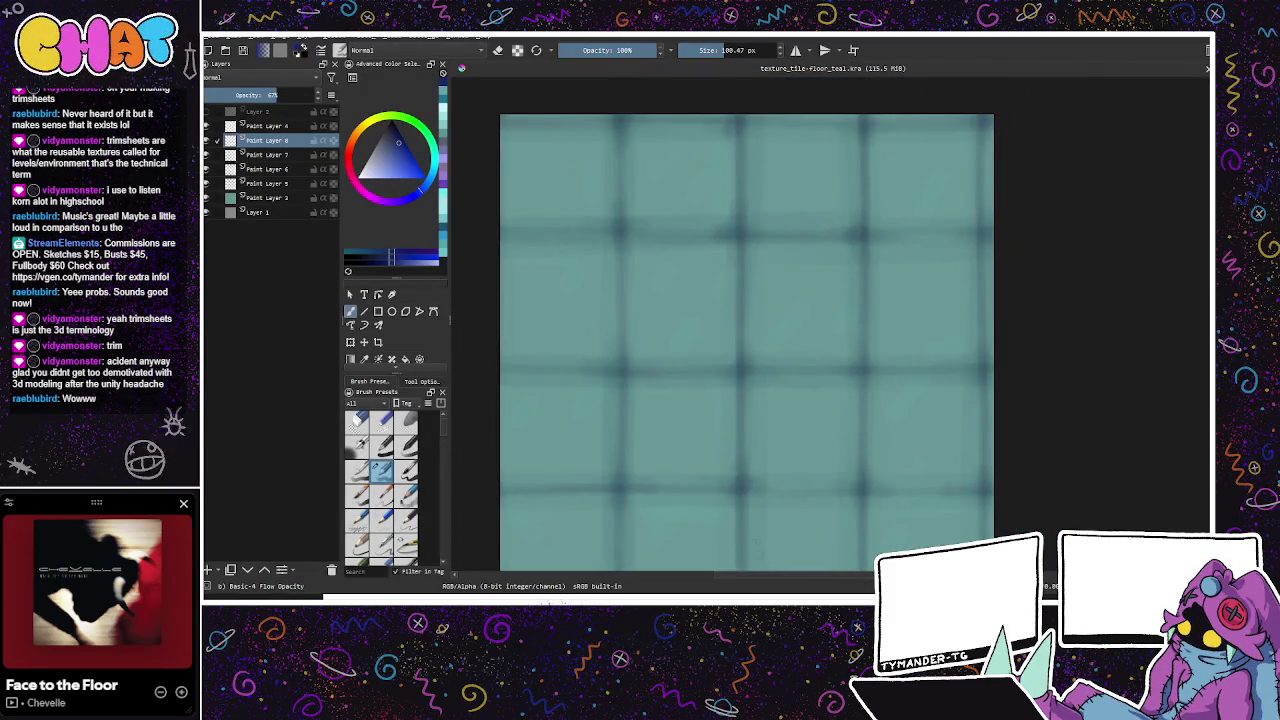
# Step: Zoom out to the whole floor texture and add a new paint layer above Layer 2
pyautogui.scroll(-1, 925, 510)
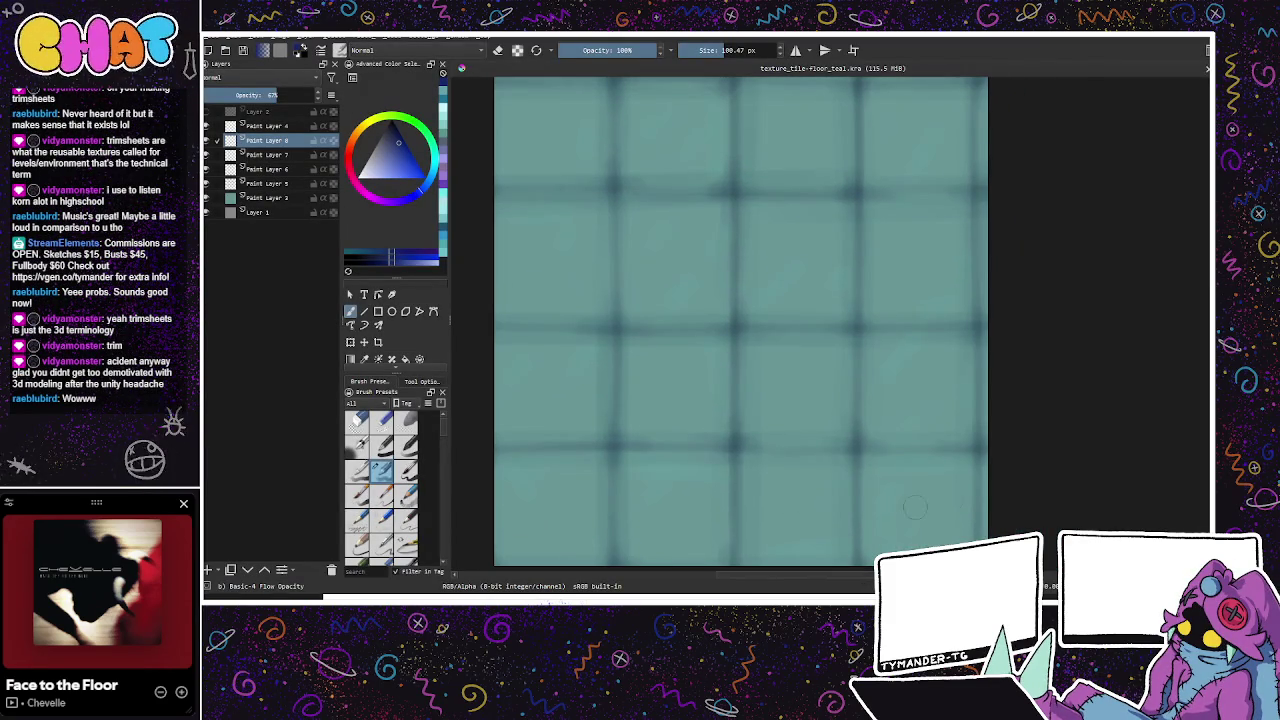
pyautogui.press('-')
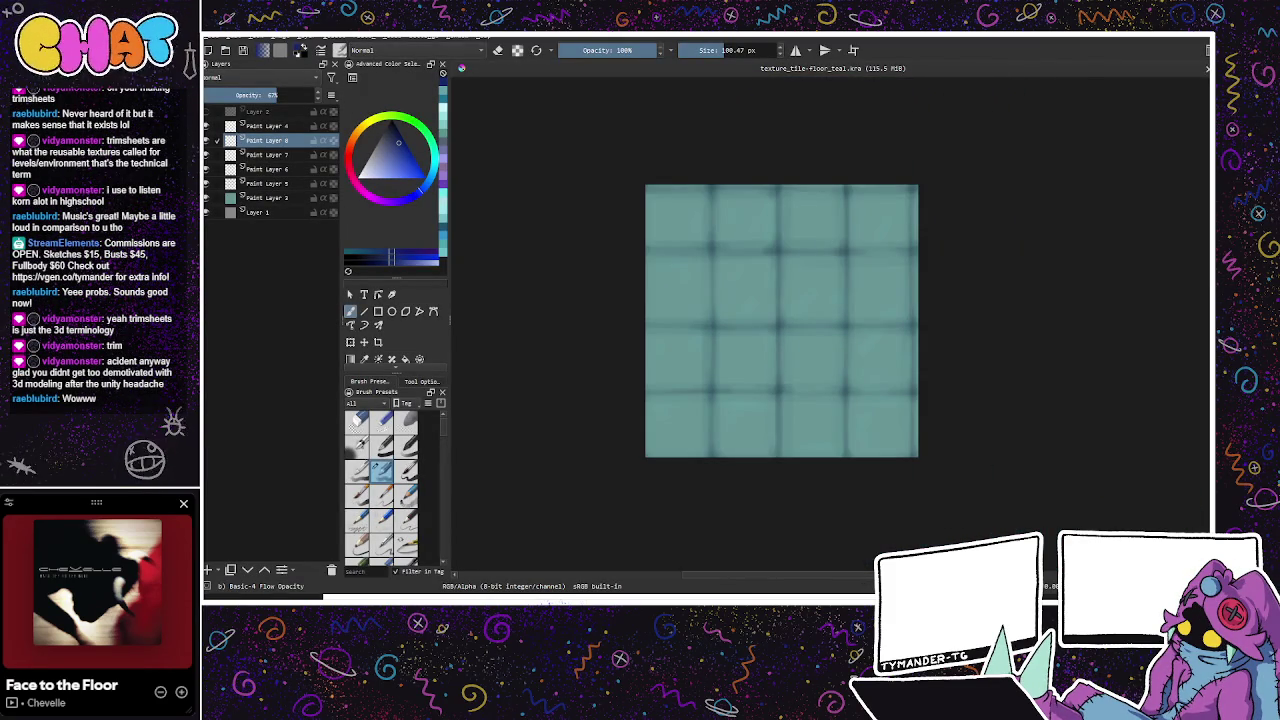
pyautogui.scroll(1, 886, 434)
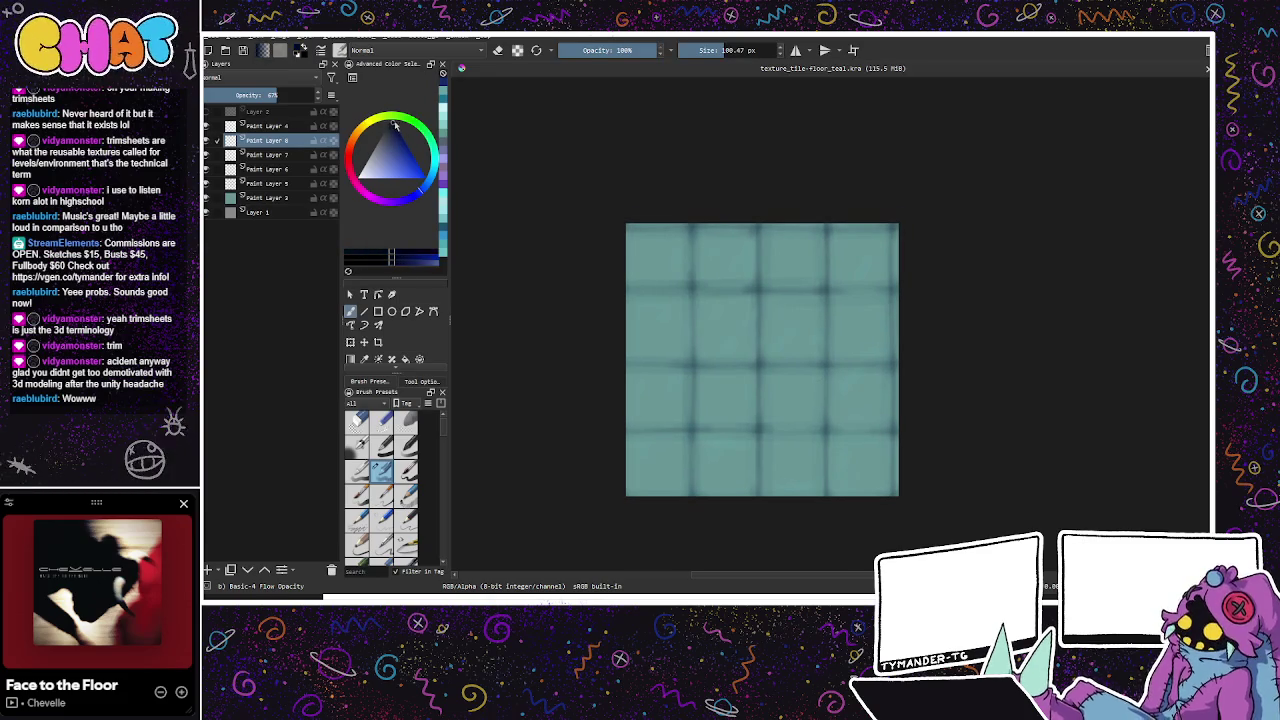
pyautogui.click(268, 111)
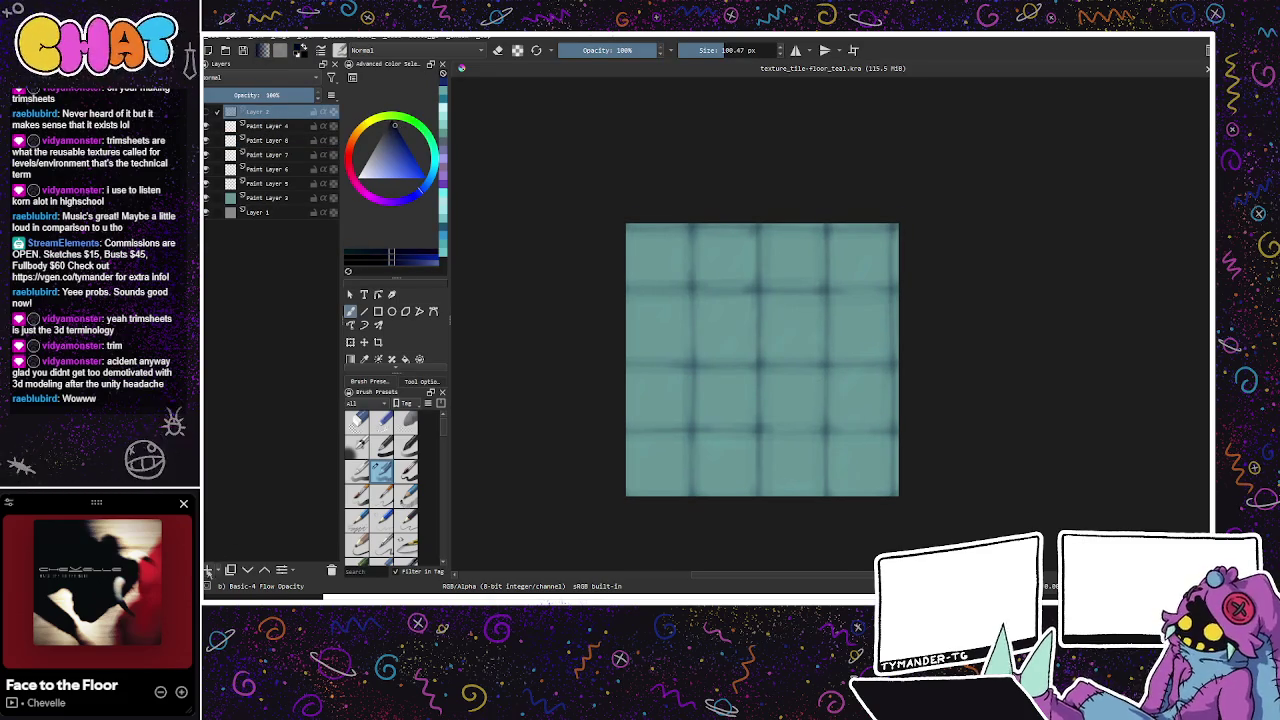
pyautogui.press('Insert')
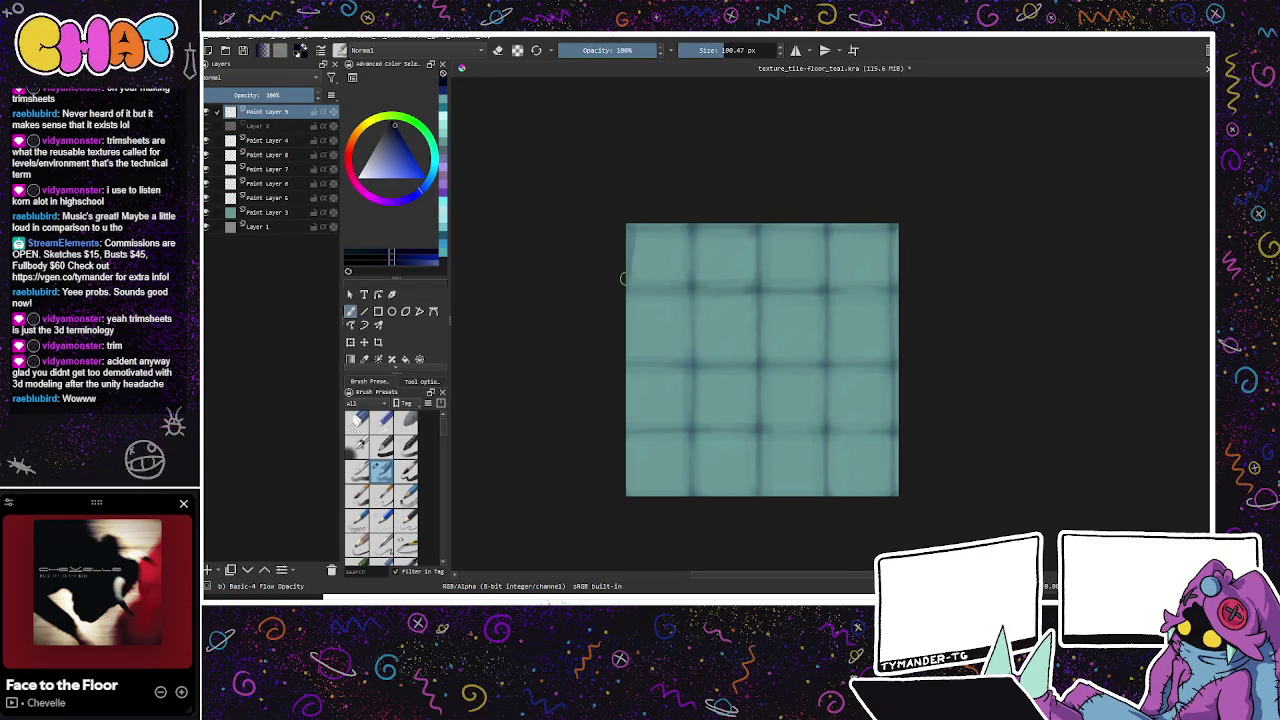
# Step: Try dark edge and corner strokes on the top-left tile
pyautogui.moveTo(624, 284)
pyautogui.mouseDown()
pyautogui.moveTo(696, 285)
pyautogui.moveTo(694, 201)
pyautogui.mouseUp()
pyautogui.hotkey('ctrl', 'z')
pyautogui.hotkey('ctrl', 'z')
pyautogui.hotkey('ctrl', 'z')
pyautogui.moveTo(620, 284)
pyautogui.mouseDown()
pyautogui.moveTo(694, 285)
pyautogui.moveTo(690, 206)
pyautogui.moveTo(677, 223)
pyautogui.mouseUp()
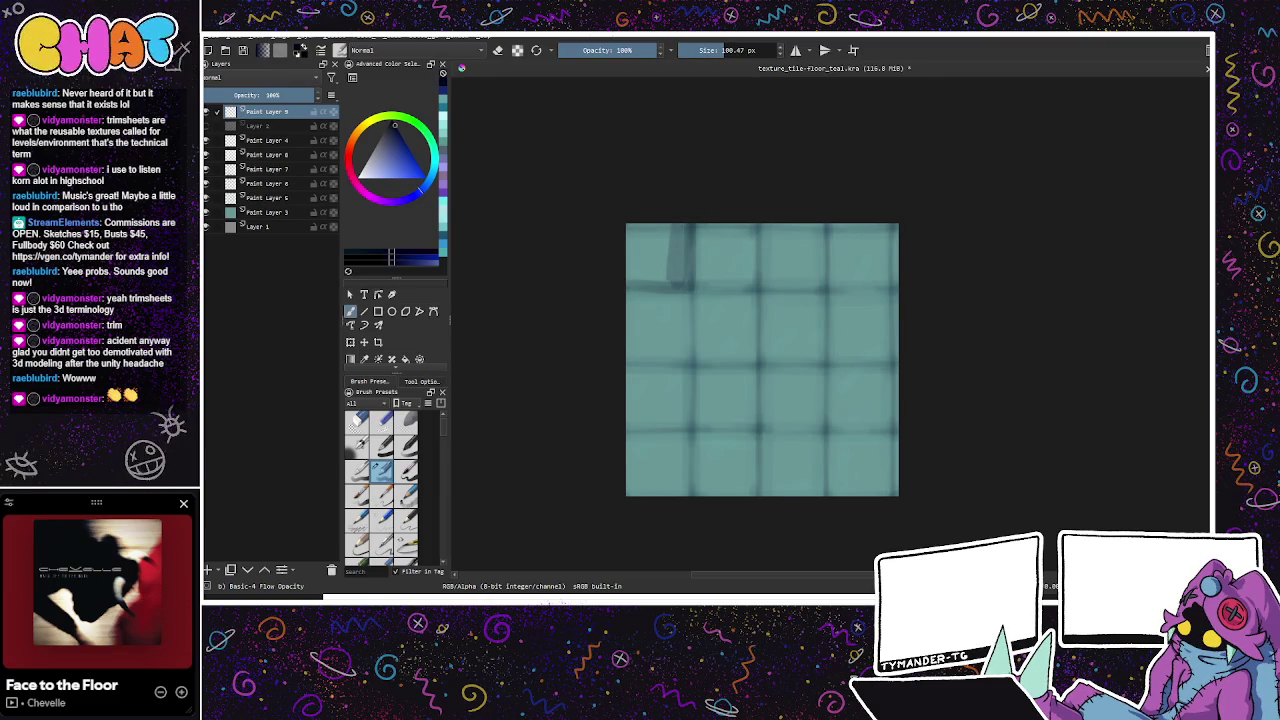
pyautogui.hotkey('ctrl', 'z')
pyautogui.moveTo(618, 283)
pyautogui.mouseDown()
pyautogui.moveTo(688, 283)
pyautogui.moveTo(690, 270)
pyautogui.moveTo(626, 254)
pyautogui.mouseUp()
pyautogui.moveTo(630, 206)
pyautogui.mouseDown()
pyautogui.moveTo(632, 284)
pyautogui.moveTo(654, 288)
pyautogui.mouseUp()
pyautogui.moveTo(664, 224)
pyautogui.mouseDown()
pyautogui.moveTo(668, 286)
pyautogui.moveTo(680, 288)
pyautogui.moveTo(630, 278)
pyautogui.moveTo(675, 268)
pyautogui.moveTo(630, 252)
pyautogui.moveTo(679, 236)
pyautogui.moveTo(640, 212)
pyautogui.moveTo(668, 280)
pyautogui.moveTo(684, 282)
pyautogui.moveTo(630, 282)
pyautogui.moveTo(638, 228)
pyautogui.moveTo(688, 230)
pyautogui.moveTo(668, 255)
pyautogui.moveTo(686, 264)
pyautogui.moveTo(640, 276)
pyautogui.mouseUp()
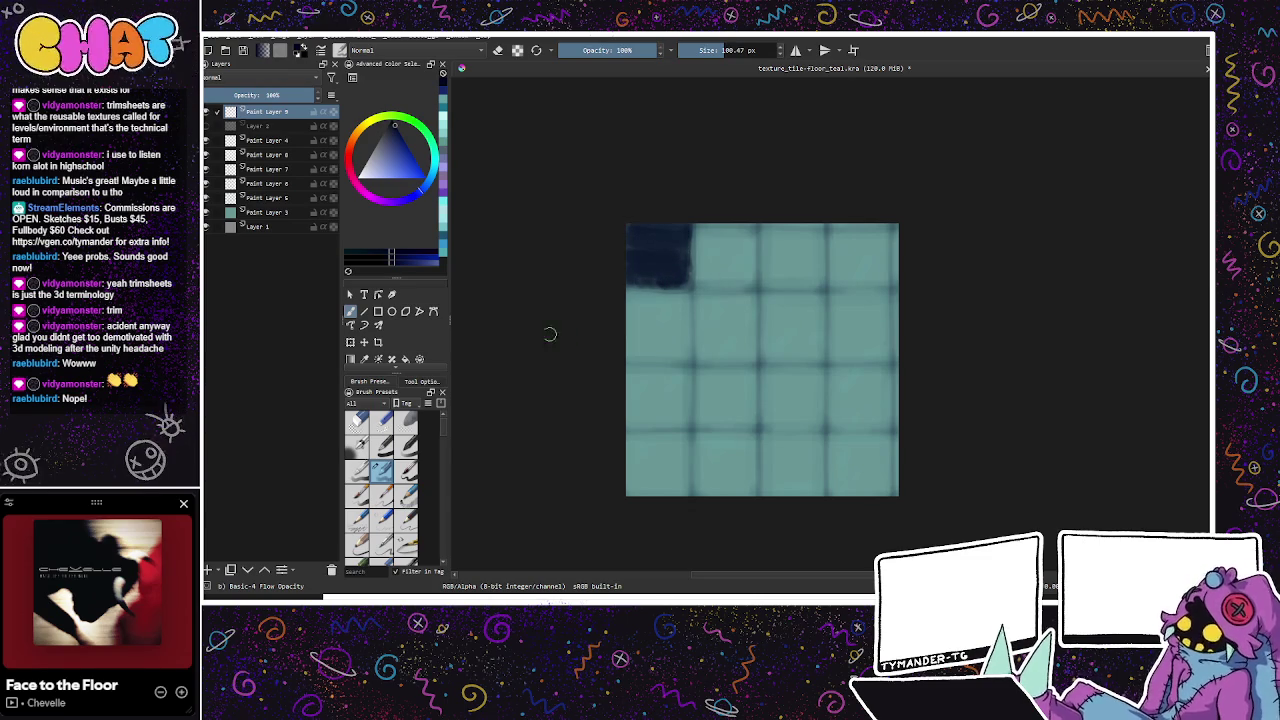
# Step: Add Paint Layer 10 at the top and delete Paint Layer 9 with its dark patch
pyautogui.click(208, 570)
pyautogui.click(290, 126)
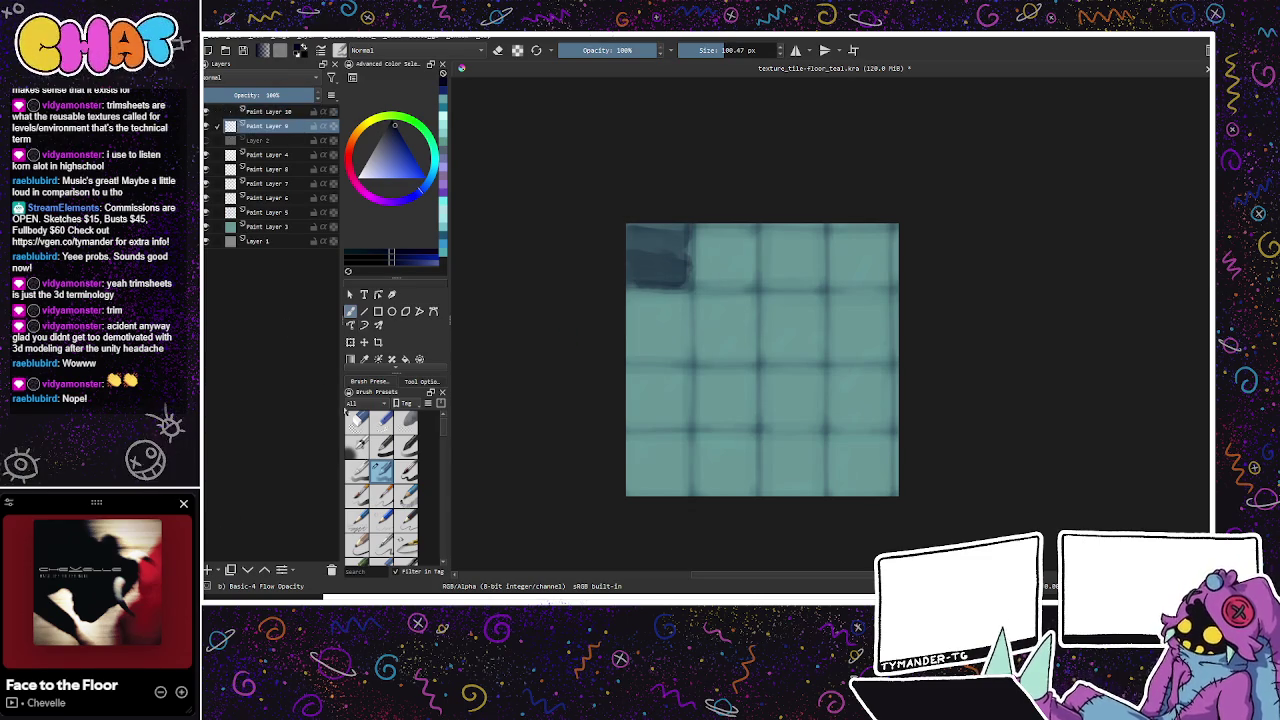
pyautogui.hotkey('shift', 'Delete')
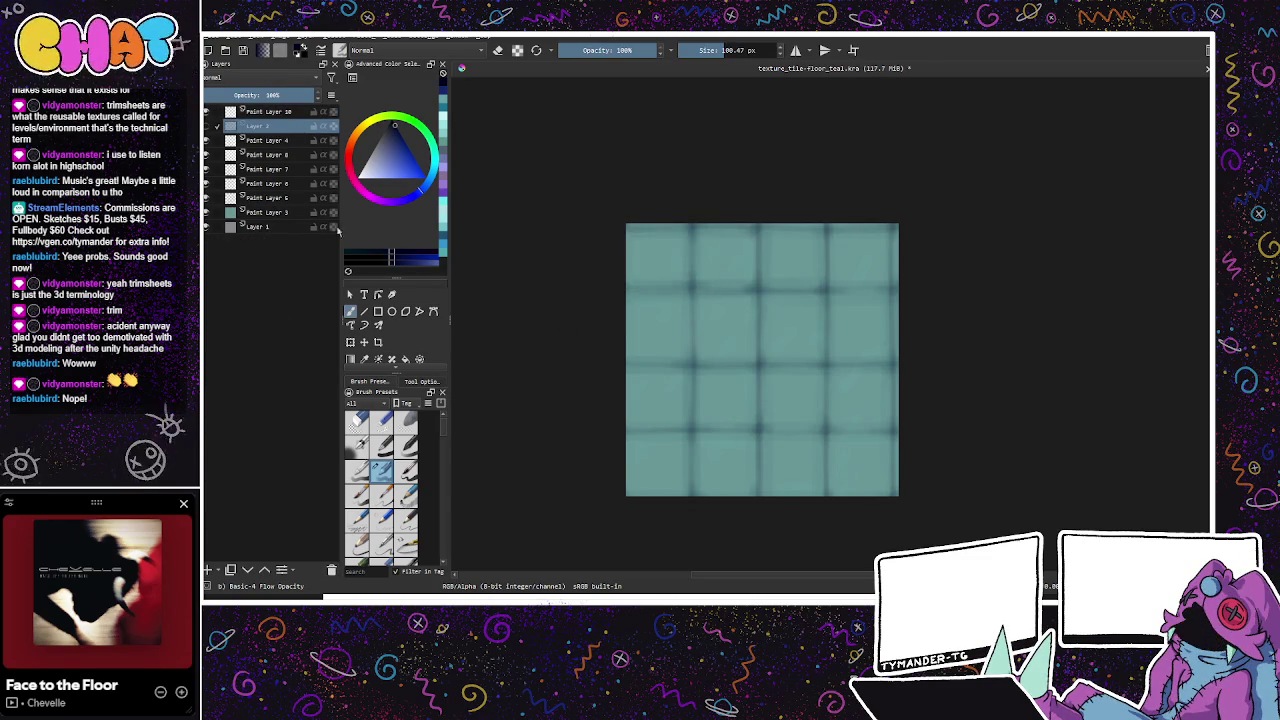
# Step: On Paint Layer 10, try and undo dark strokes with the Basic-1 preset at about 115 px
pyautogui.click(284, 114)
pyautogui.click(383, 446)
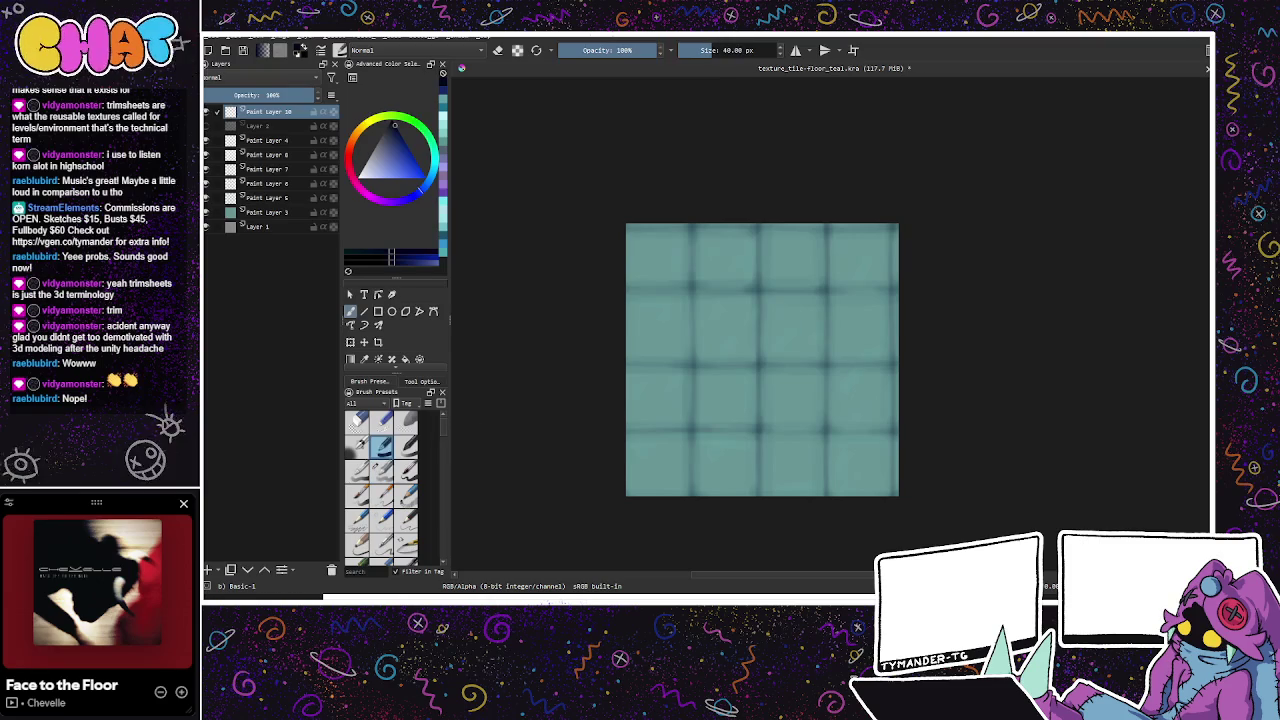
pyautogui.click(727, 50)
pyautogui.moveTo(622, 283); pyautogui.dragTo(700, 283)
pyautogui.hotkey('ctrl', 'z')
pyautogui.hotkey('ctrl', 'z')
pyautogui.hotkey('ctrl', 'z')
pyautogui.hotkey('ctrl', 'z')
pyautogui.moveTo(620, 281)
pyautogui.mouseDown()
pyautogui.moveTo(692, 285)
pyautogui.moveTo(690, 222)
pyautogui.mouseUp()
pyautogui.hotkey('ctrl', 'z')
pyautogui.hotkey('ctrl', 'z')
pyautogui.hotkey('ctrl', 'z')
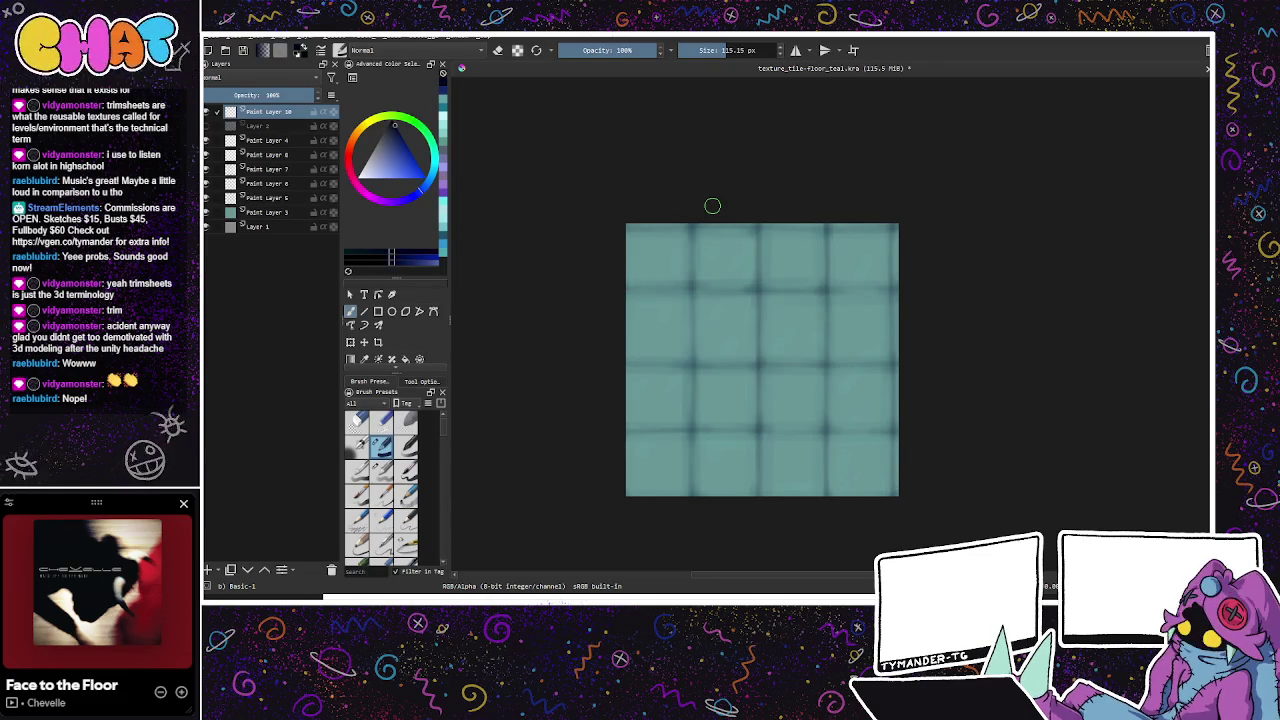
# Step: Fill the new grey canvas with dark navy using the Fill tool
pyautogui.moveTo(712, 206); pyautogui.dragTo(887, 400)
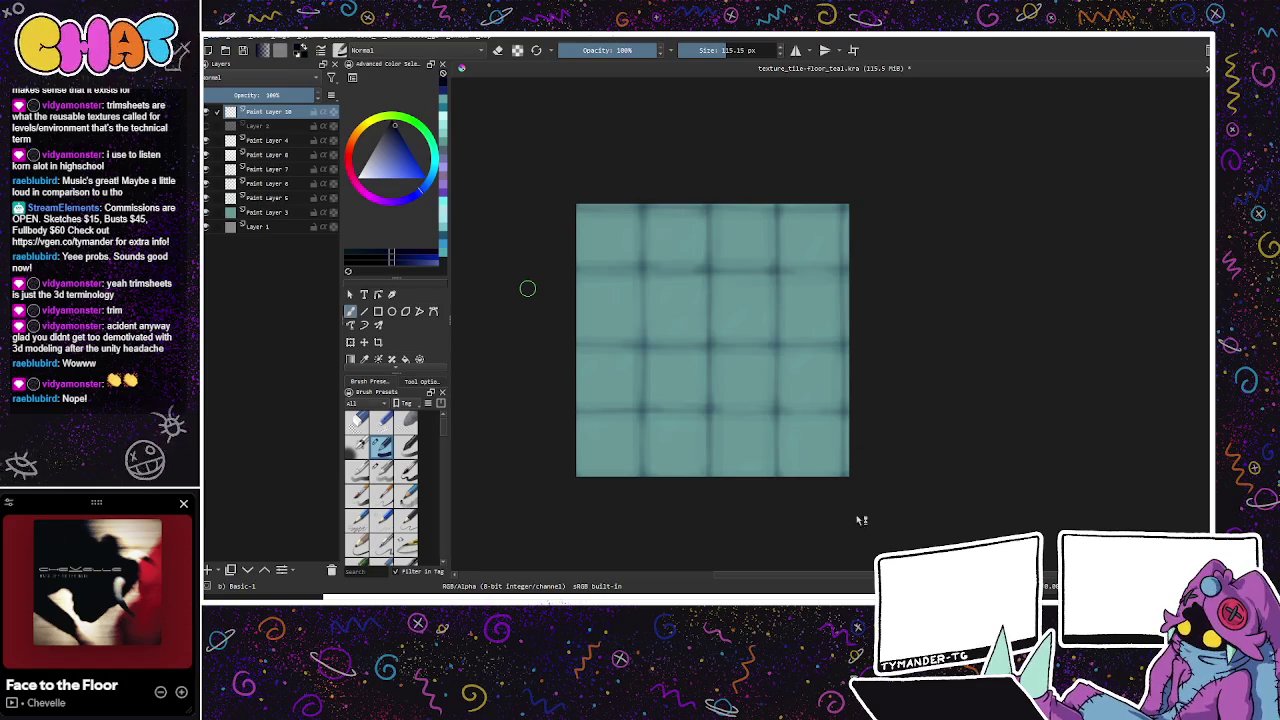
pyautogui.click(405, 359)
pyautogui.click(734, 423)
# Step: Add a paint layer, tweak the hue, and switch to the Basic-3 Flow brush preset
pyautogui.press('Insert')
pyautogui.press('b')
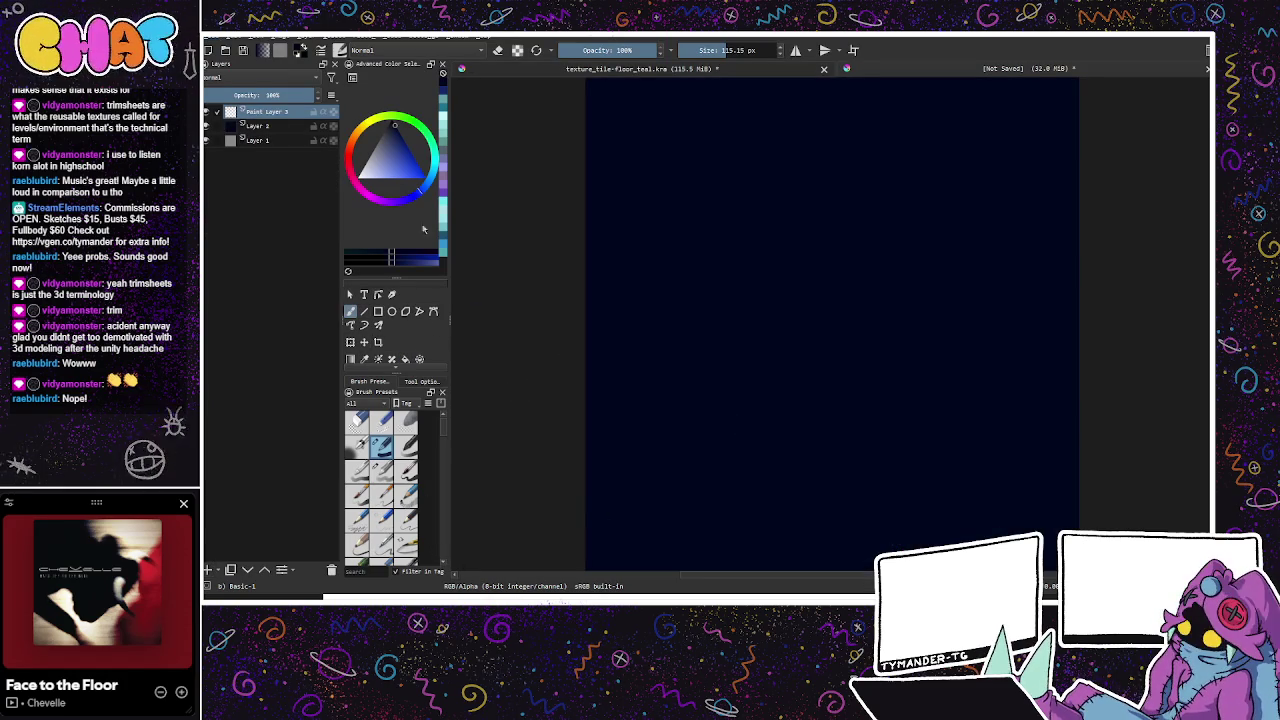
pyautogui.click(419, 199)
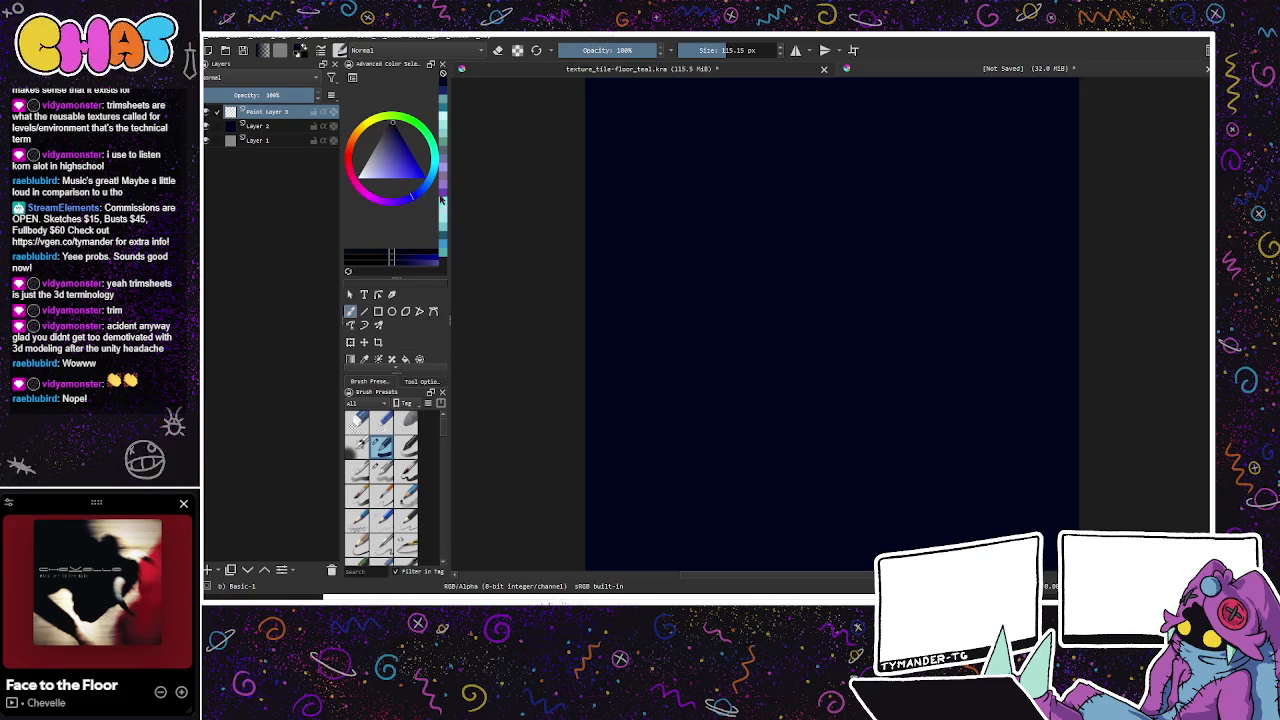
pyautogui.moveTo(689, 277); pyautogui.dragTo(684, 473)
pyautogui.hotkey('ctrl', 'z')
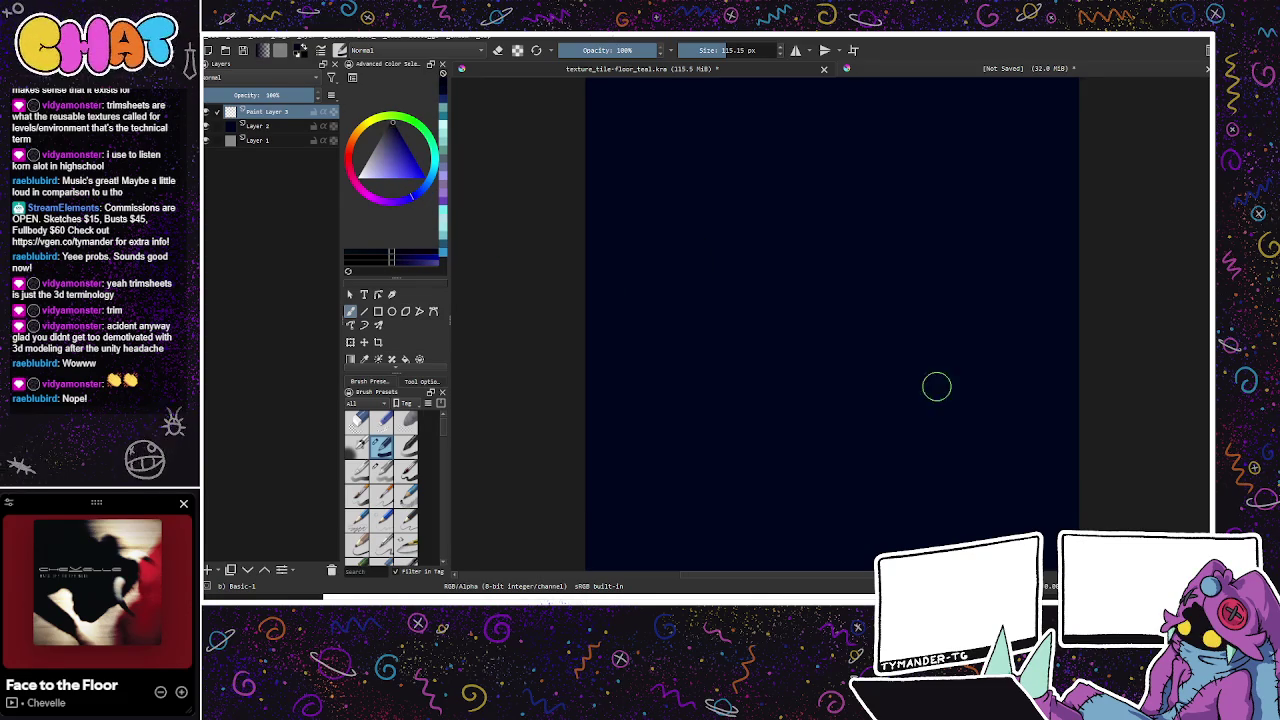
pyautogui.click(358, 470)
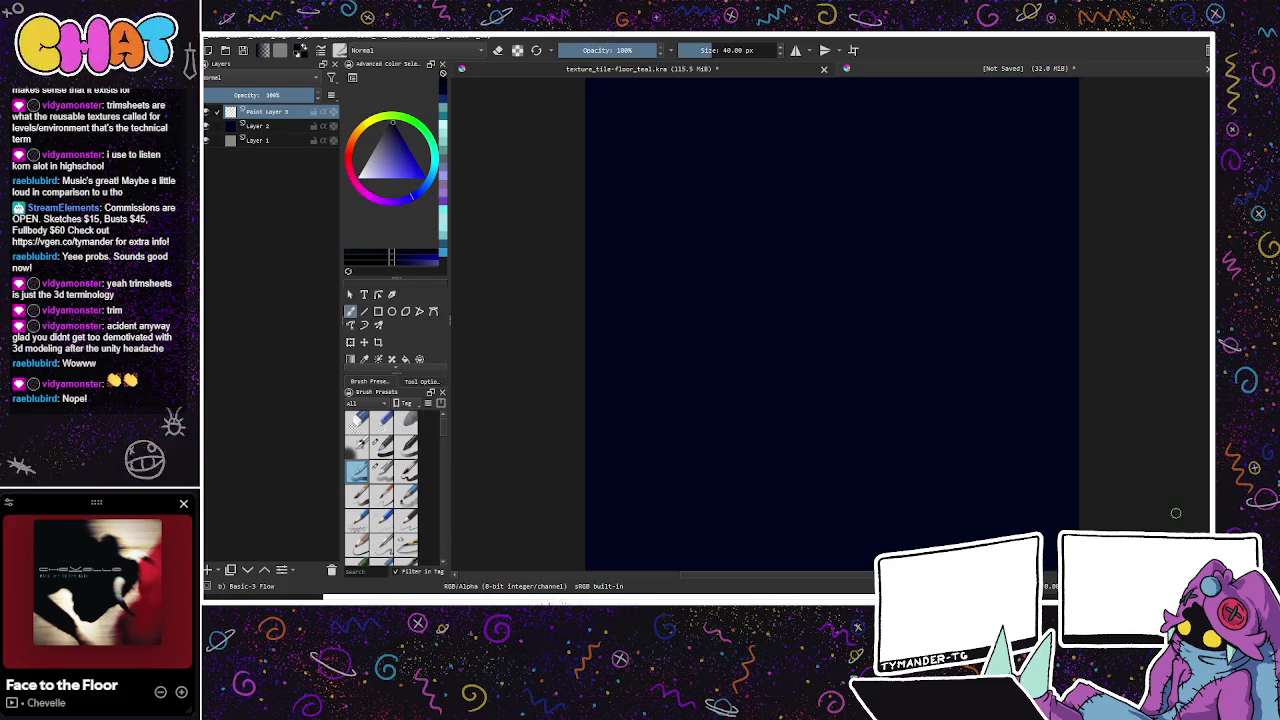
pyautogui.press('-')
pyautogui.press('-')
pyautogui.press('-')
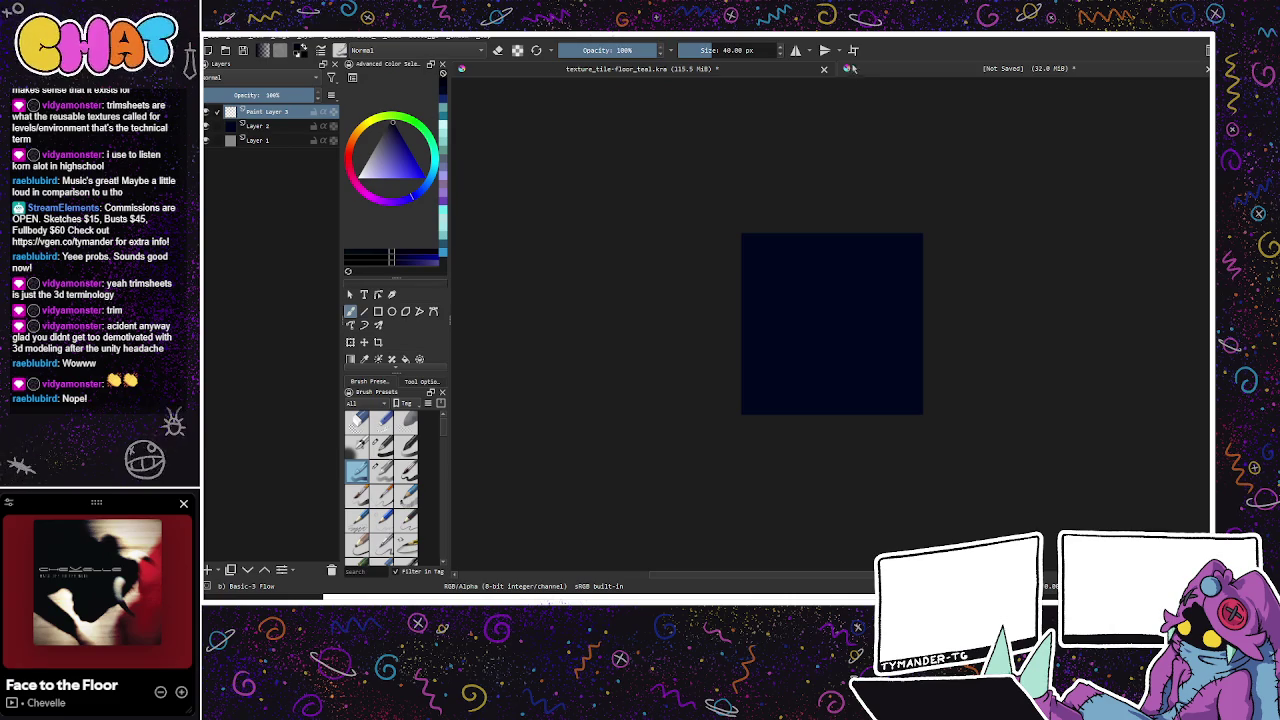
# Step: Toggle wrap-around mode to preview the navy canvas as a seamless repeating tile
pyautogui.click(853, 50)
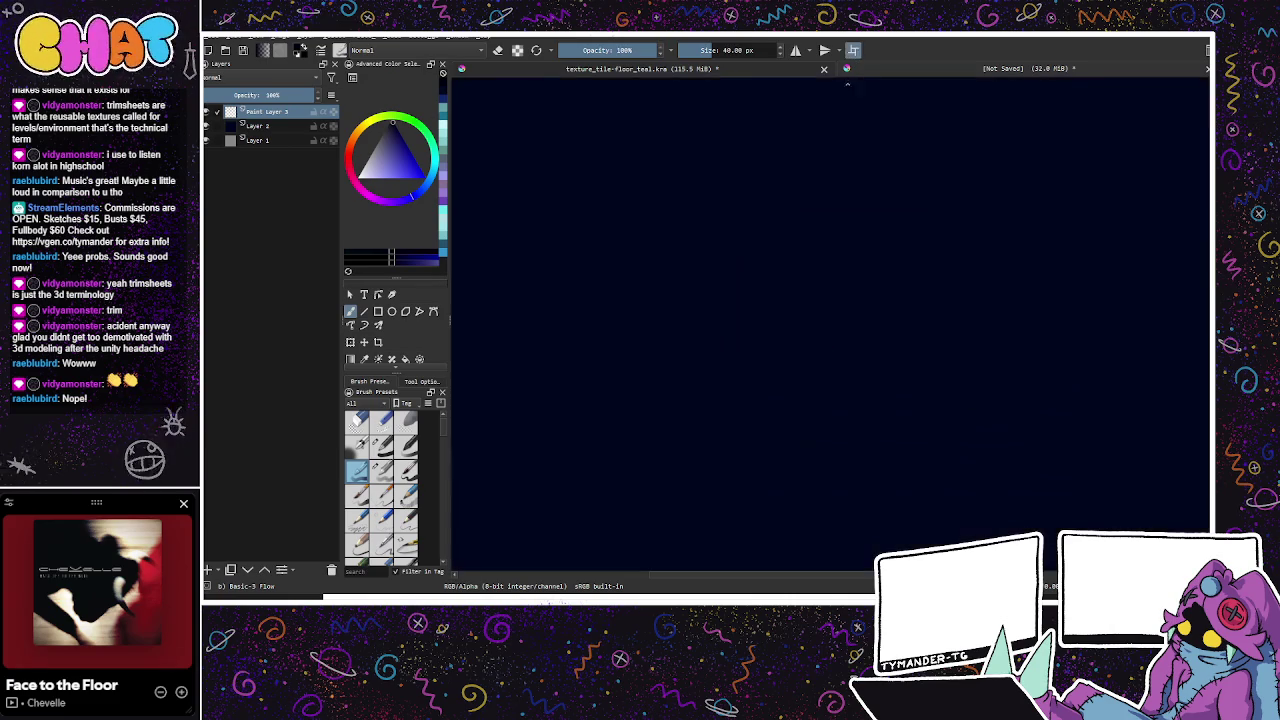
pyautogui.press('w')
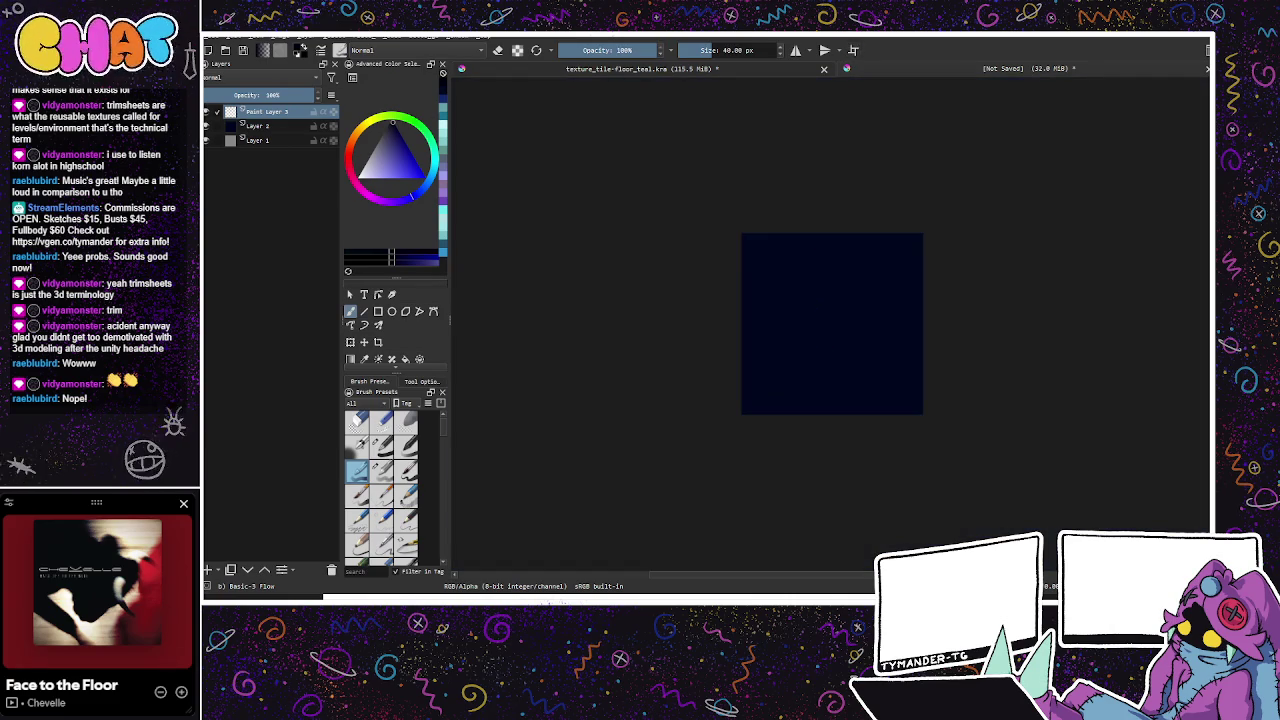
pyautogui.click(853, 50)
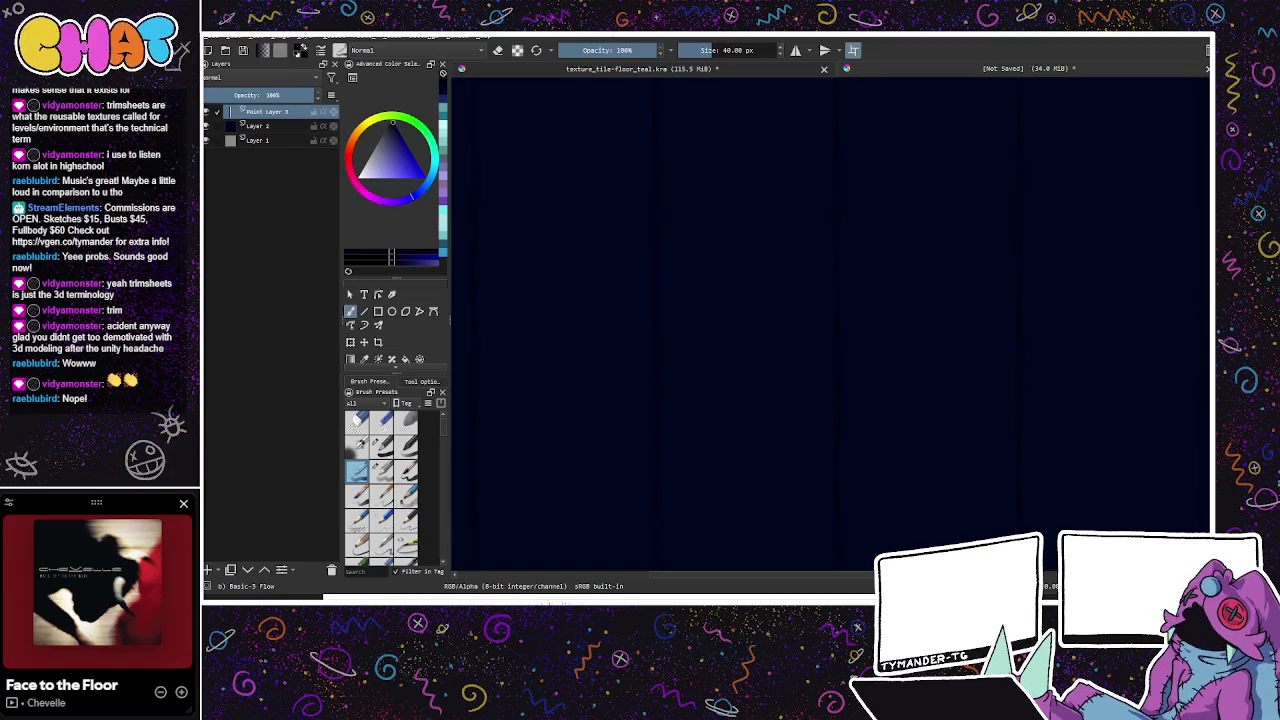
pyautogui.click(853, 50)
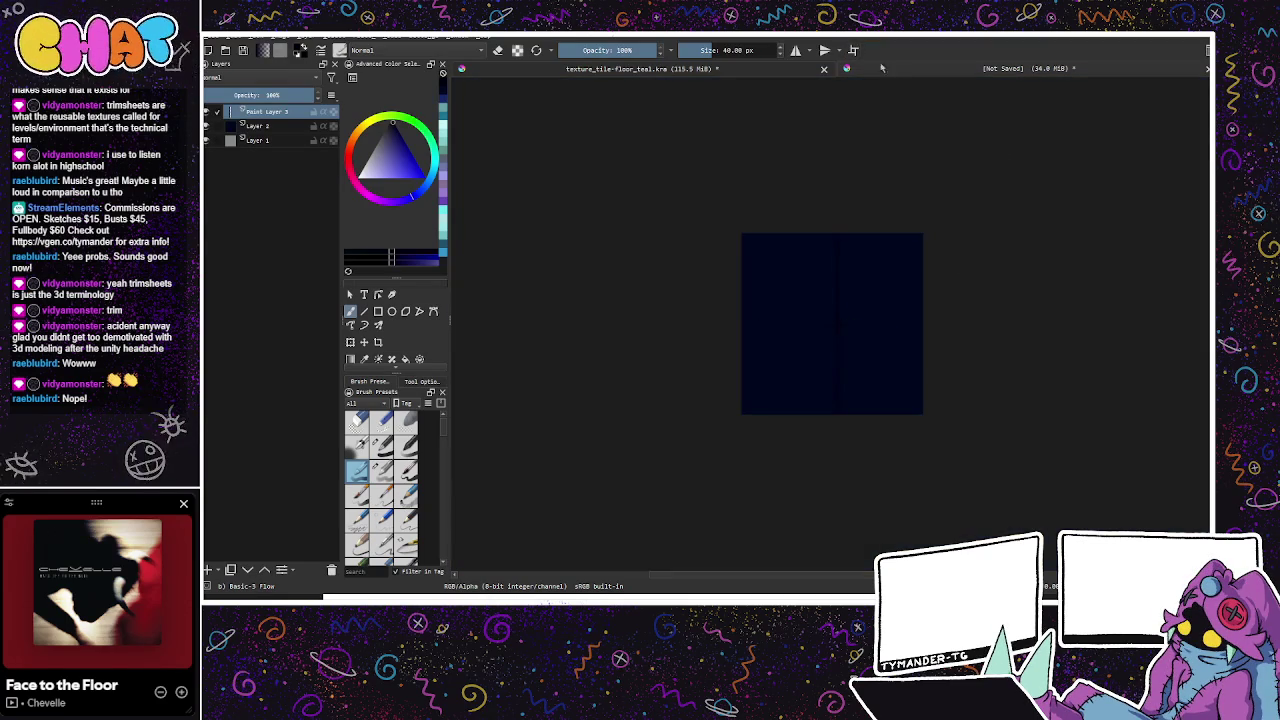
pyautogui.press('w')
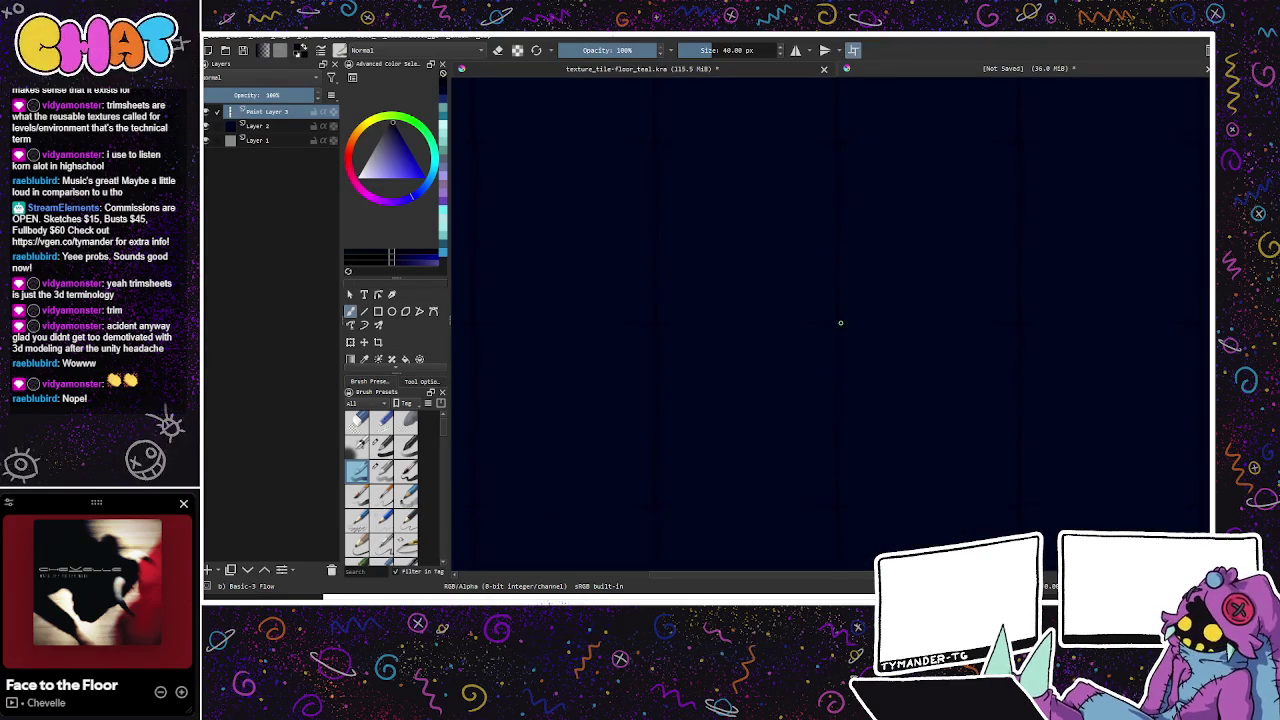
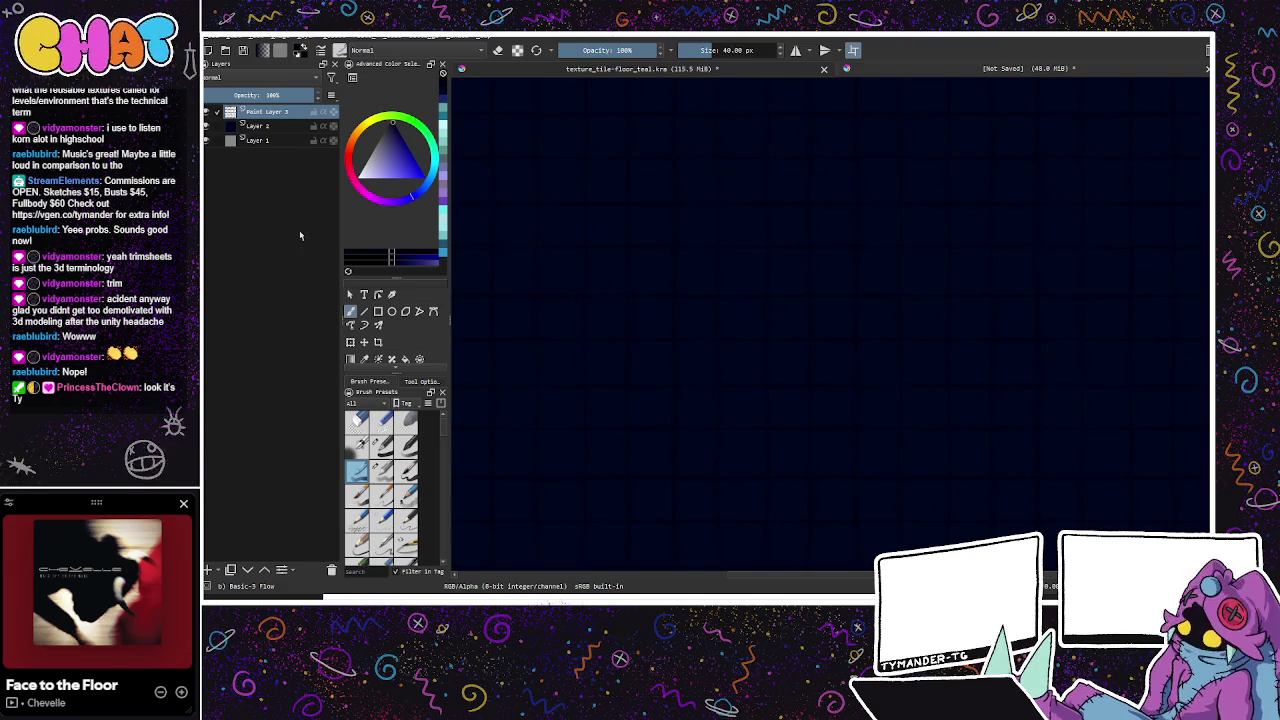
# Step: Pick a soft teal-green colour and add a new Paint Layer 4 in the stack
pyautogui.click(424, 134)
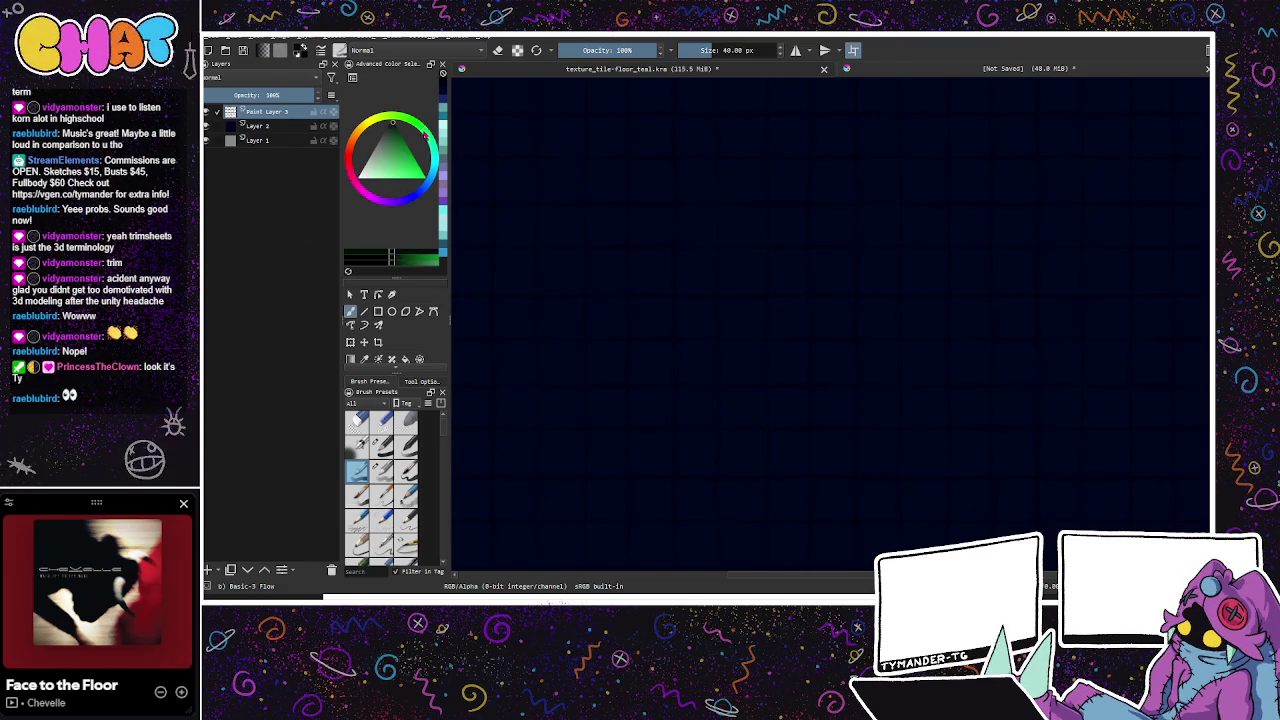
pyautogui.click(405, 175)
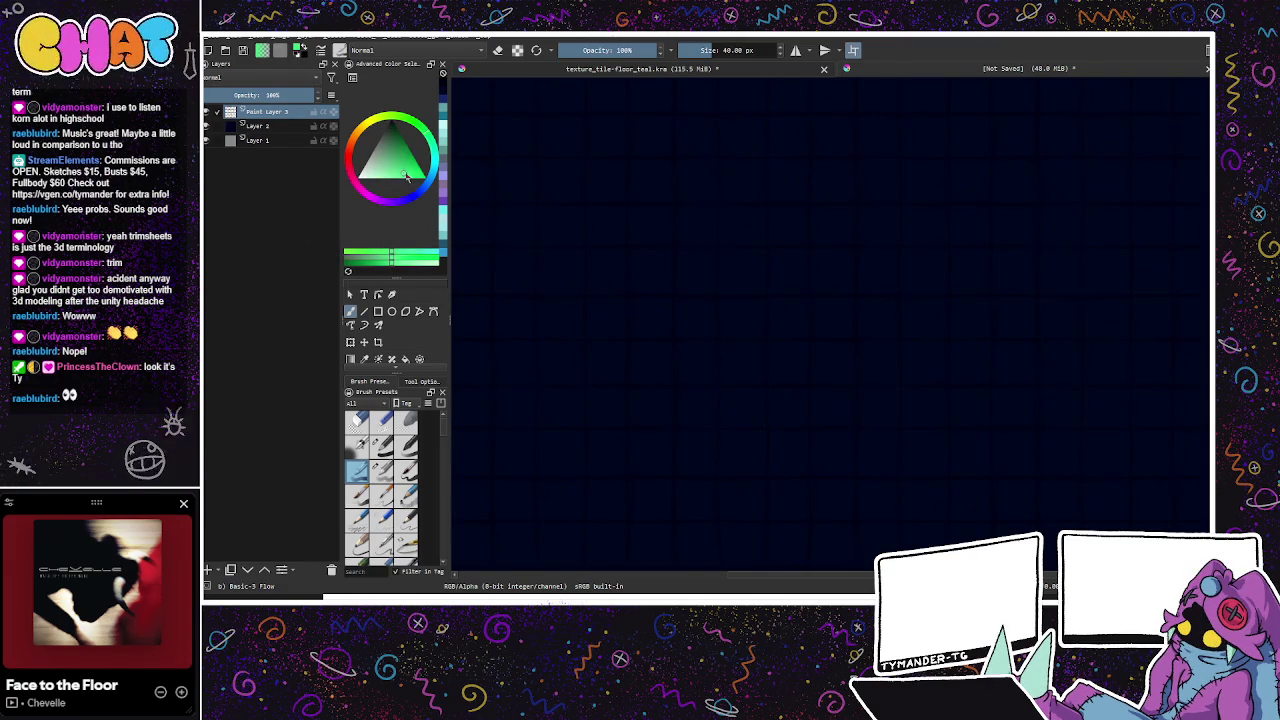
pyautogui.click(397, 163)
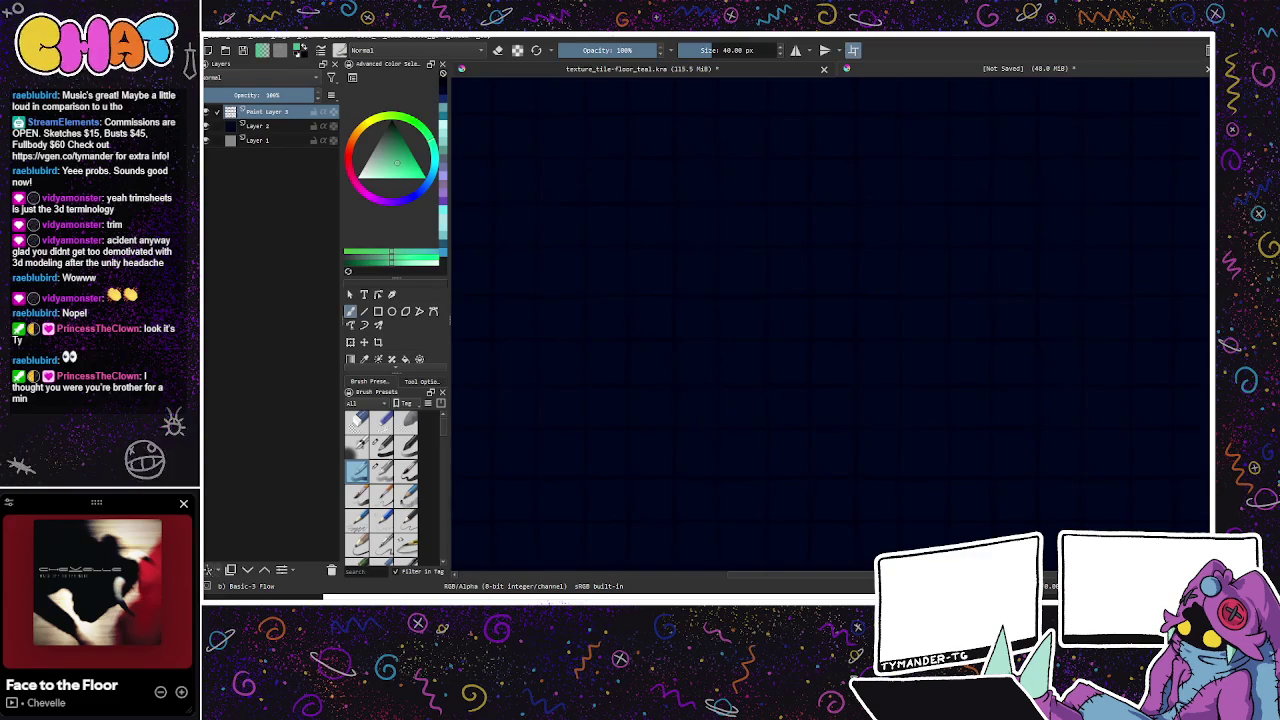
pyautogui.press('Insert')
pyautogui.moveTo(268, 111)
pyautogui.mouseDown()
pyautogui.moveTo(291, 131)
pyautogui.moveTo(290, 120)
pyautogui.mouseUp()
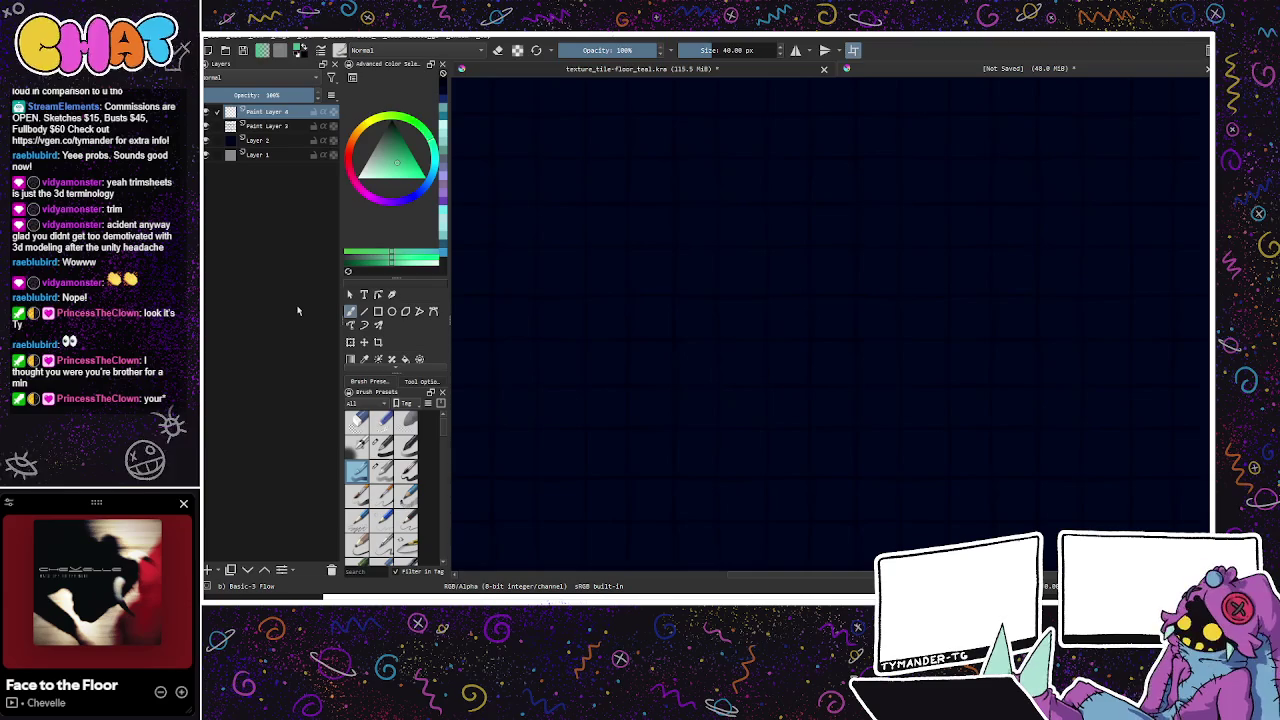
# Step: Try out tiled teal motif strokes and square outlines, undoing the attempts
pyautogui.moveTo(673, 380)
pyautogui.mouseDown()
pyautogui.moveTo(674, 346)
pyautogui.moveTo(676, 388)
pyautogui.mouseUp()
pyautogui.hotkey('ctrl', 'z')
pyautogui.hotkey('ctrl', 'z')
pyautogui.moveTo(676, 342)
pyautogui.mouseDown()
pyautogui.moveTo(676, 382)
pyautogui.moveTo(725, 386)
pyautogui.mouseUp()
pyautogui.hotkey('ctrl', 'z')
pyautogui.moveTo(676, 342)
pyautogui.mouseDown()
pyautogui.moveTo(676, 382)
pyautogui.moveTo(726, 384)
pyautogui.mouseUp()
pyautogui.hotkey('ctrl', 'z')
pyautogui.hotkey('ctrl', 'z')
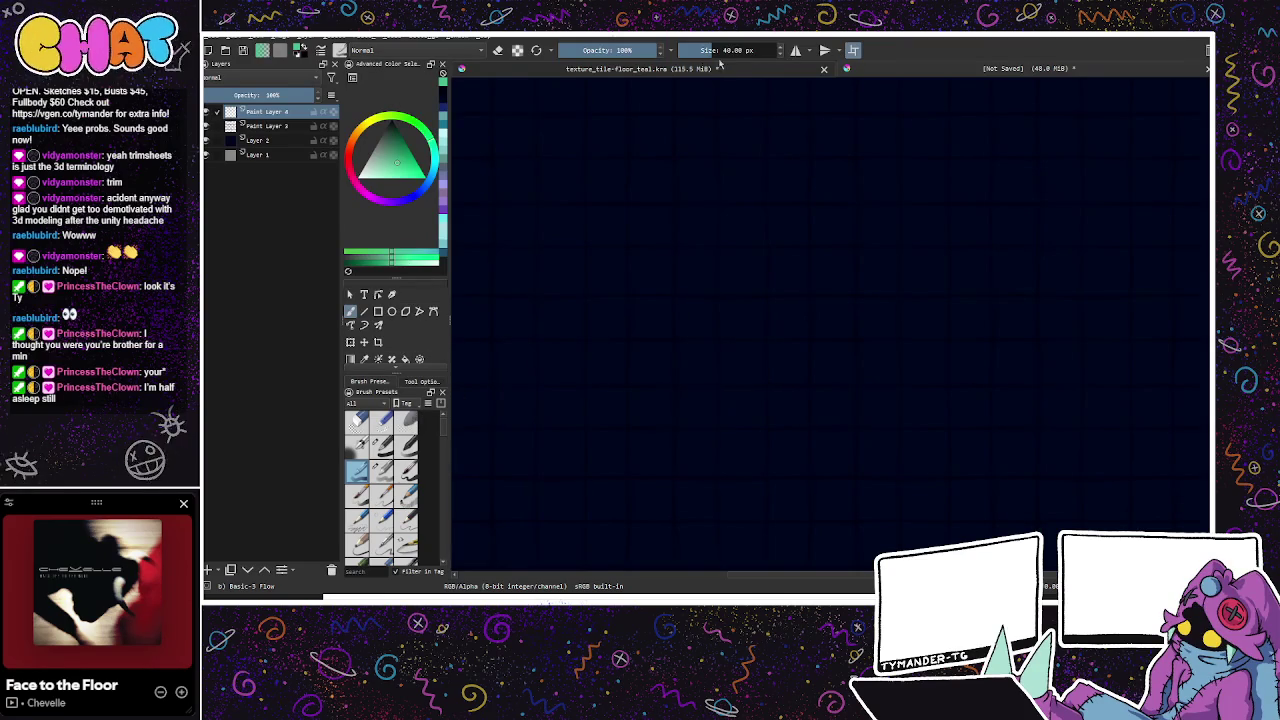
pyautogui.moveTo(720, 247)
pyautogui.mouseDown()
pyautogui.moveTo(720, 296)
pyautogui.moveTo(770, 296)
pyautogui.mouseUp()
pyautogui.hotkey('ctrl', 'z')
pyautogui.hotkey('ctrl', 'z')
pyautogui.moveTo(719, 247)
pyautogui.mouseDown()
pyautogui.moveTo(720, 296)
pyautogui.moveTo(770, 296)
pyautogui.moveTo(770, 240)
pyautogui.moveTo(756, 249)
pyautogui.moveTo(768, 296)
pyautogui.mouseUp()
pyautogui.hotkey('ctrl', 'z')
pyautogui.hotkey('ctrl', 'z')
pyautogui.hotkey('ctrl', 'z')
pyautogui.hotkey('ctrl', 'z')
pyautogui.moveTo(718, 249)
pyautogui.mouseDown()
pyautogui.moveTo(718, 291)
pyautogui.moveTo(770, 294)
pyautogui.mouseUp()
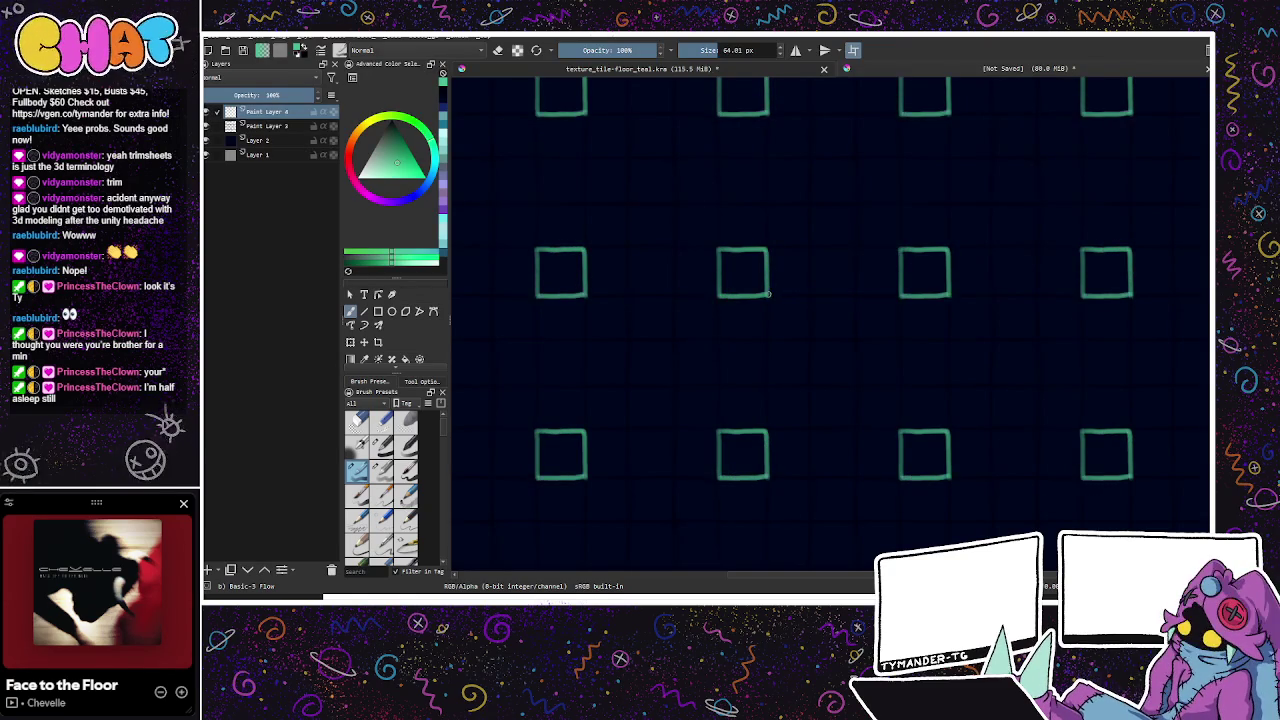
# Step: Clear all the trial teal strokes and switch to the larger Basic-1 brush preset
pyautogui.press('Delete')
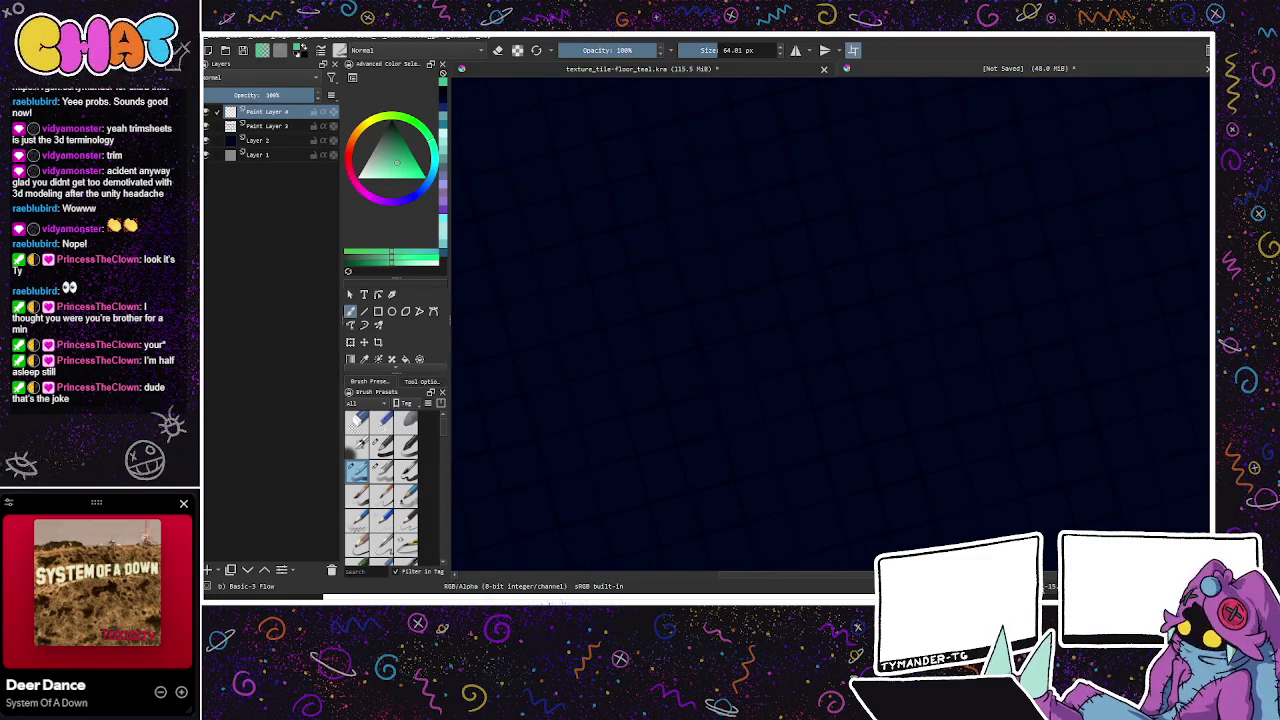
pyautogui.moveTo(798, 280); pyautogui.dragTo(762, 318)
pyautogui.hotkey('ctrl', 'z')
pyautogui.moveTo(800, 278)
pyautogui.mouseDown()
pyautogui.moveTo(762, 320)
pyautogui.moveTo(789, 271)
pyautogui.mouseUp()
pyautogui.hotkey('ctrl', 'z')
pyautogui.click(788, 289)
pyautogui.hotkey('ctrl', 'z')
pyautogui.hotkey('ctrl', 'z')
pyautogui.hotkey('ctrl', 'z')
pyautogui.hotkey('ctrl', 'z')
pyautogui.hotkey('ctrl', 'z')
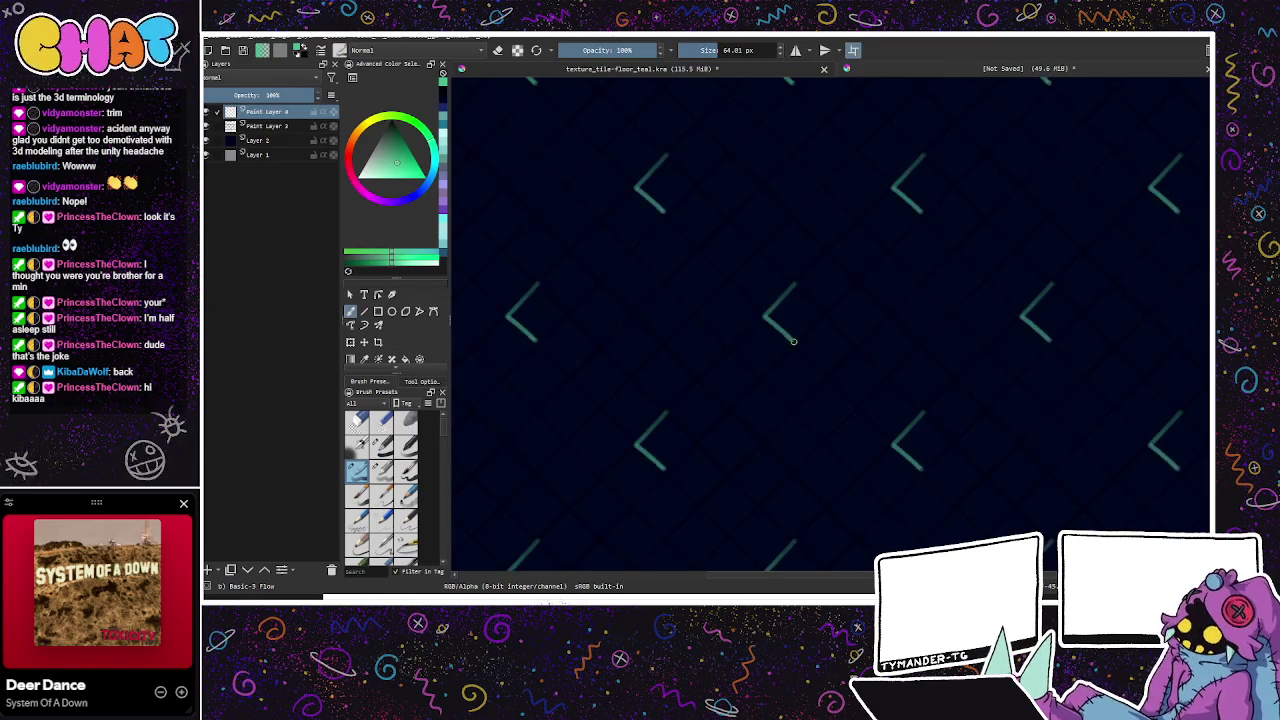
pyautogui.hotkey('ctrl', 'z')
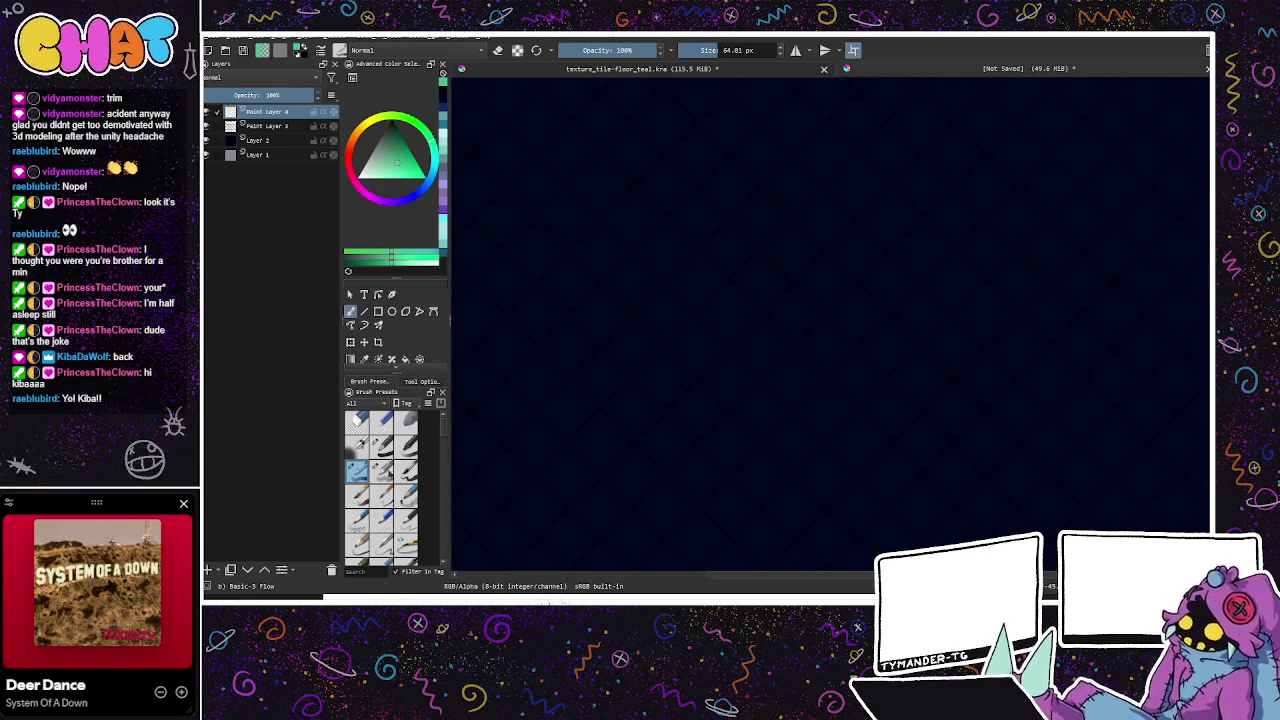
pyautogui.click(383, 447)
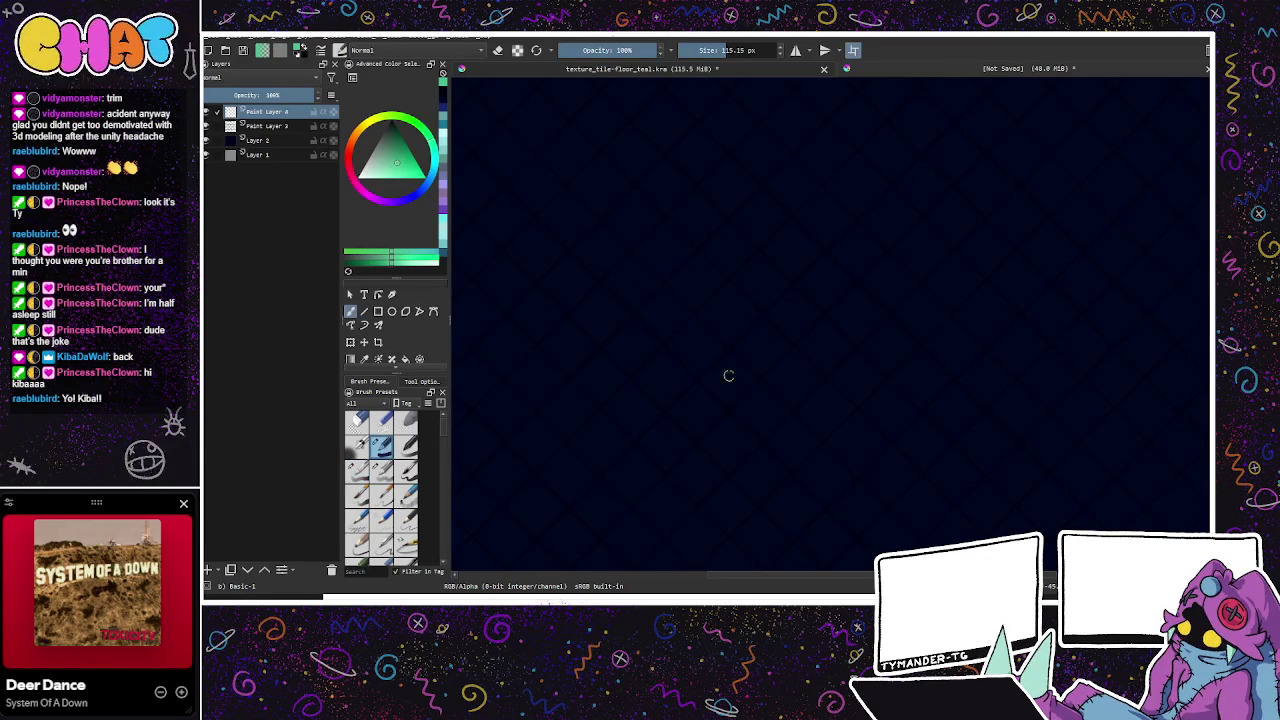
# Step: Test diagonal chevron strokes and move Paint Layer 4 below Paint Layer 3
pyautogui.moveTo(777, 294); pyautogui.dragTo(768, 313)
pyautogui.hotkey('ctrl', 'z')
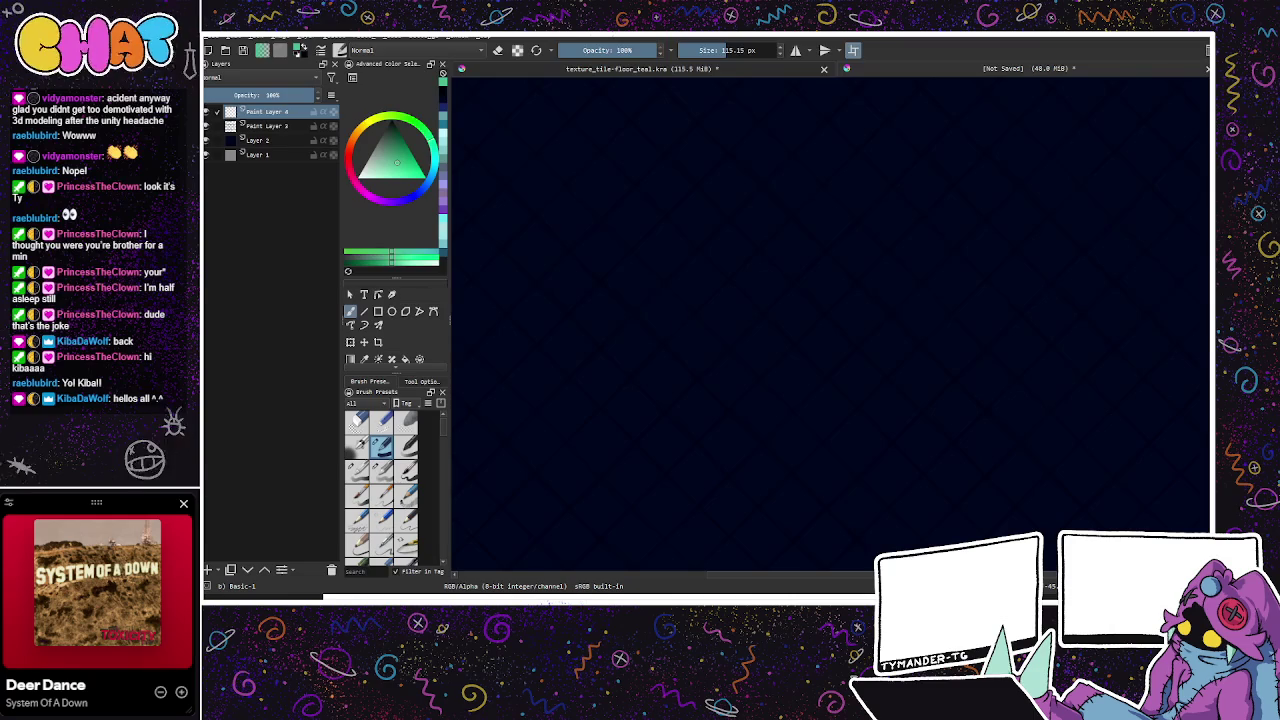
pyautogui.moveTo(776, 313)
pyautogui.mouseDown()
pyautogui.moveTo(793, 287)
pyautogui.moveTo(820, 313)
pyautogui.moveTo(781, 326)
pyautogui.moveTo(814, 324)
pyautogui.moveTo(826, 306)
pyautogui.moveTo(776, 316)
pyautogui.moveTo(786, 326)
pyautogui.moveTo(812, 304)
pyautogui.moveTo(792, 342)
pyautogui.moveTo(784, 330)
pyautogui.moveTo(805, 333)
pyautogui.moveTo(824, 310)
pyautogui.moveTo(788, 336)
pyautogui.moveTo(826, 312)
pyautogui.moveTo(795, 288)
pyautogui.moveTo(822, 312)
pyautogui.moveTo(796, 340)
pyautogui.mouseUp()
pyautogui.hotkey('ctrl', 'z')
pyautogui.hotkey('ctrl', 'z')
pyautogui.hotkey('ctrl', 'z')
pyautogui.hotkey('ctrl', 'z')
pyautogui.hotkey('ctrl', 'z')
pyautogui.hotkey('ctrl', 'z')
pyautogui.hotkey('ctrl', 'z')
pyautogui.hotkey('ctrl', 'z')
pyautogui.hotkey('ctrl', 'z')
pyautogui.hotkey('ctrl', 'z')
pyautogui.hotkey('ctrl', 'z')
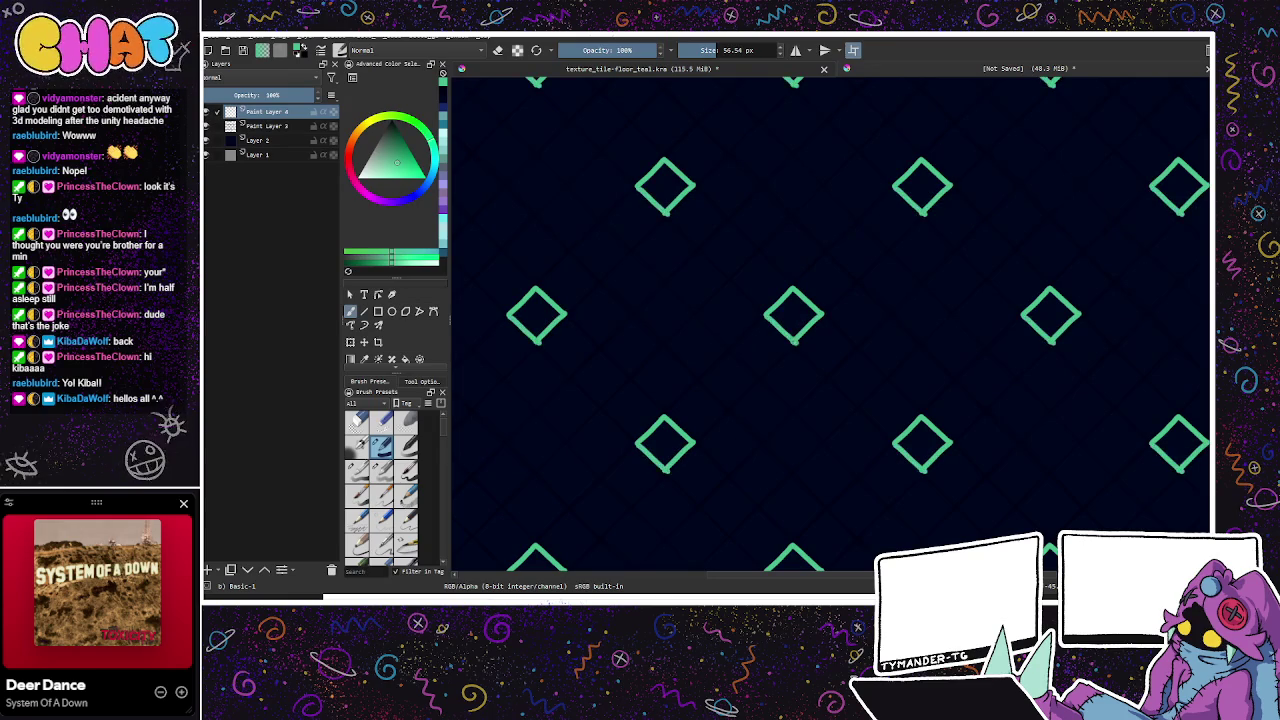
pyautogui.hotkey('ctrl', 'z')
pyautogui.moveTo(286, 114); pyautogui.dragTo(283, 140)
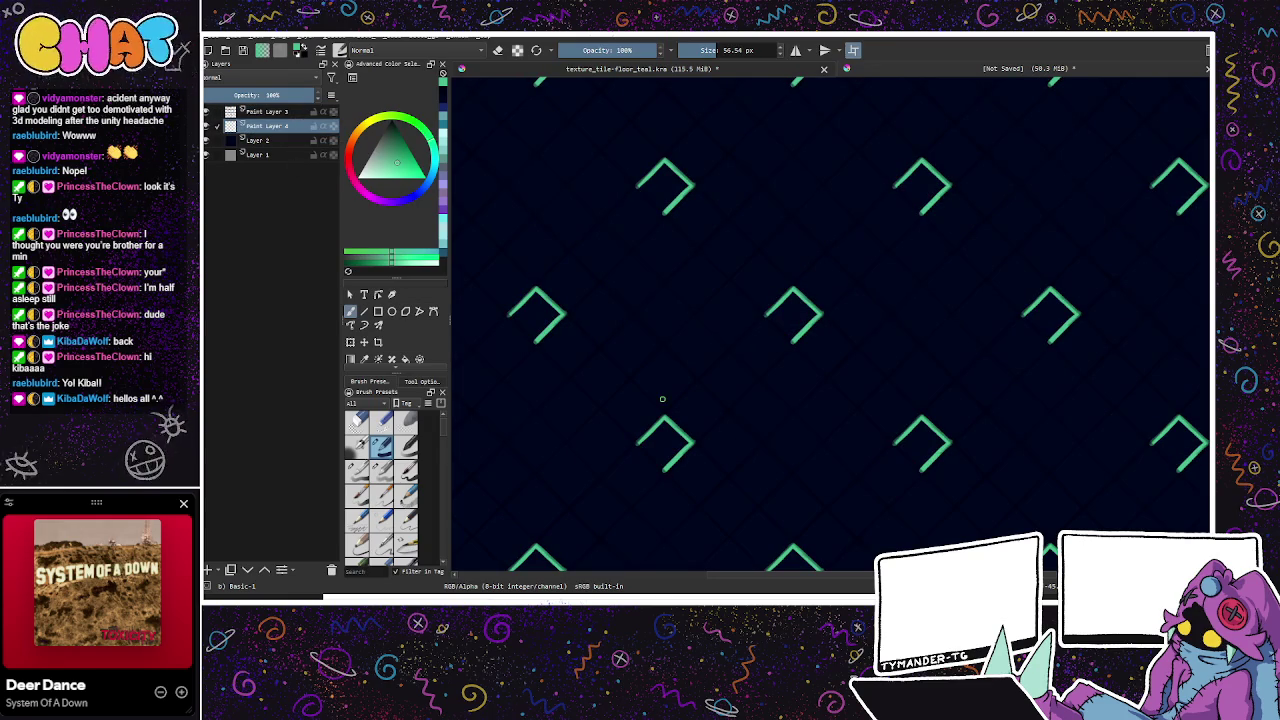
# Step: Compare the diamonds with and without their last edge, then close each diamond outline
pyautogui.hotkey('ctrl', 'shift', 'z')
pyautogui.hotkey('ctrl', 'z')
pyautogui.hotkey('ctrl', 'shift', 'z')
pyautogui.hotkey('ctrl', 'z')
pyautogui.moveTo(768, 314)
pyautogui.mouseDown()
pyautogui.moveTo(796, 334)
pyautogui.moveTo(792, 298)
pyautogui.moveTo(812, 312)
pyautogui.moveTo(806, 328)
pyautogui.moveTo(807, 305)
pyautogui.mouseUp()
pyautogui.hotkey('ctrl', 'z')
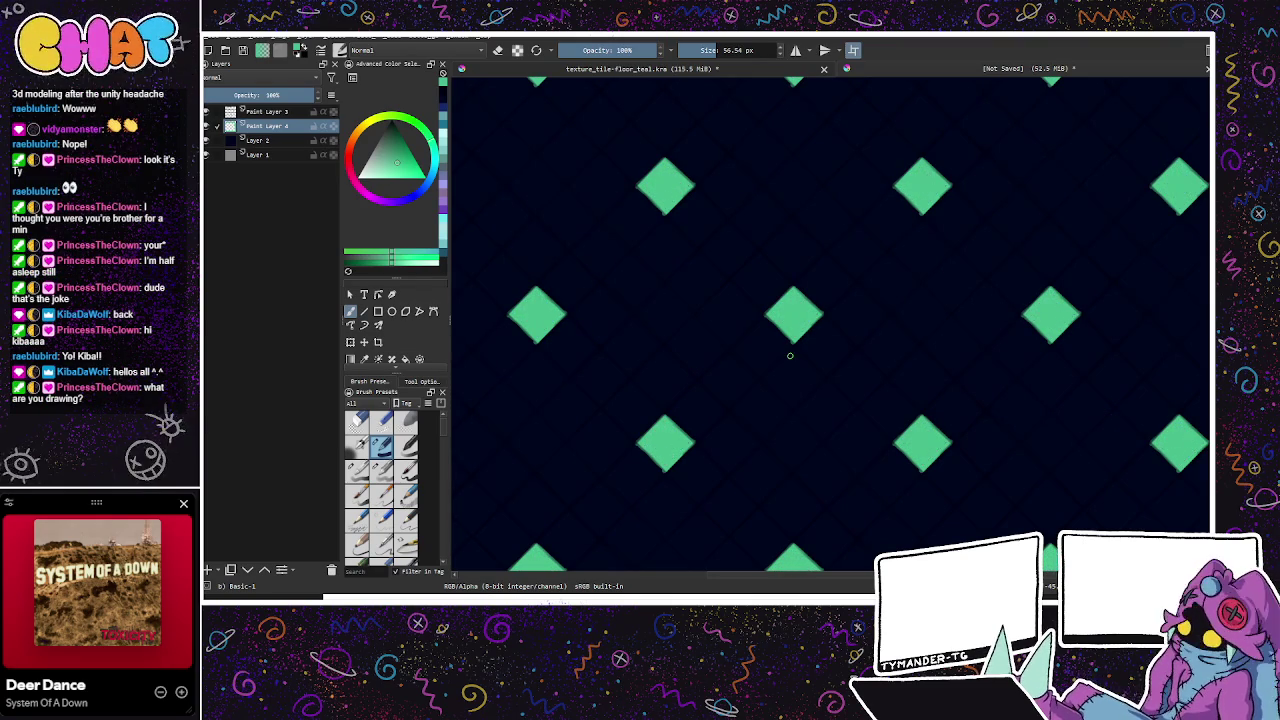
# Step: Add a short diagonal stroke running down-left from each diamond
pyautogui.moveTo(914, 443); pyautogui.dragTo(814, 429)
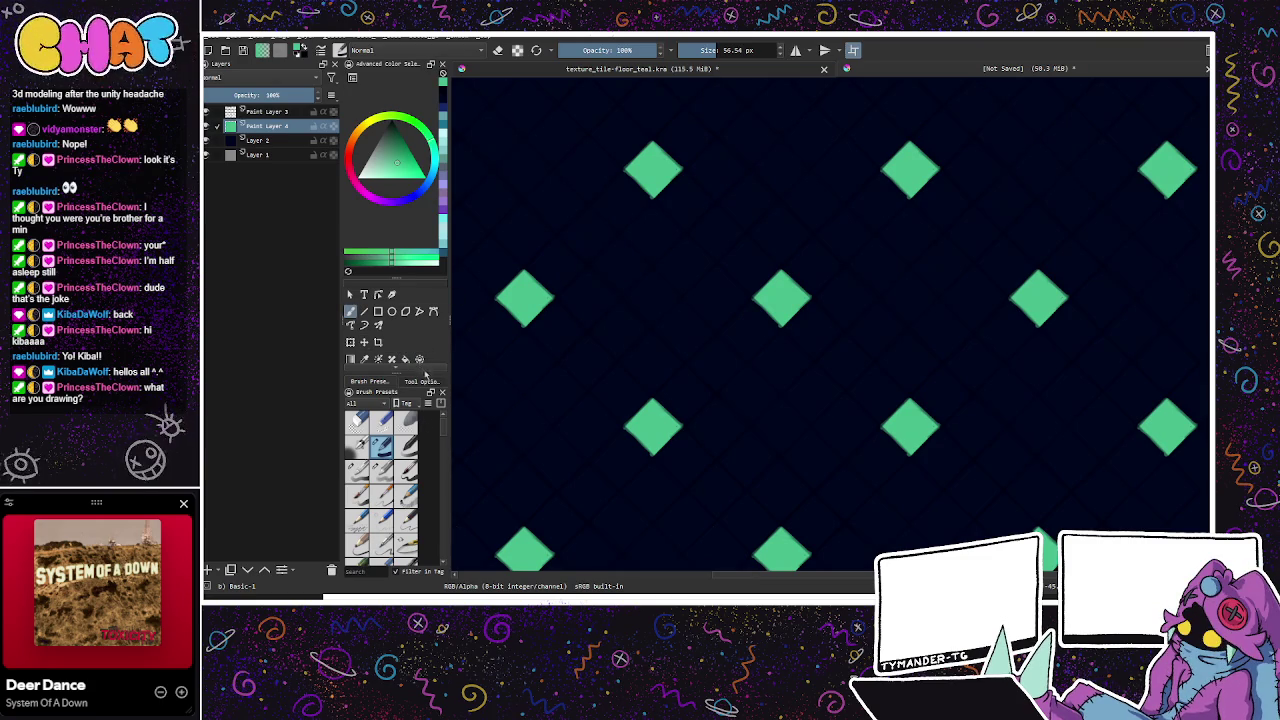
pyautogui.moveTo(751, 297)
pyautogui.mouseDown()
pyautogui.moveTo(716, 329)
pyautogui.moveTo(716, 268)
pyautogui.moveTo(750, 297)
pyautogui.moveTo(728, 280)
pyautogui.moveTo(750, 297)
pyautogui.moveTo(716, 328)
pyautogui.moveTo(716, 270)
pyautogui.moveTo(742, 300)
pyautogui.moveTo(716, 298)
pyautogui.moveTo(722, 288)
pyautogui.moveTo(732, 316)
pyautogui.moveTo(698, 350)
pyautogui.moveTo(706, 392)
pyautogui.mouseUp()
pyautogui.hotkey('ctrl', 'z')
pyautogui.hotkey('ctrl', 'z')
pyautogui.hotkey('ctrl', 'z')
pyautogui.hotkey('ctrl', 'z')
pyautogui.hotkey('ctrl', 'z')
pyautogui.hotkey('ctrl', 'z')
pyautogui.hotkey('ctrl', 'z')
pyautogui.hotkey('ctrl', 'z')
pyautogui.hotkey('ctrl', 'z')
pyautogui.hotkey('ctrl', 'z')
pyautogui.hotkey('ctrl', 'z')
# Step: Make the lower diamonds solid teal and try short diagonal dashes off them
pyautogui.moveTo(716, 302)
pyautogui.mouseDown()
pyautogui.moveTo(688, 358)
pyautogui.moveTo(716, 388)
pyautogui.moveTo(748, 358)
pyautogui.moveTo(716, 334)
pyautogui.moveTo(688, 362)
pyautogui.moveTo(716, 392)
pyautogui.moveTo(746, 362)
pyautogui.moveTo(718, 336)
pyautogui.mouseUp()
pyautogui.hotkey('ctrl', 'z')
pyautogui.hotkey('ctrl', 'z')
pyautogui.hotkey('ctrl', 'z')
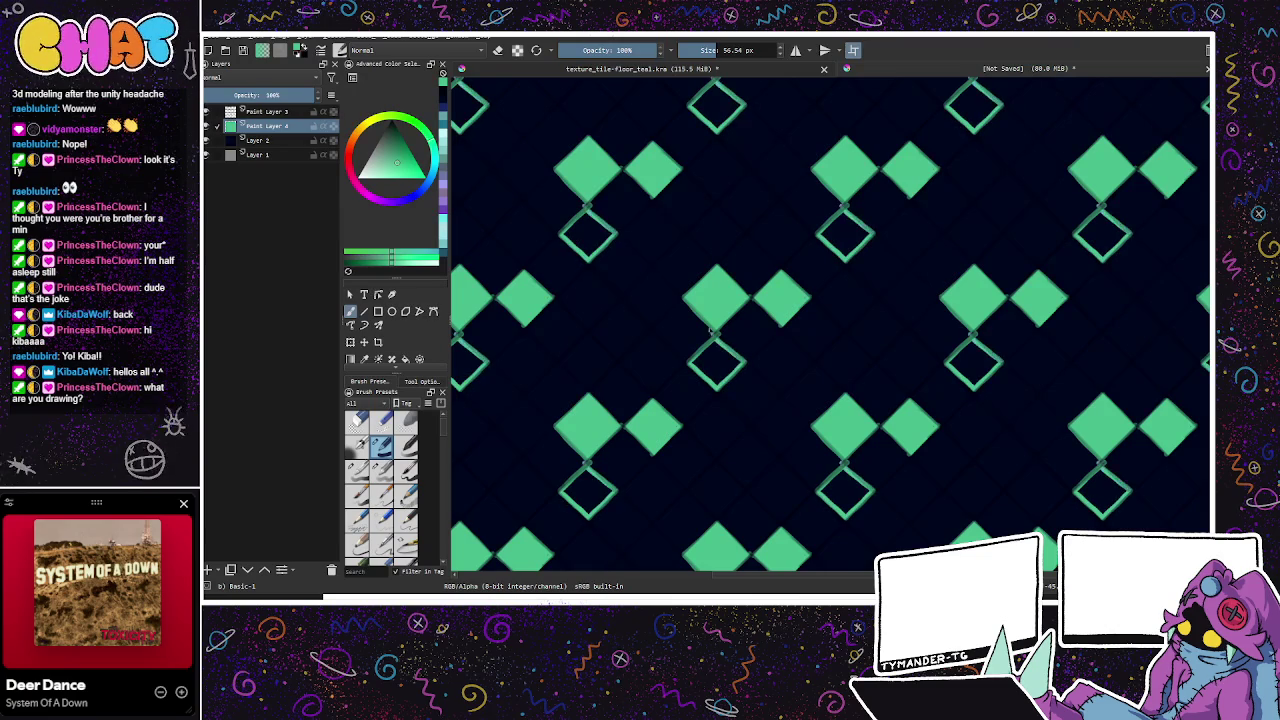
pyautogui.hotkey('ctrl', 'z')
pyautogui.hotkey('ctrl', 'z')
pyautogui.hotkey('ctrl', 'z')
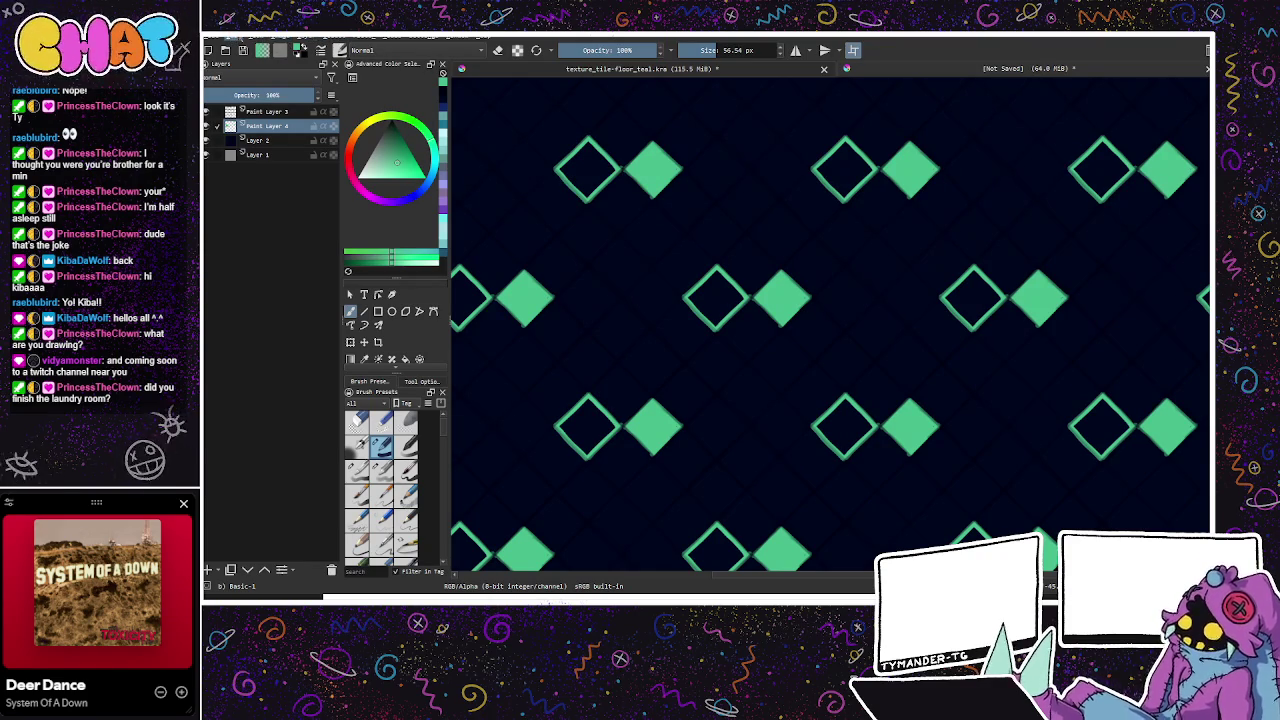
pyautogui.hotkey('ctrl', 'z')
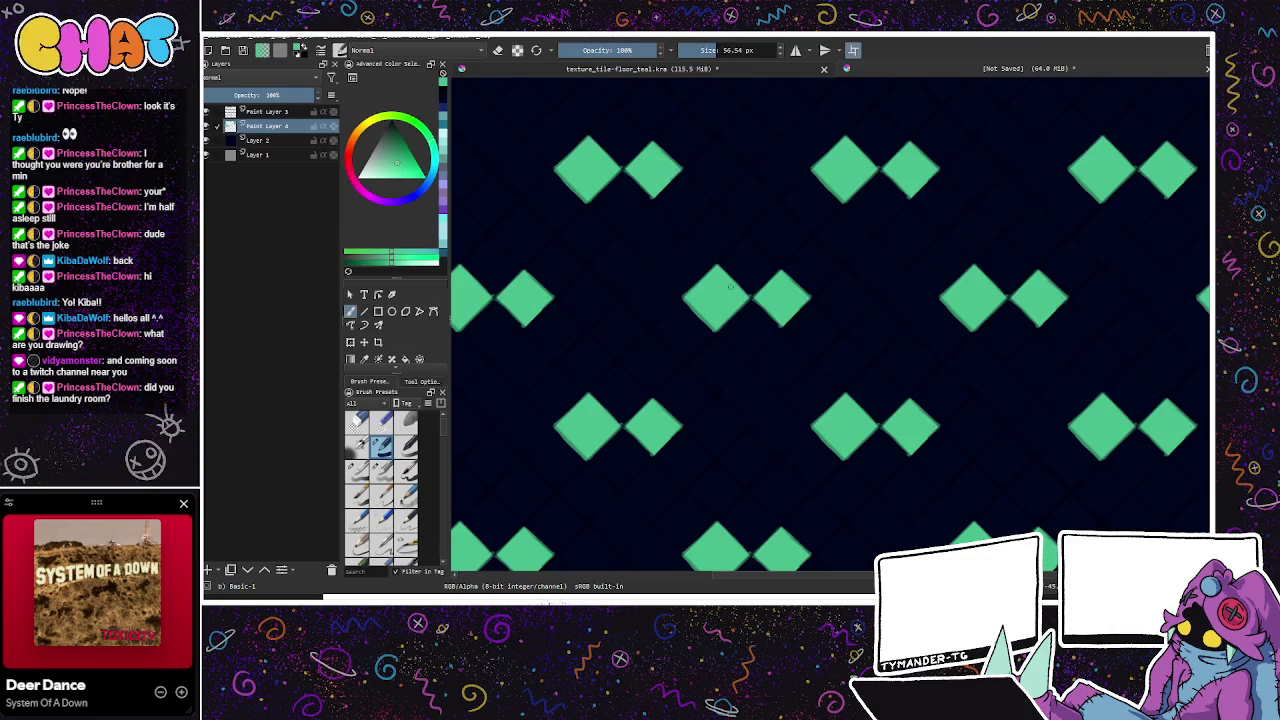
pyautogui.moveTo(729, 368)
pyautogui.mouseDown()
pyautogui.moveTo(757, 328)
pyautogui.moveTo(716, 310)
pyautogui.moveTo(738, 292)
pyautogui.moveTo(713, 316)
pyautogui.moveTo(733, 297)
pyautogui.moveTo(757, 322)
pyautogui.moveTo(733, 348)
pyautogui.moveTo(751, 321)
pyautogui.moveTo(732, 342)
pyautogui.moveTo(736, 332)
pyautogui.mouseUp()
pyautogui.hotkey('ctrl', 'z')
pyautogui.hotkey('ctrl', 'z')
pyautogui.moveTo(672, 294); pyautogui.dragTo(695, 318)
pyautogui.hotkey('ctrl', 'z')
# Step: Remove the leftover diagonal strokes and the left sides of the diamond outlines
pyautogui.hotkey('ctrl', 'z')
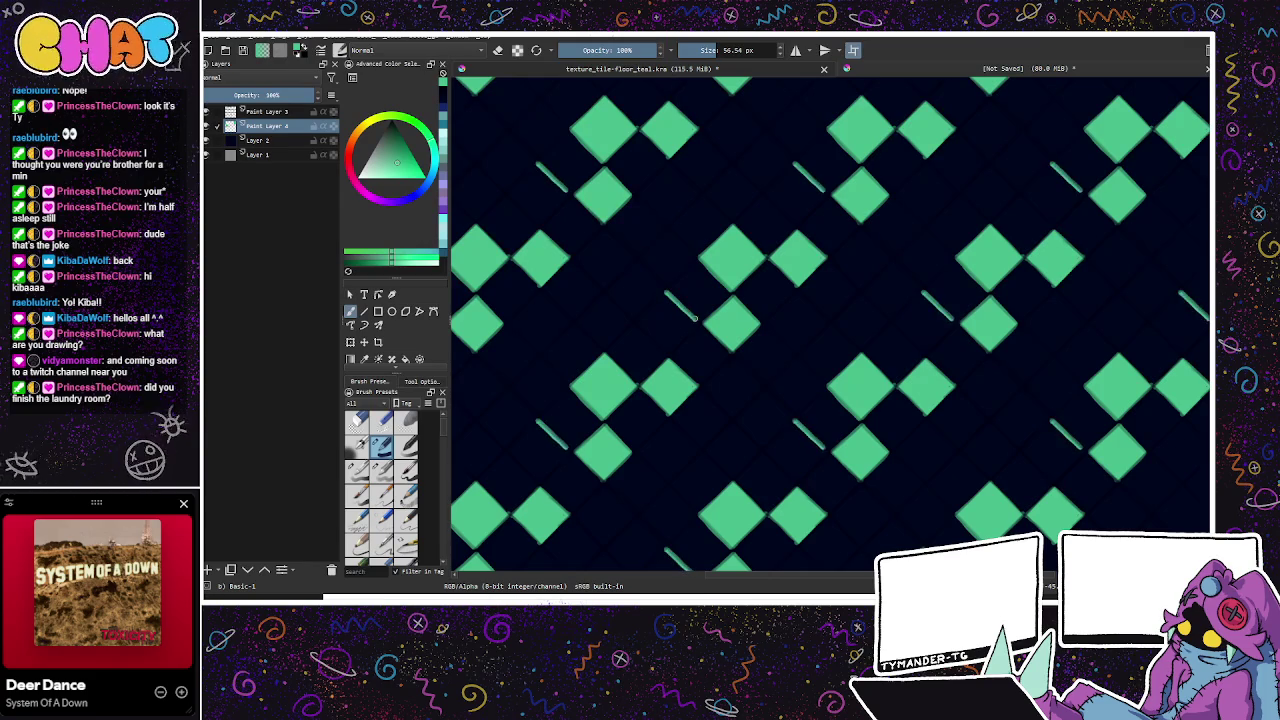
pyautogui.hotkey('ctrl', 'z')
pyautogui.moveTo(635, 322)
pyautogui.mouseDown()
pyautogui.moveTo(665, 292)
pyautogui.moveTo(700, 320)
pyautogui.moveTo(730, 292)
pyautogui.moveTo(679, 303)
pyautogui.moveTo(697, 322)
pyautogui.moveTo(670, 350)
pyautogui.moveTo(655, 338)
pyautogui.moveTo(662, 350)
pyautogui.moveTo(666, 294)
pyautogui.mouseUp()
pyautogui.hotkey('ctrl', 'z')
pyautogui.hotkey('ctrl', 'z')
pyautogui.hotkey('ctrl', 'z')
pyautogui.hotkey('ctrl', 'z')
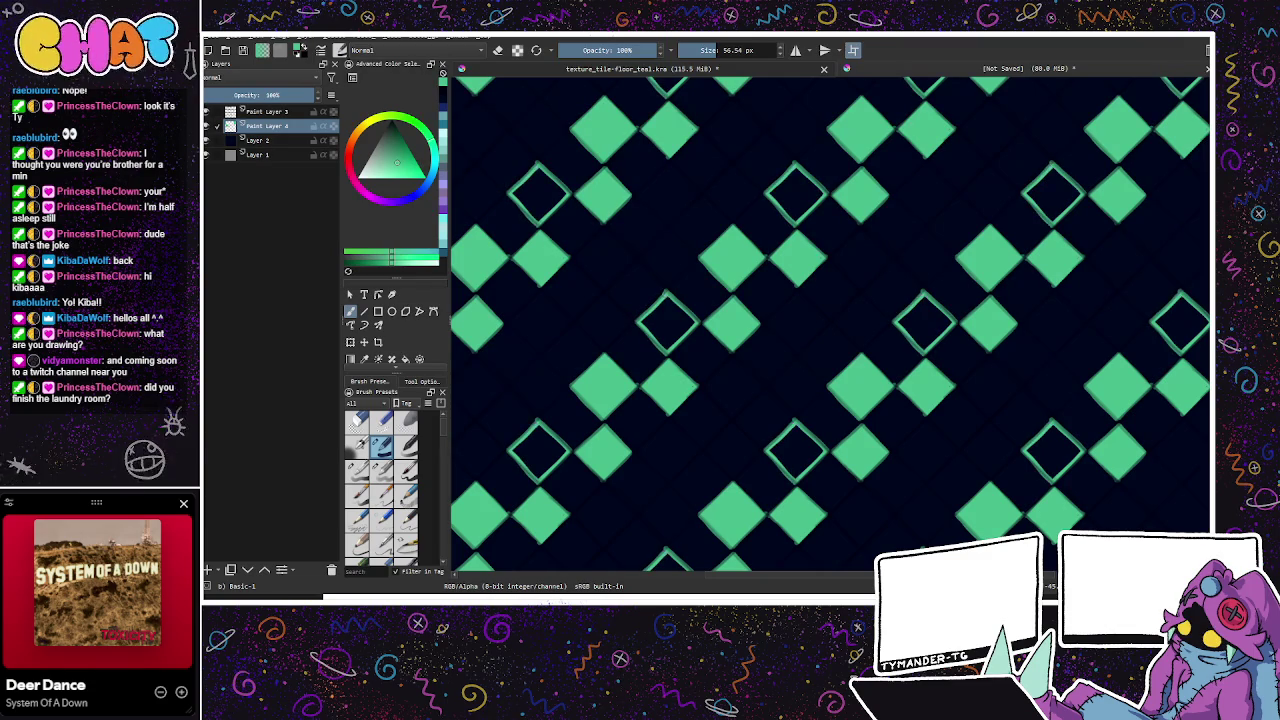
pyautogui.hotkey('ctrl', 'z')
pyautogui.hotkey('ctrl', 'shift', 'z')
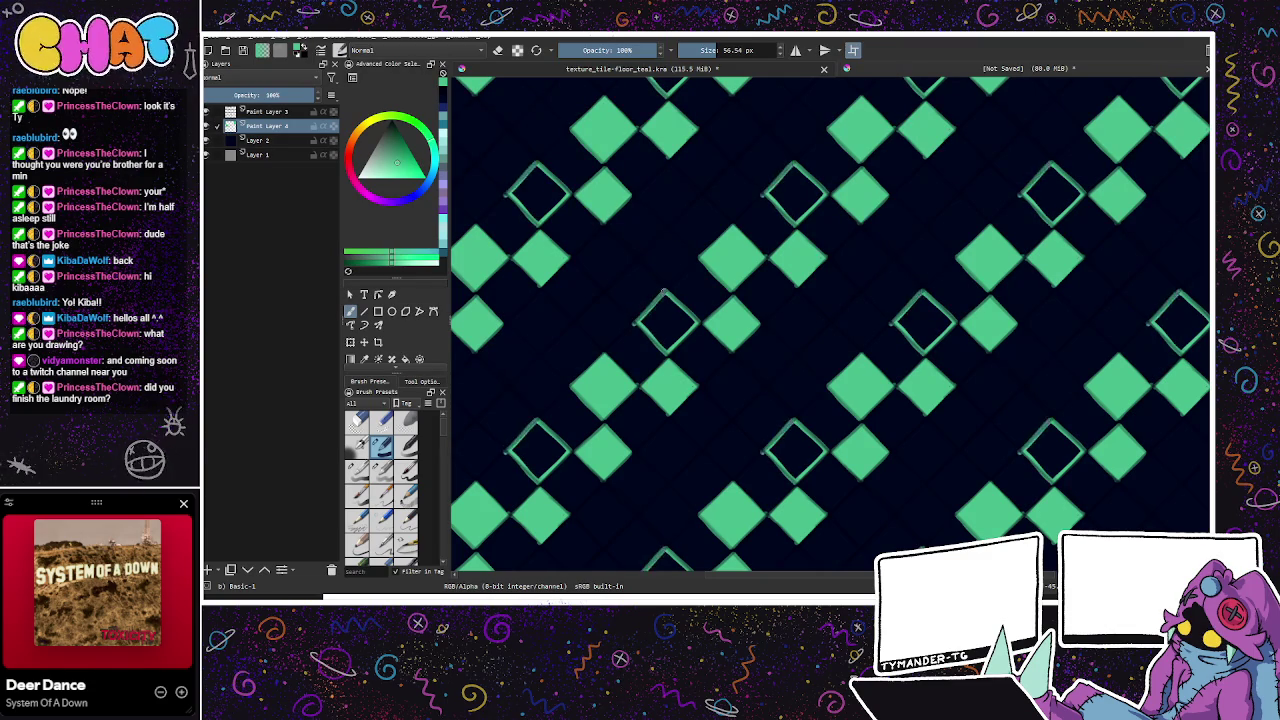
pyautogui.hotkey('ctrl', 'z')
pyautogui.hotkey('ctrl', 'z')
pyautogui.moveTo(637, 322)
pyautogui.mouseDown()
pyautogui.moveTo(662, 350)
pyautogui.moveTo(665, 293)
pyautogui.mouseUp()
pyautogui.hotkey('ctrl', 'z')
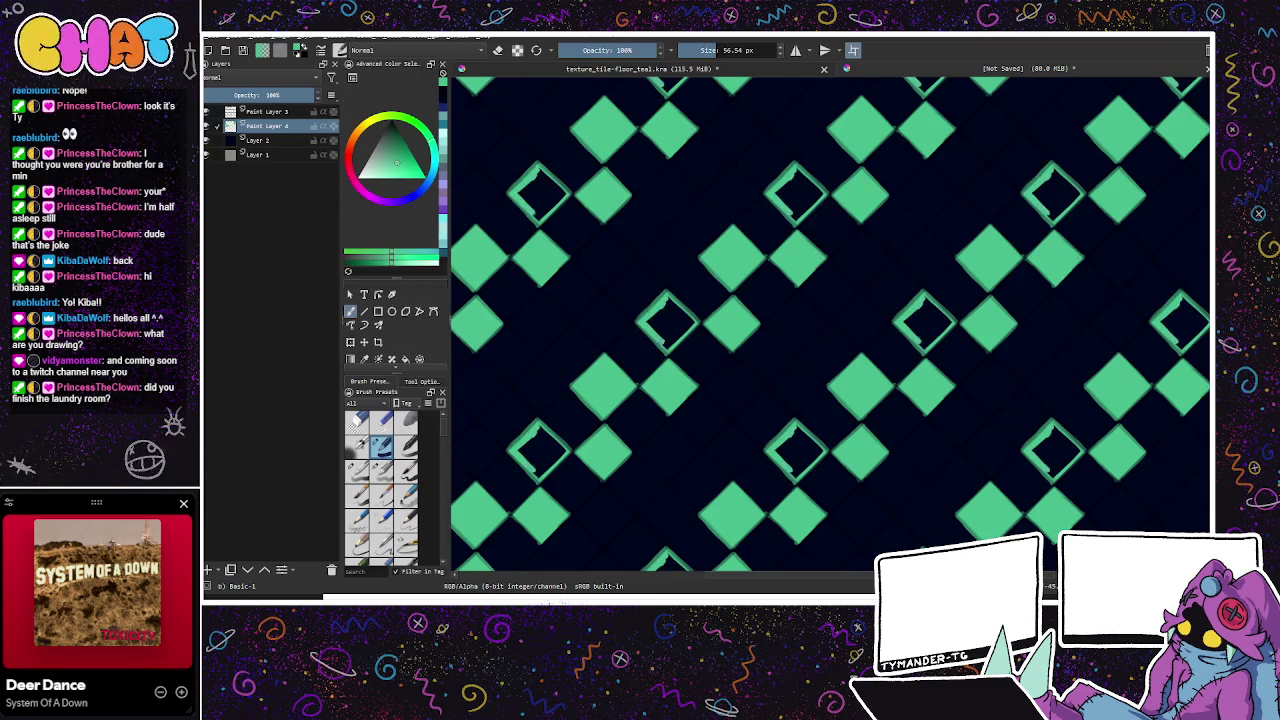
# Step: Thicken the diamond outlines and add a V-shaped stroke repeated in every tile
pyautogui.moveTo(668, 340)
pyautogui.mouseDown()
pyautogui.moveTo(694, 324)
pyautogui.moveTo(688, 336)
pyautogui.moveTo(666, 308)
pyautogui.mouseUp()
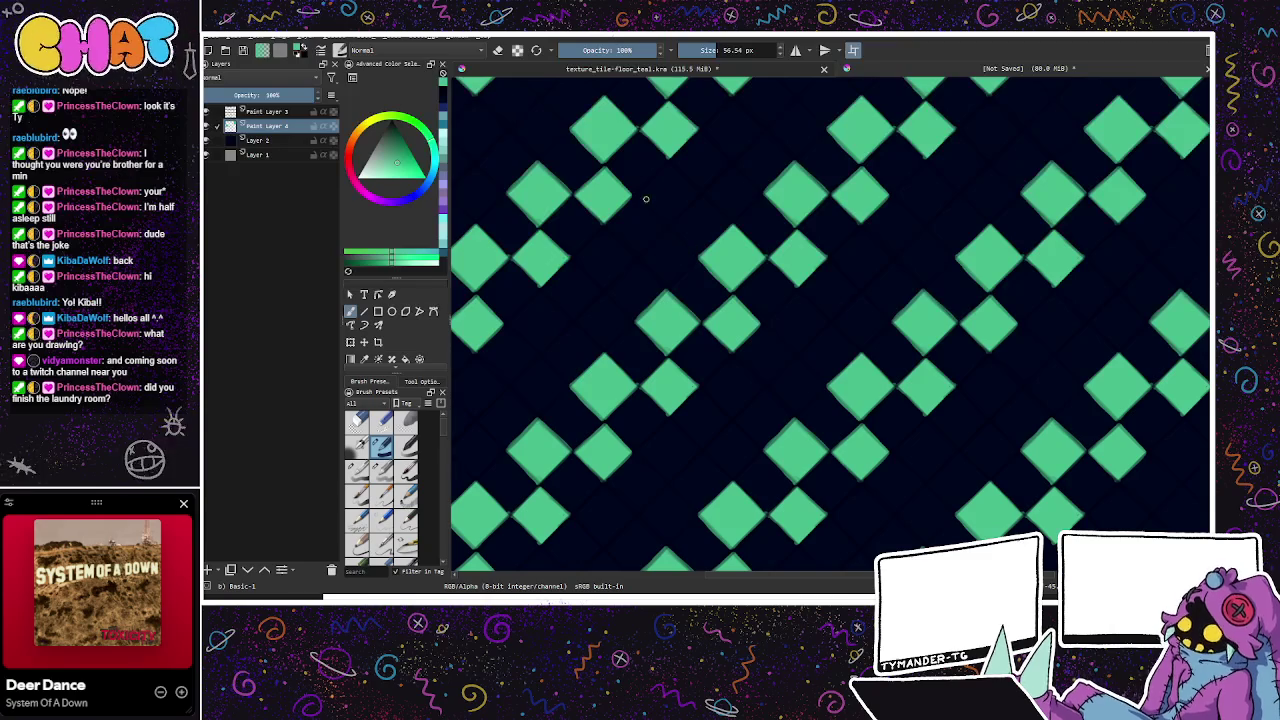
pyautogui.moveTo(642, 257)
pyautogui.mouseDown()
pyautogui.moveTo(665, 283)
pyautogui.moveTo(694, 260)
pyautogui.moveTo(684, 246)
pyautogui.mouseUp()
pyautogui.hotkey('ctrl', 'z')
pyautogui.hotkey('ctrl', 'shift', 'z')
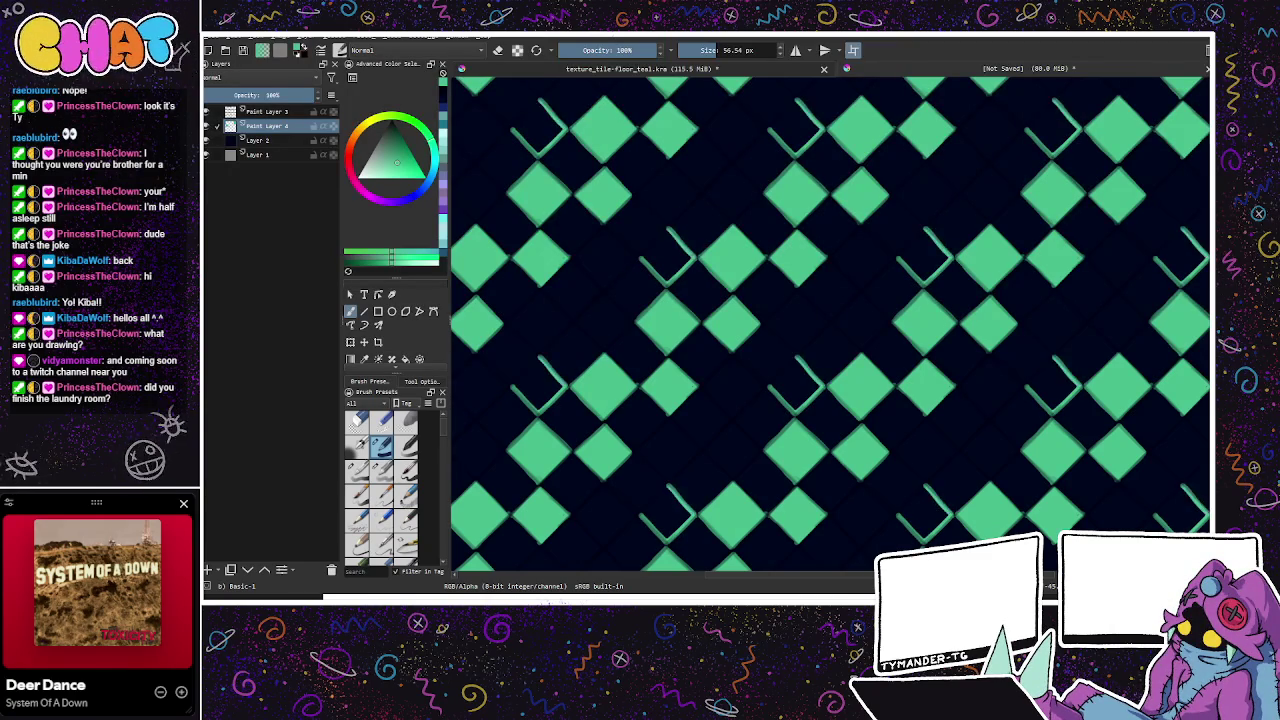
pyautogui.moveTo(666, 228); pyautogui.dragTo(696, 258)
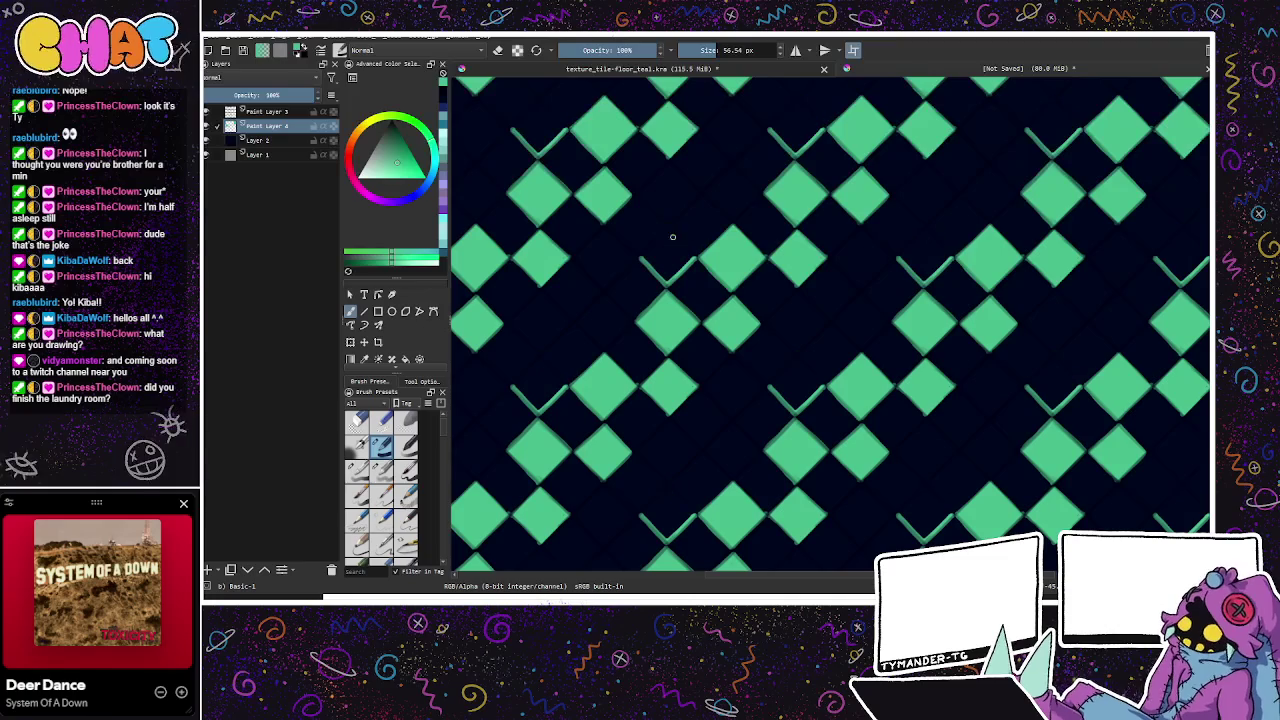
pyautogui.hotkey('ctrl', 'z')
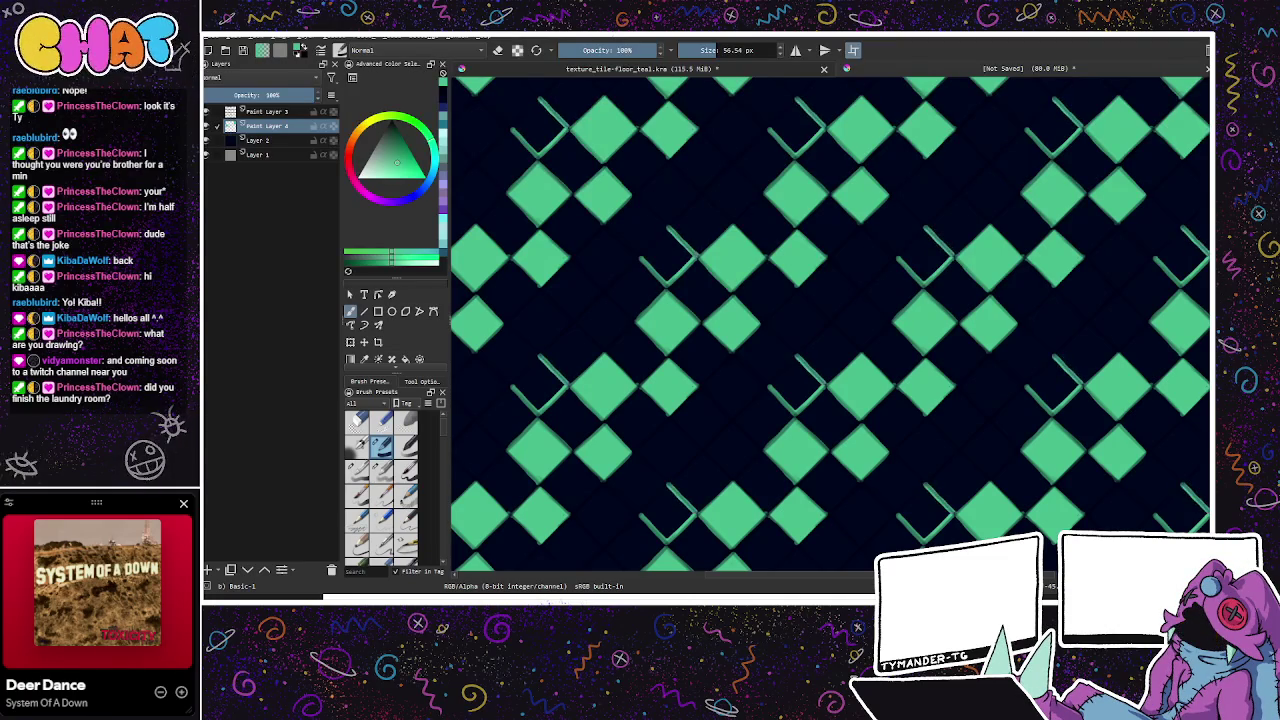
pyautogui.moveTo(666, 228); pyautogui.dragTo(697, 258)
pyautogui.hotkey('ctrl', 'z')
# Step: Draw the missing upper-left diamond edges and fill the hollow diamonds with green
pyautogui.moveTo(640, 258)
pyautogui.mouseDown()
pyautogui.moveTo(668, 230)
pyautogui.moveTo(646, 260)
pyautogui.moveTo(656, 248)
pyautogui.moveTo(656, 278)
pyautogui.mouseUp()
pyautogui.hotkey('ctrl', 'z')
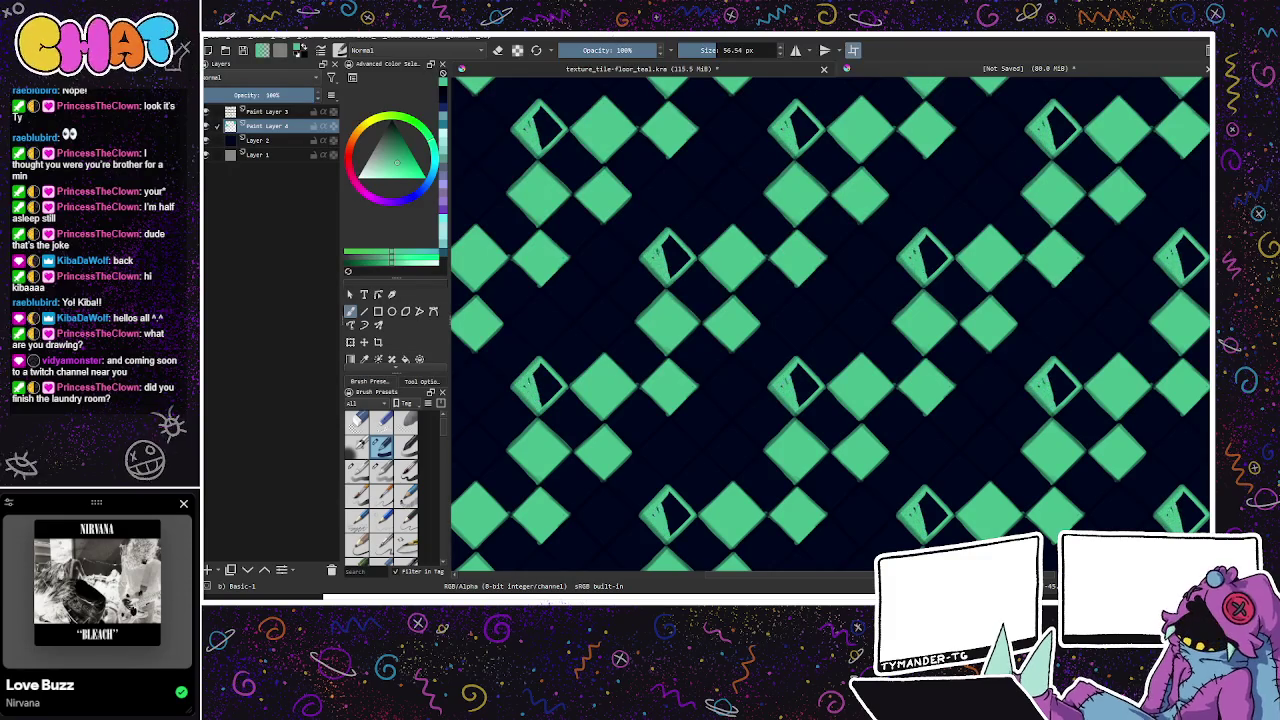
pyautogui.moveTo(664, 234); pyautogui.dragTo(672, 278)
pyautogui.hotkey('ctrl', 'z')
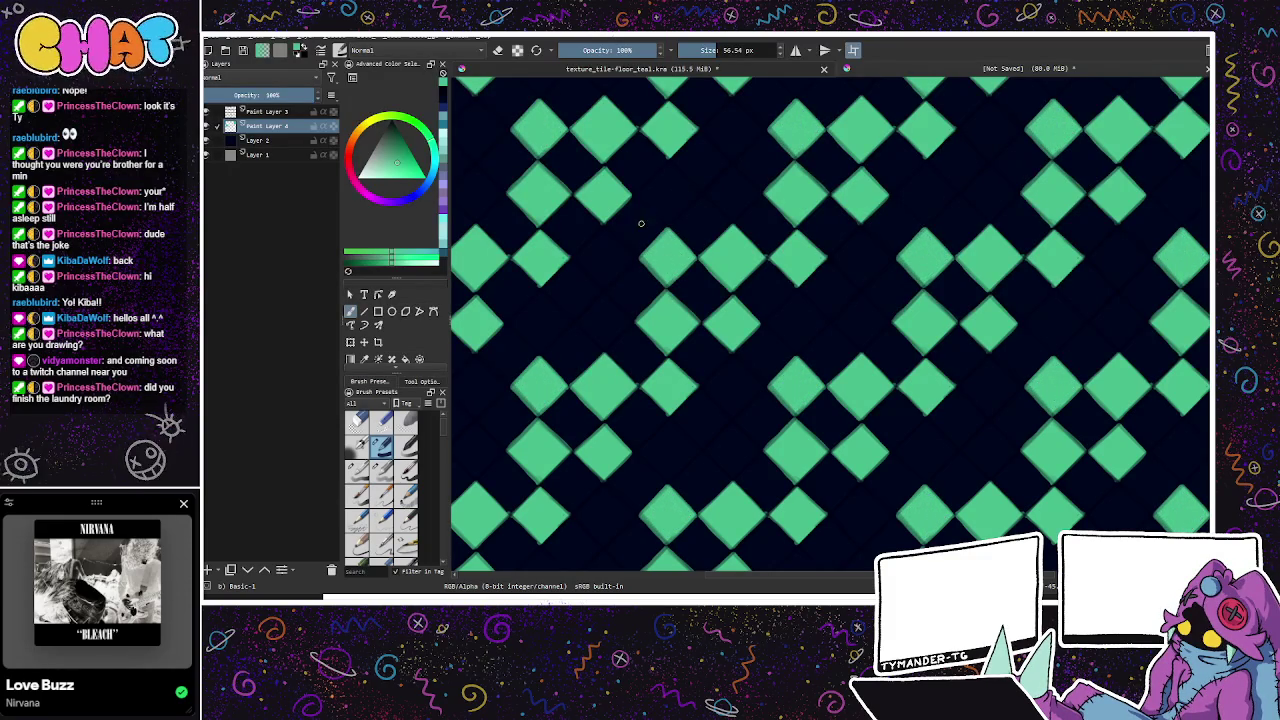
pyautogui.moveTo(605, 231)
pyautogui.mouseDown()
pyautogui.moveTo(638, 266)
pyautogui.moveTo(576, 270)
pyautogui.moveTo(587, 246)
pyautogui.moveTo(600, 287)
pyautogui.mouseUp()
pyautogui.hotkey('ctrl', 'z')
pyautogui.hotkey('ctrl', 'z')
pyautogui.hotkey('ctrl', 'z')
pyautogui.moveTo(604, 229)
pyautogui.mouseDown()
pyautogui.moveTo(576, 264)
pyautogui.moveTo(602, 288)
pyautogui.moveTo(634, 262)
pyautogui.moveTo(576, 260)
pyautogui.moveTo(603, 234)
pyautogui.moveTo(606, 278)
pyautogui.moveTo(620, 274)
pyautogui.moveTo(612, 248)
pyautogui.mouseUp()
pyautogui.hotkey('ctrl', 'z')
pyautogui.hotkey('ctrl', 'z')
pyautogui.hotkey('ctrl', 'z')
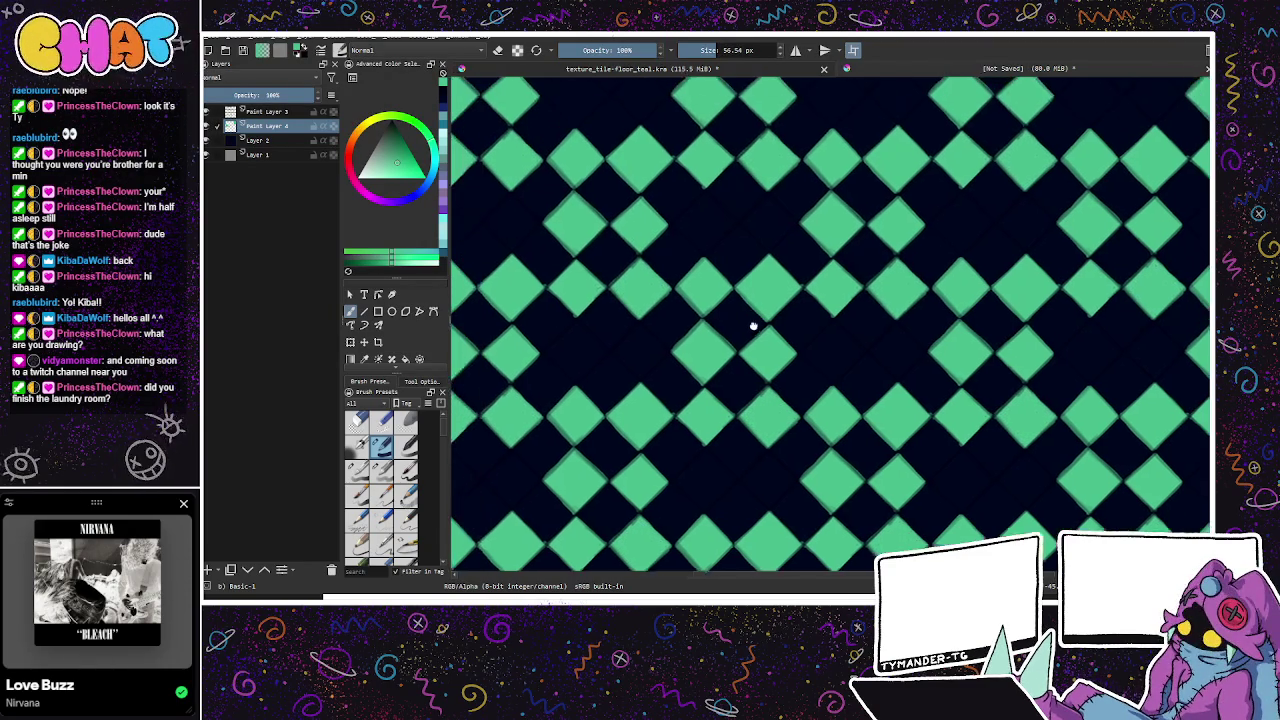
# Step: Repaint the <-shaped green edge strokes on another part of the tiled pattern
pyautogui.moveTo(751, 334); pyautogui.dragTo(724, 397)
pyautogui.moveTo(658, 322)
pyautogui.mouseDown()
pyautogui.moveTo(694, 290)
pyautogui.moveTo(694, 348)
pyautogui.mouseUp()
pyautogui.hotkey('ctrl', 'z')
pyautogui.hotkey('ctrl', 'z')
pyautogui.moveTo(694, 290); pyautogui.dragTo(697, 350)
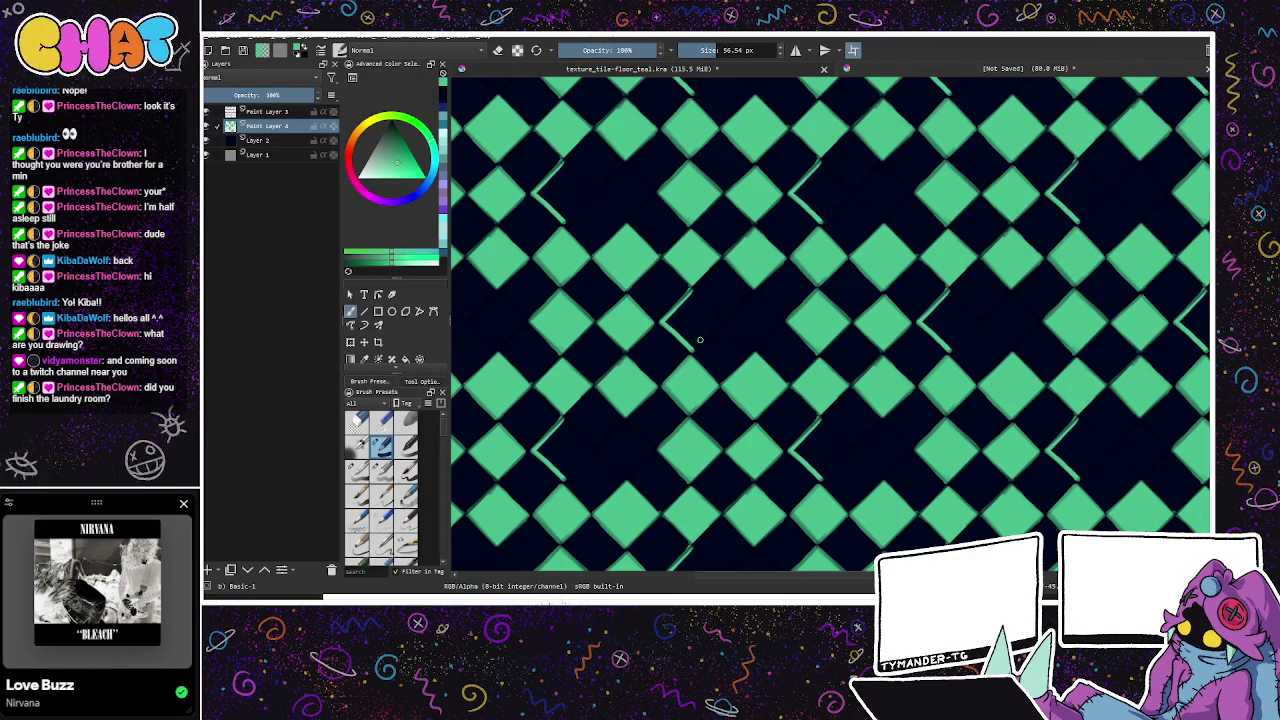
pyautogui.moveTo(695, 349)
pyautogui.mouseDown()
pyautogui.moveTo(719, 318)
pyautogui.moveTo(688, 302)
pyautogui.moveTo(692, 342)
pyautogui.moveTo(716, 318)
pyautogui.moveTo(702, 300)
pyautogui.moveTo(694, 332)
pyautogui.mouseUp()
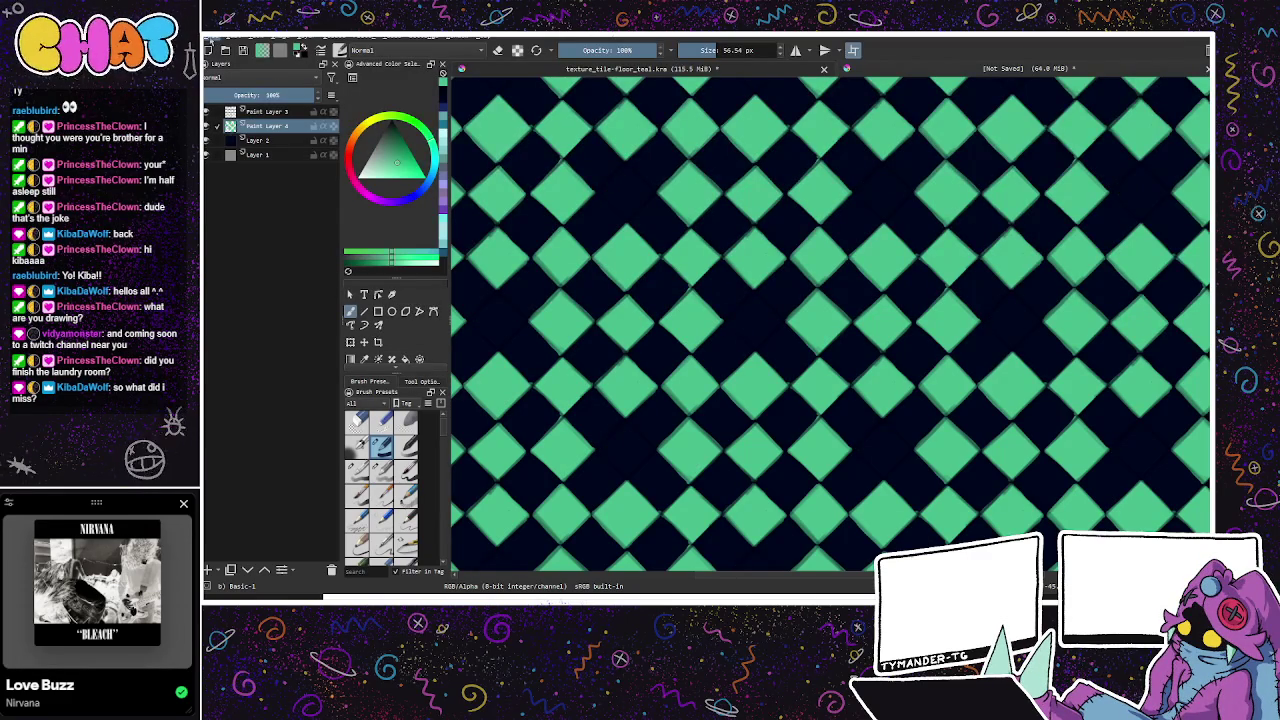
# Step: Repaint the lower-left diamond sides on the mint tile and save it as texture_checker_mint.kra
pyautogui.click(824, 68)
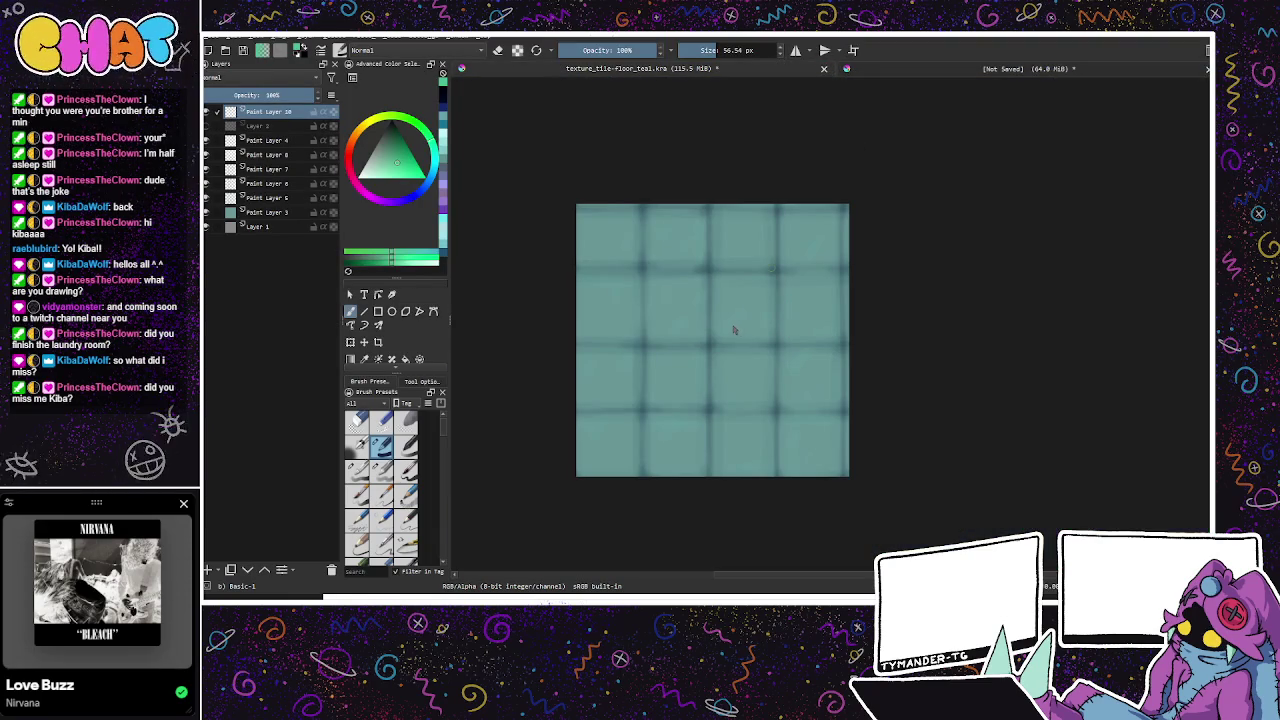
pyautogui.click(860, 68)
pyautogui.moveTo(730, 325)
pyautogui.mouseDown()
pyautogui.moveTo(755, 300)
pyautogui.moveTo(784, 326)
pyautogui.moveTo(784, 360)
pyautogui.moveTo(755, 295)
pyautogui.moveTo(784, 322)
pyautogui.moveTo(755, 350)
pyautogui.mouseUp()
pyautogui.hotkey('ctrl', 'z')
pyautogui.hotkey('ctrl', 'z')
pyautogui.hotkey('ctrl', 'z')
pyautogui.hotkey('ctrl', 'z')
pyautogui.hotkey('ctrl', 'z')
pyautogui.click(727, 320)
pyautogui.hotkey('ctrl', 'z')
pyautogui.hotkey('ctrl', 'z')
pyautogui.moveTo(750, 304)
pyautogui.mouseDown()
pyautogui.moveTo(735, 322)
pyautogui.moveTo(758, 322)
pyautogui.moveTo(772, 300)
pyautogui.mouseUp()
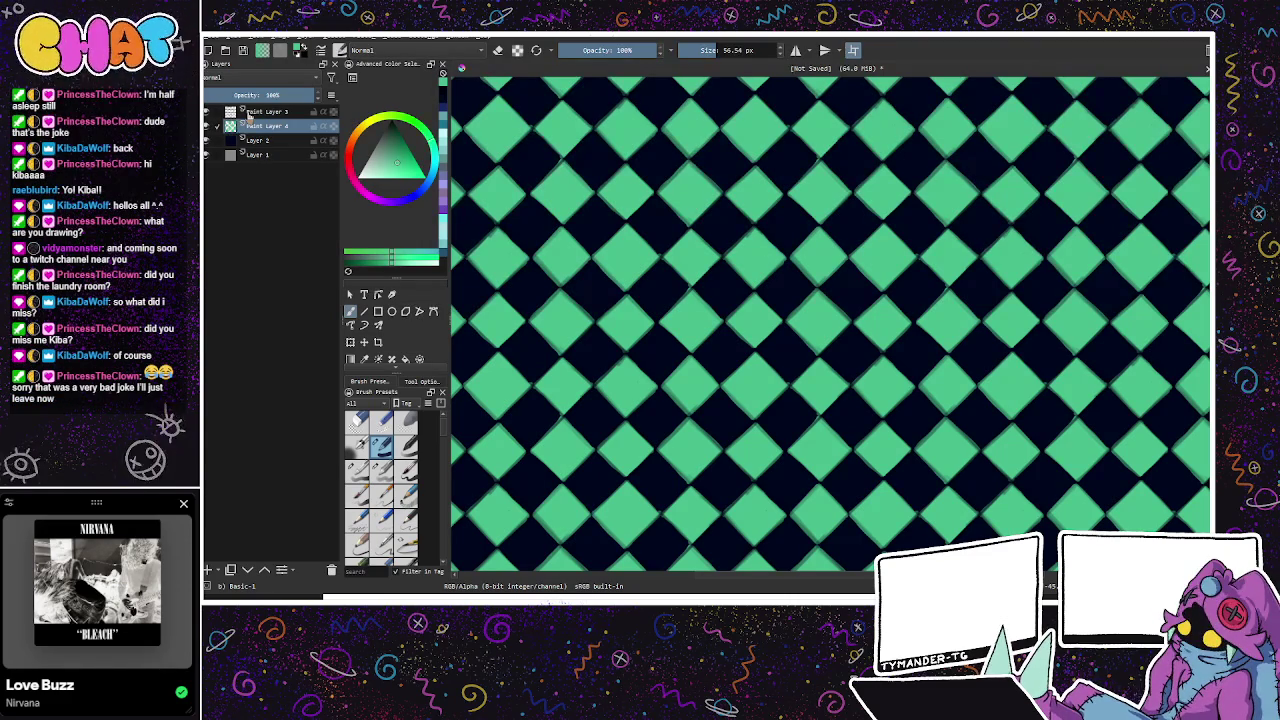
pyautogui.hotkey('ctrl', 's')
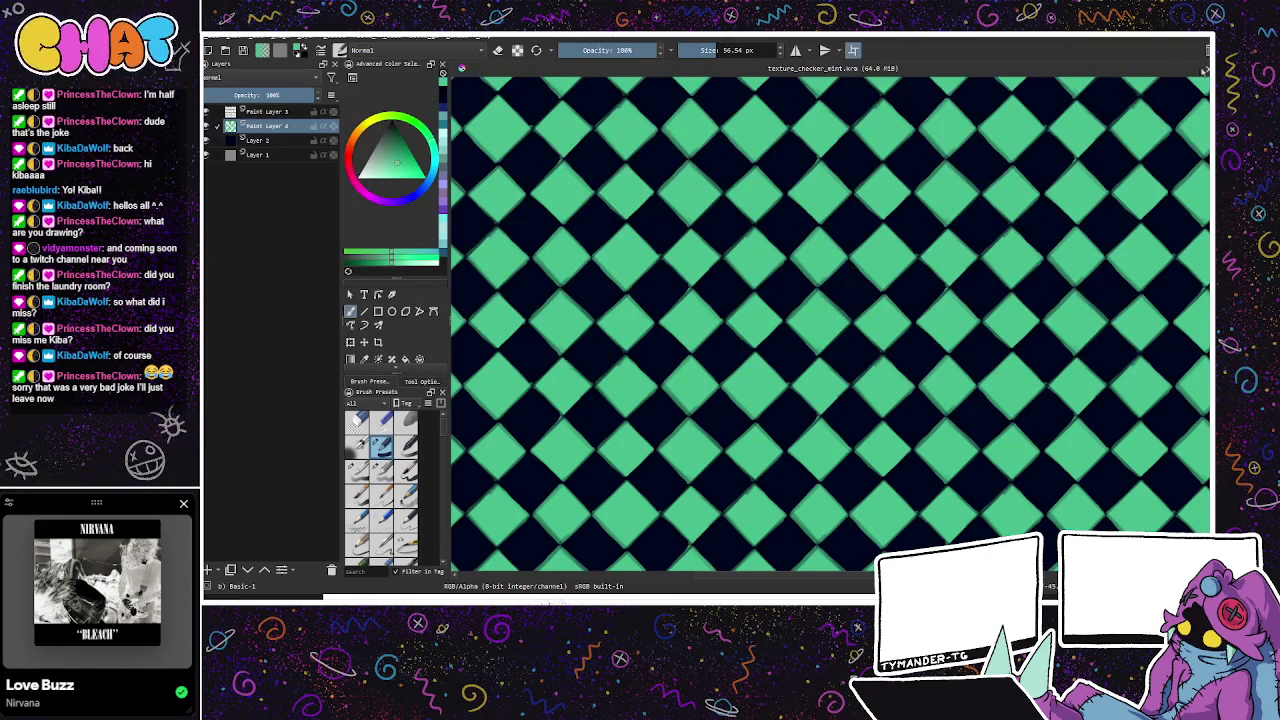
# Step: Close and reopen texture_checker_mint.kra, enable wrap-around mode and zoom out over the tiles
pyautogui.click(1207, 69)
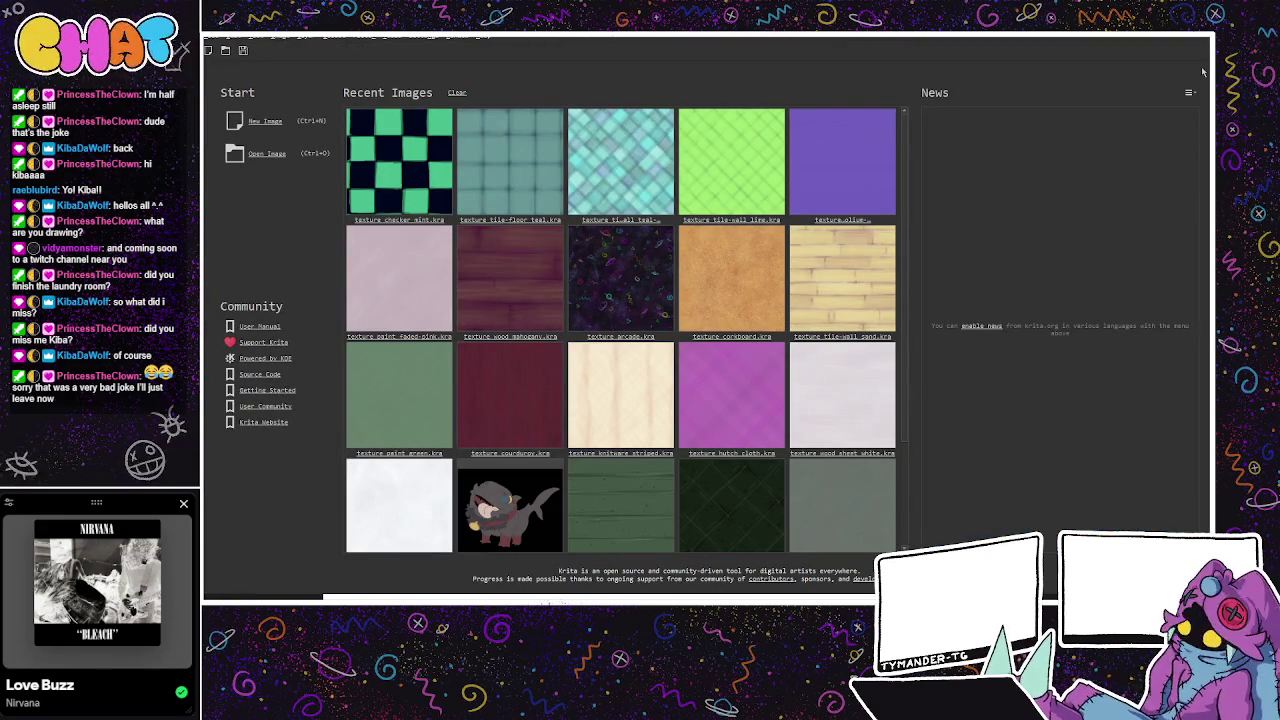
pyautogui.scroll(-1, 906, 357)
pyautogui.moveTo(906, 357)
pyautogui.mouseDown()
pyautogui.moveTo(906, 452)
pyautogui.moveTo(908, 256)
pyautogui.mouseUp()
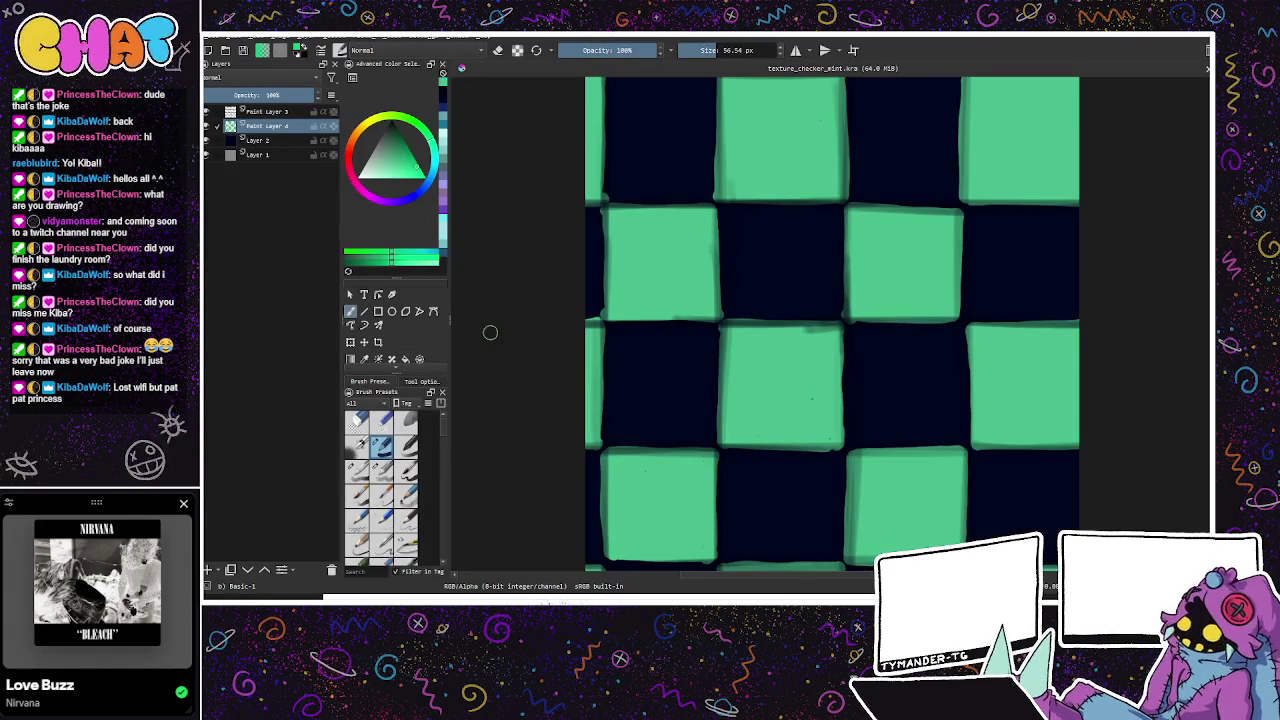
pyautogui.press('w')
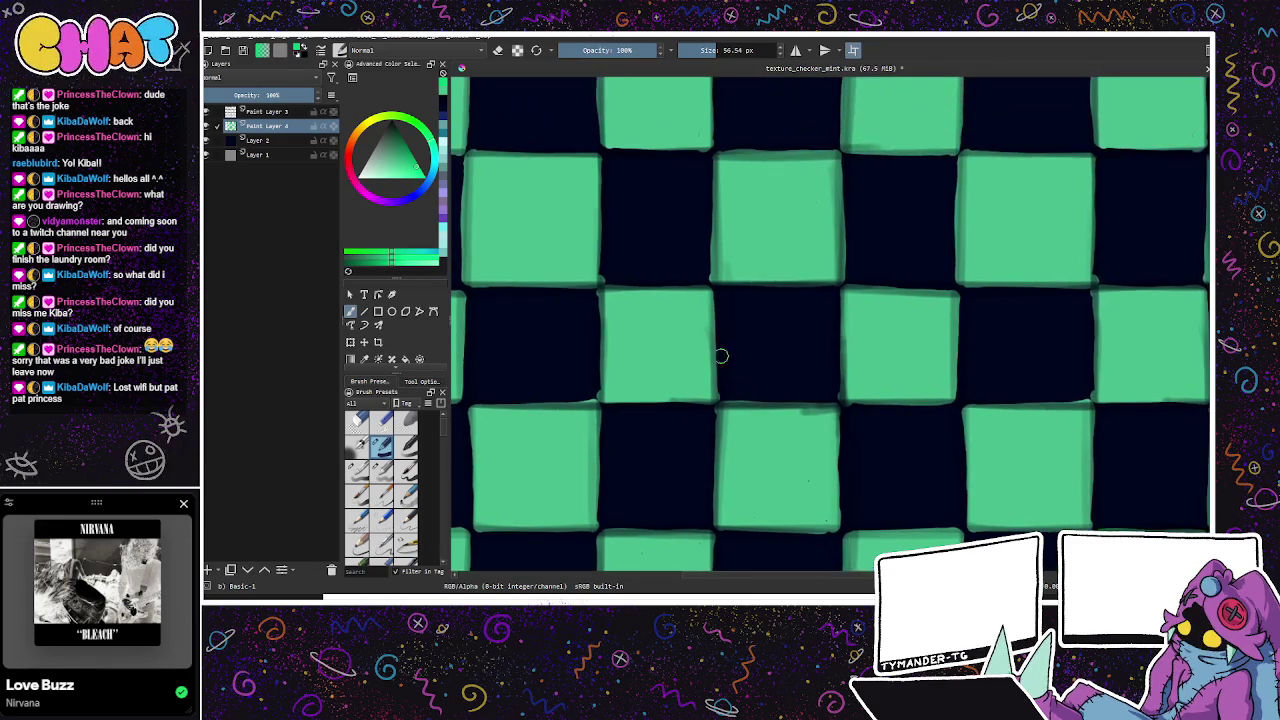
pyautogui.press('-')
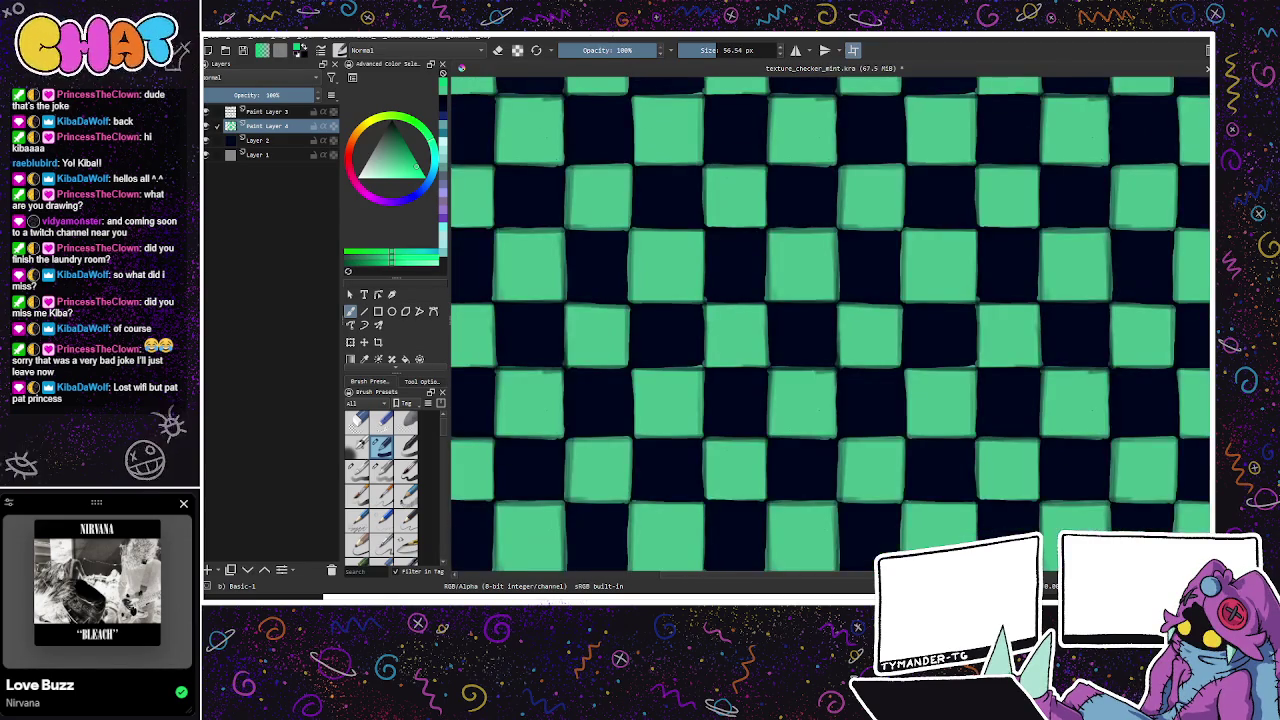
pyautogui.moveTo(706, 366); pyautogui.dragTo(714, 386)
pyautogui.click(275, 141)
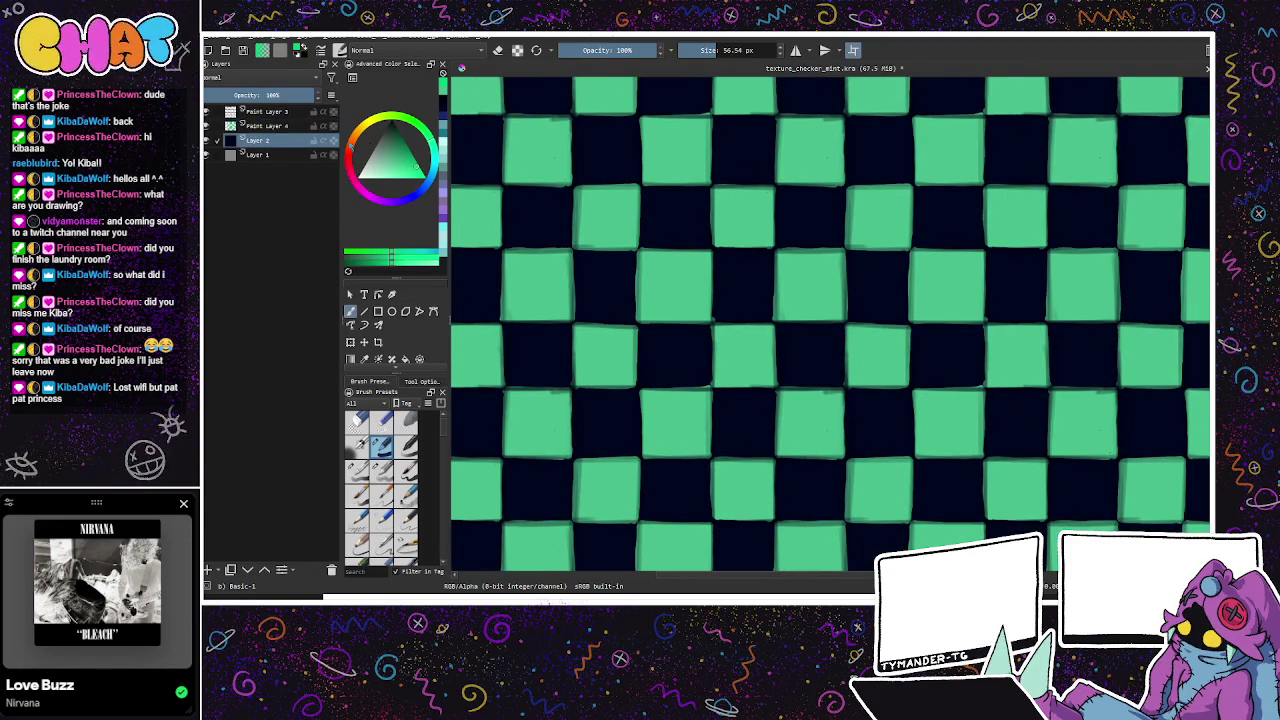
# Step: Recolour the dark navy background squares of Layer 2 to a lighter navy
pyautogui.click(420, 196)
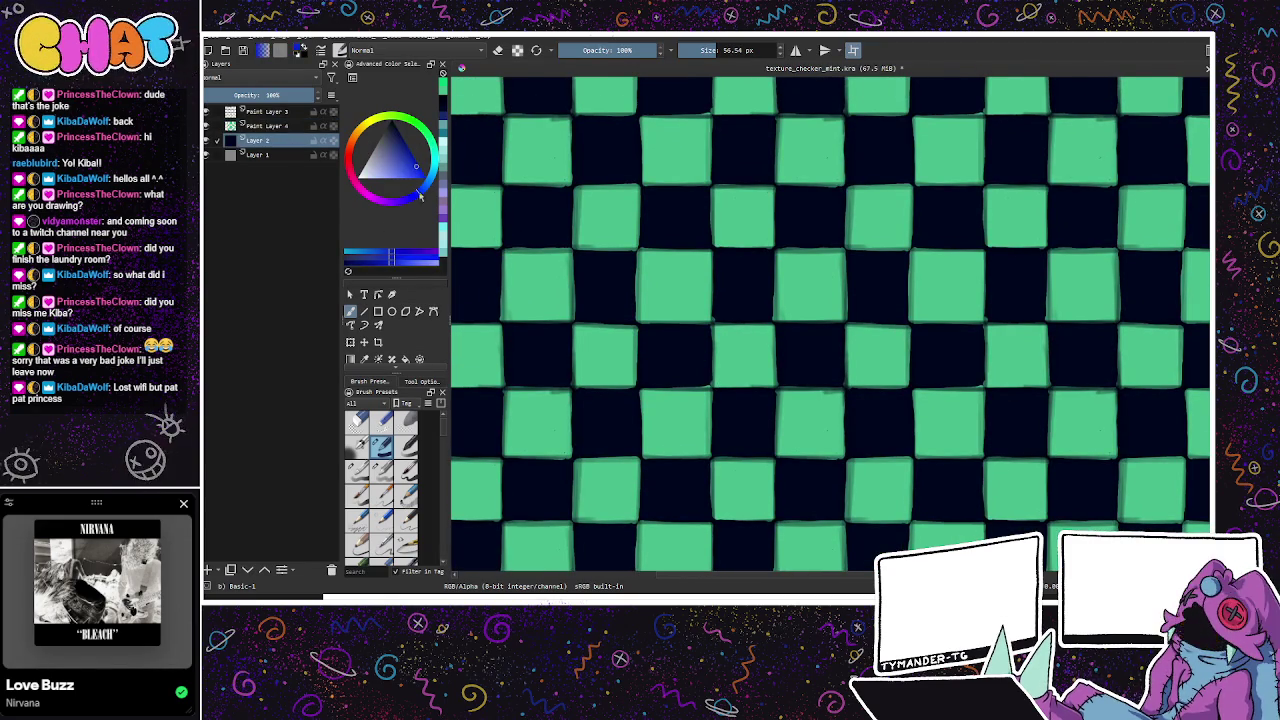
pyautogui.click(395, 140)
pyautogui.click(391, 133)
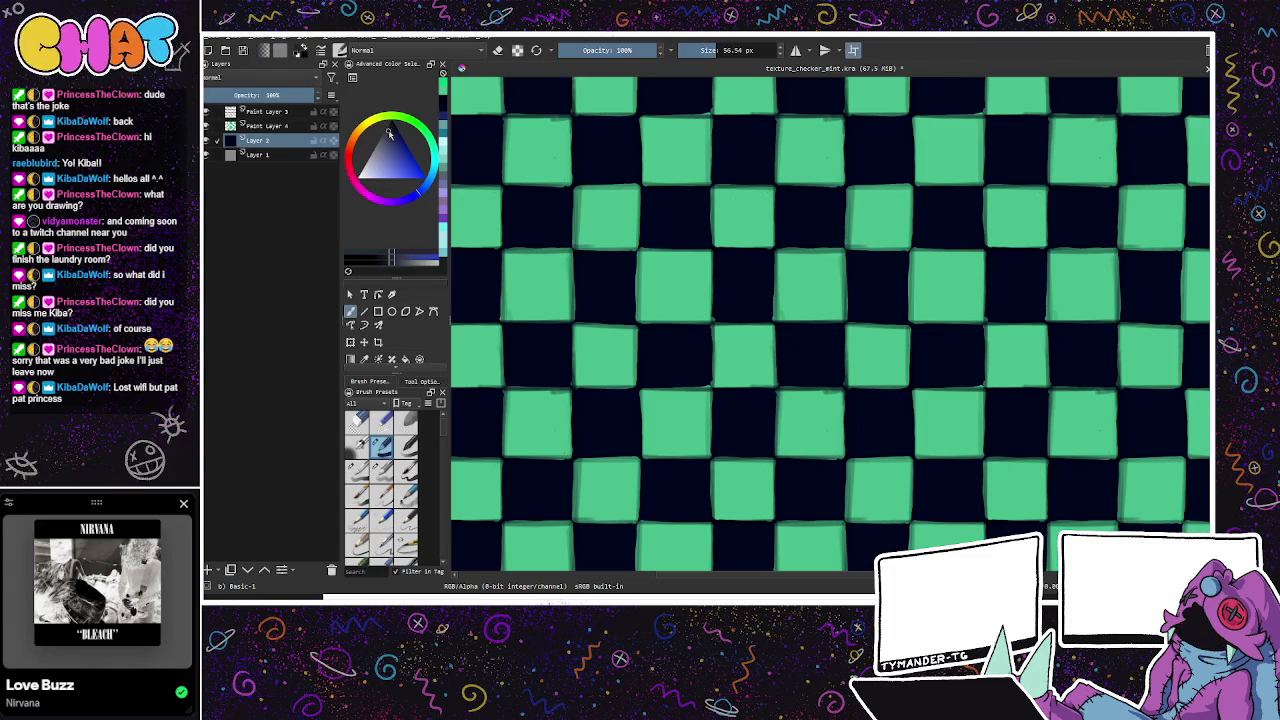
pyautogui.click(405, 358)
pyautogui.moveTo(903, 417)
pyautogui.mouseDown()
pyautogui.moveTo(914, 477)
pyautogui.moveTo(916, 419)
pyautogui.mouseUp()
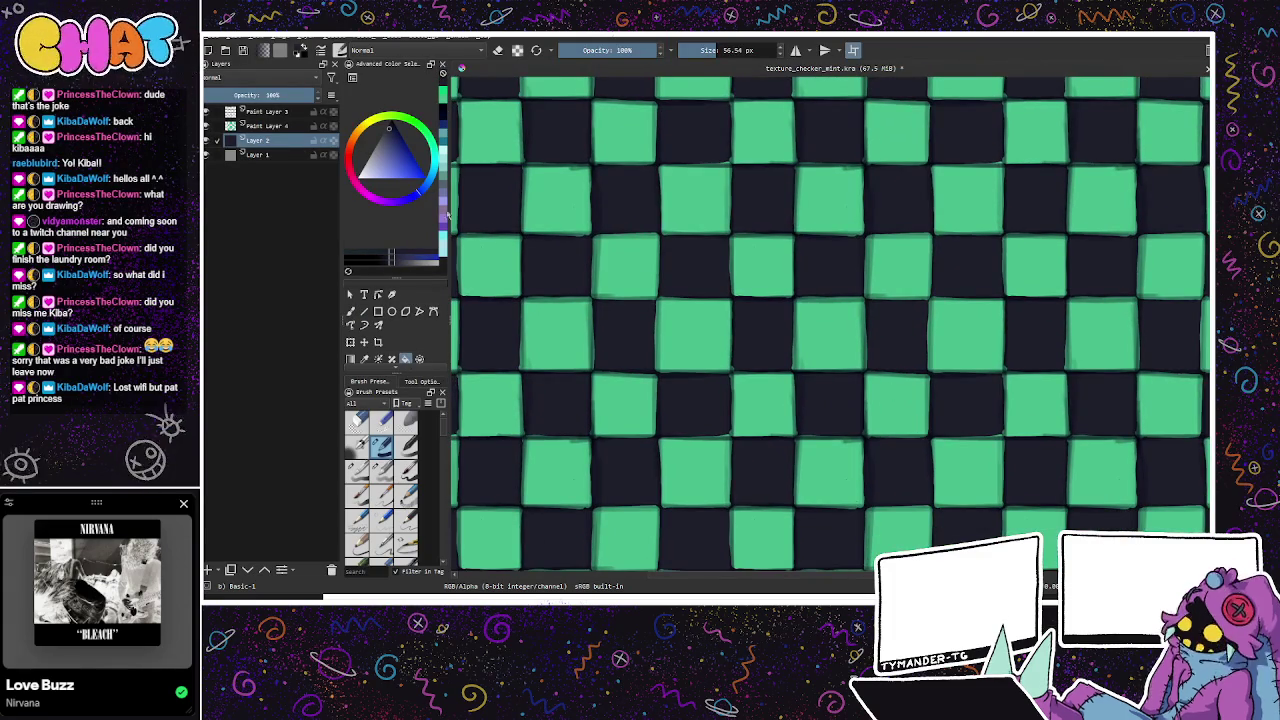
pyautogui.moveTo(769, 237)
pyautogui.mouseDown()
pyautogui.moveTo(846, 443)
pyautogui.moveTo(829, 503)
pyautogui.moveTo(622, 286)
pyautogui.mouseUp()
# Step: Pick a new painting colour and add a new layer above Paint Layer 3
pyautogui.click(390, 134)
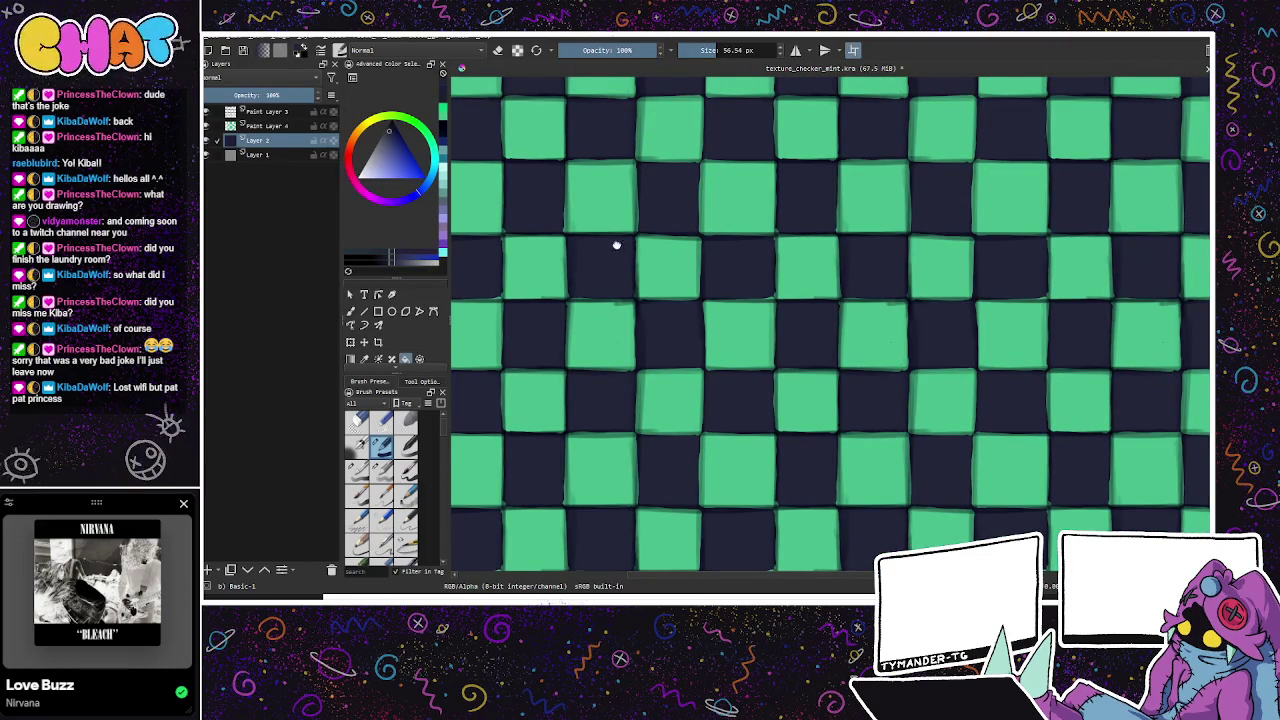
pyautogui.moveTo(615, 244); pyautogui.dragTo(479, 190)
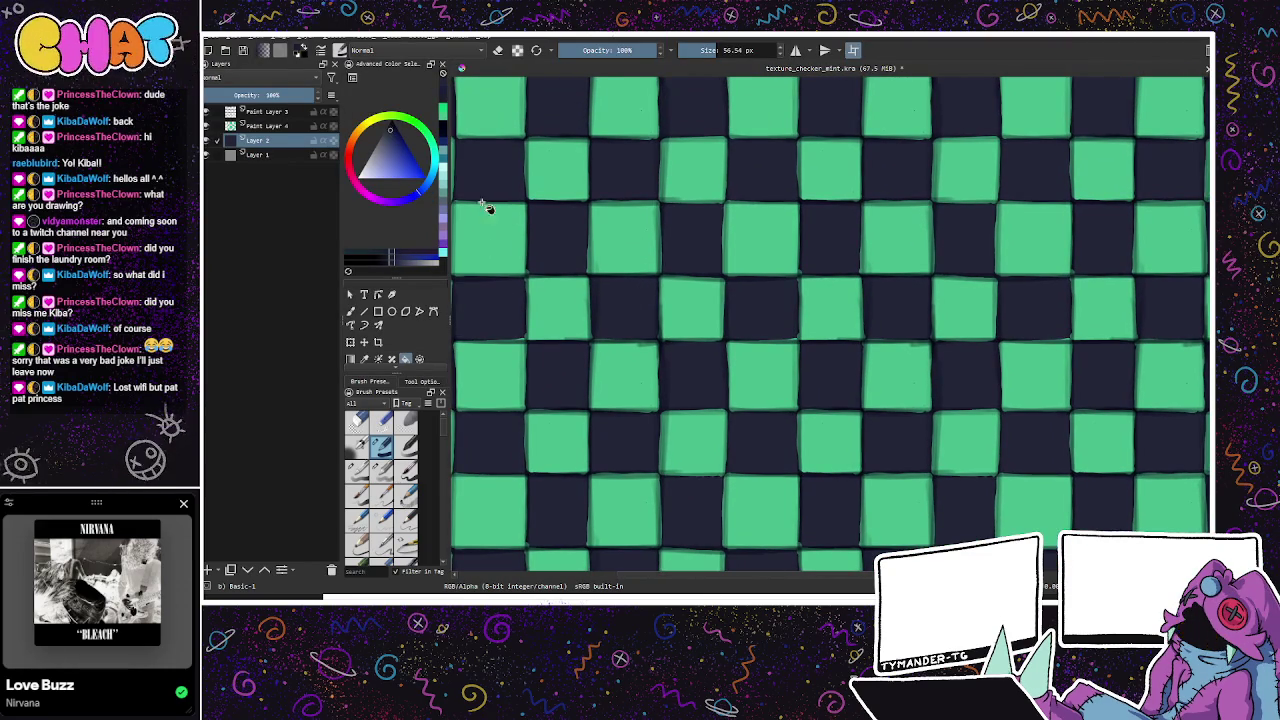
pyautogui.moveTo(741, 369); pyautogui.dragTo(514, 287)
pyautogui.press('b')
pyautogui.click(286, 113)
pyautogui.click(208, 569)
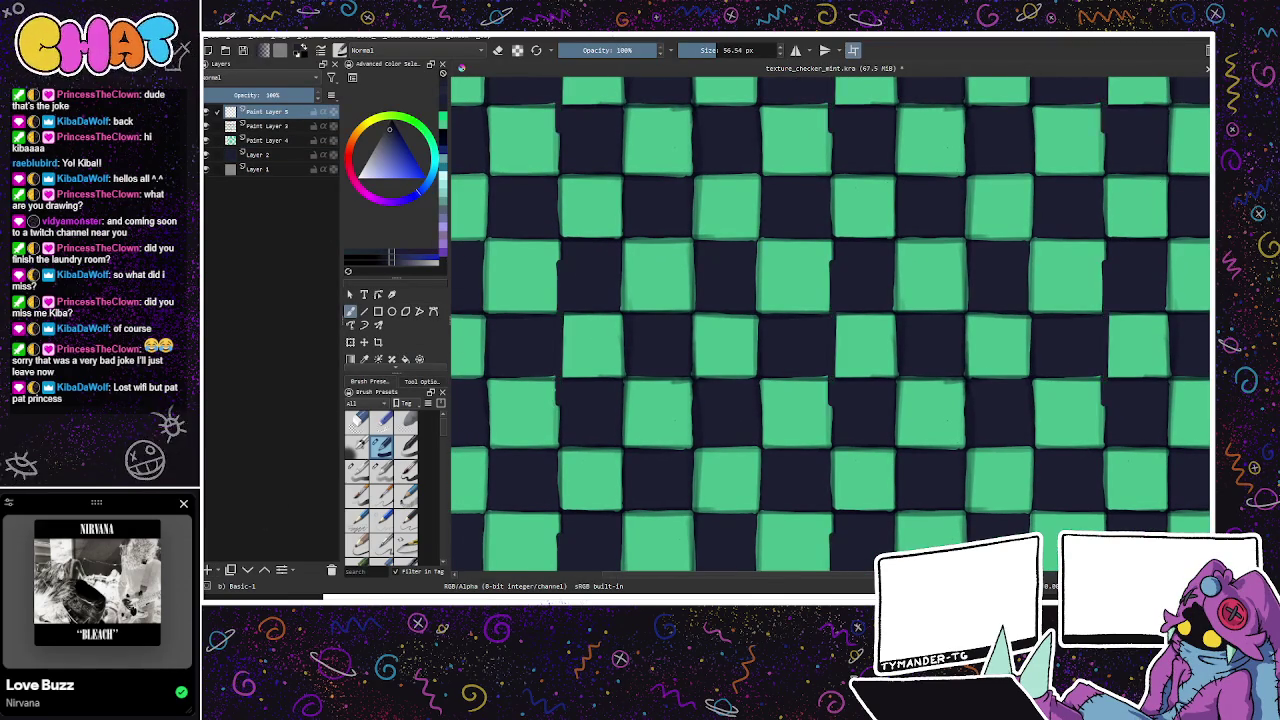
# Step: Shade the left-column square edges dark with Basic-3 Flow, then rotate the view 45 degrees
pyautogui.click(362, 474)
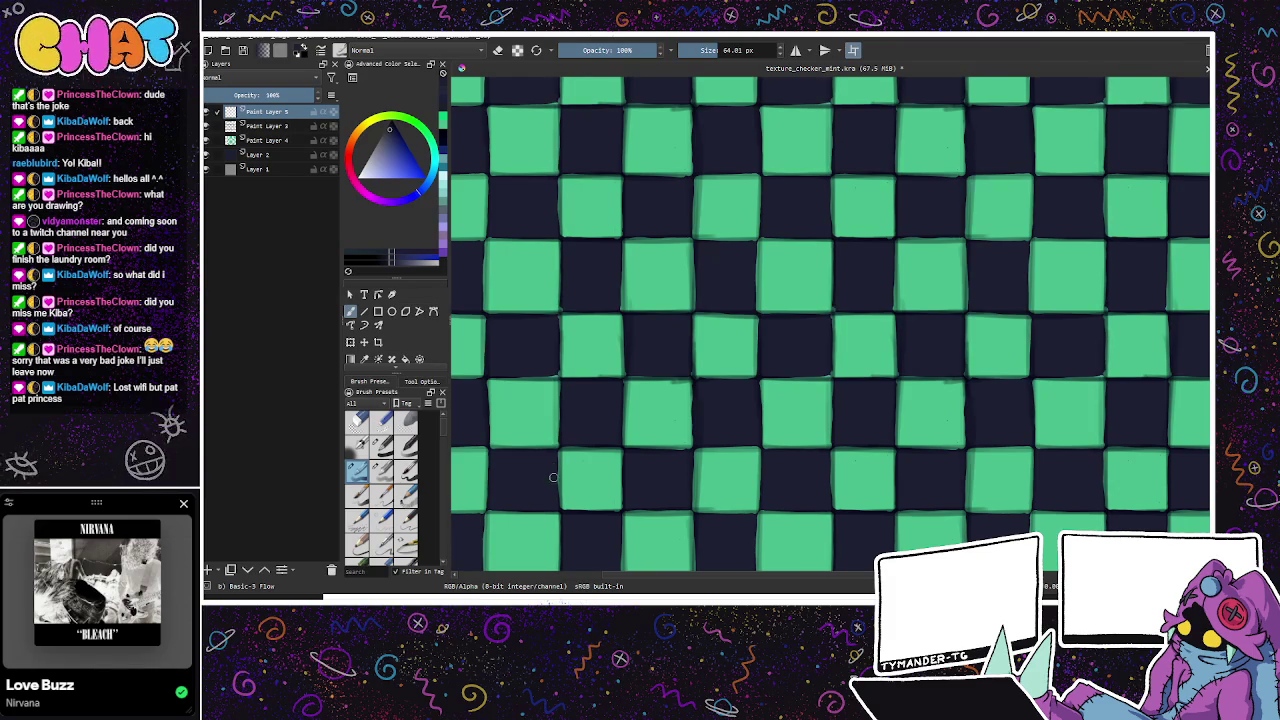
pyautogui.moveTo(560, 176)
pyautogui.mouseDown()
pyautogui.moveTo(560, 140)
pyautogui.moveTo(557, 505)
pyautogui.mouseUp()
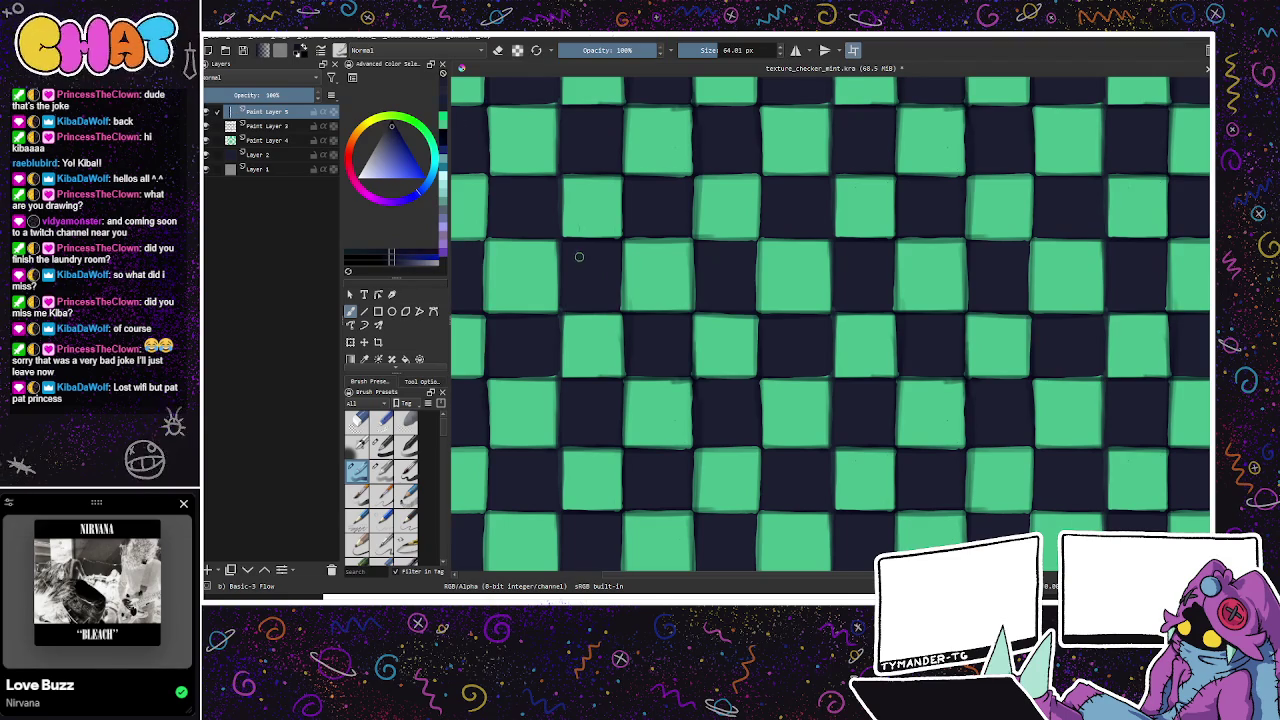
pyautogui.moveTo(556, 150); pyautogui.dragTo(557, 360)
pyautogui.moveTo(558, 80); pyautogui.dragTo(556, 450)
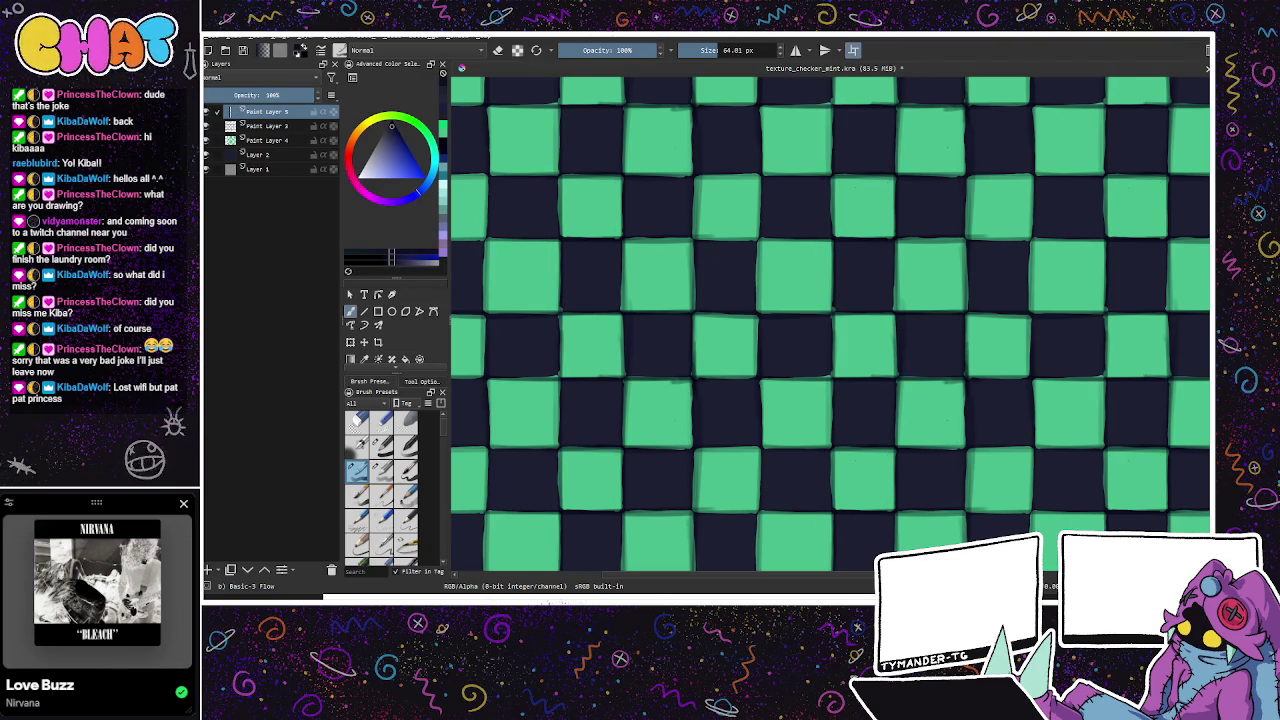
pyautogui.press('4')
pyautogui.press('4')
pyautogui.press('4')
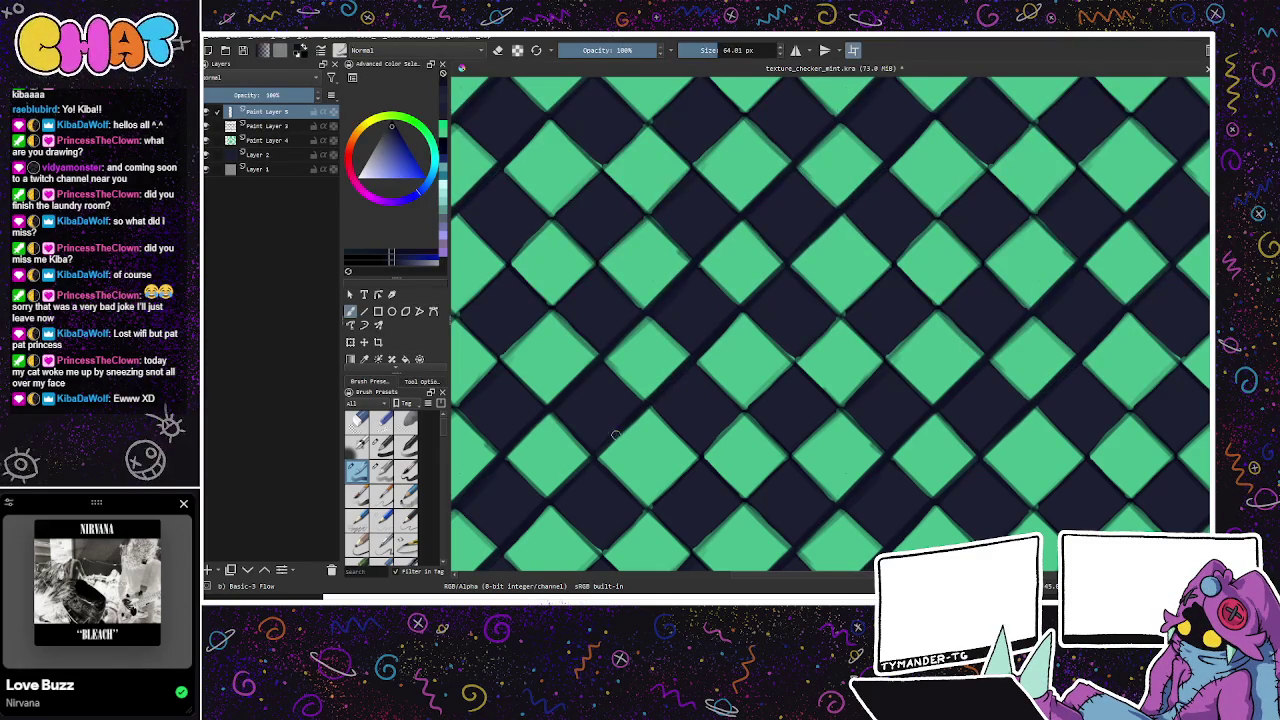
# Step: Paint dark diagonal shading along the central and lower diamond edges
pyautogui.moveTo(853, 308); pyautogui.dragTo(715, 429)
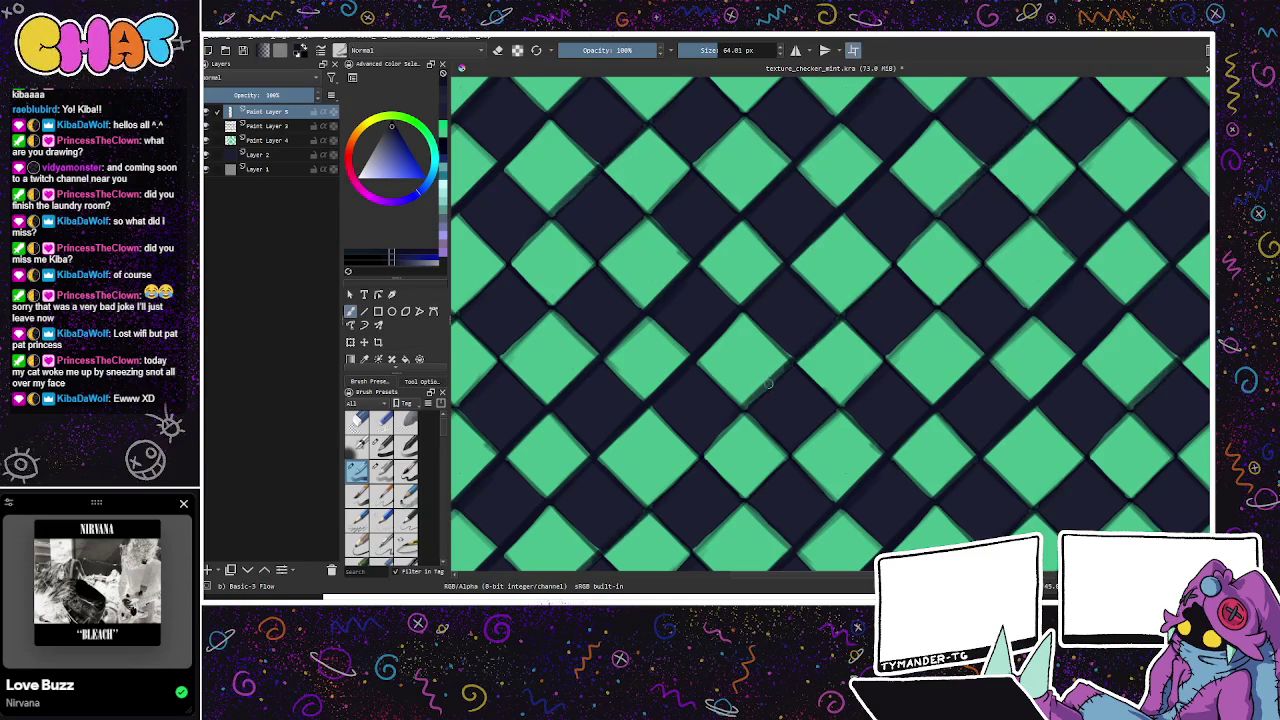
pyautogui.moveTo(845, 300); pyautogui.dragTo(800, 360)
pyautogui.hotkey('ctrl', 'z')
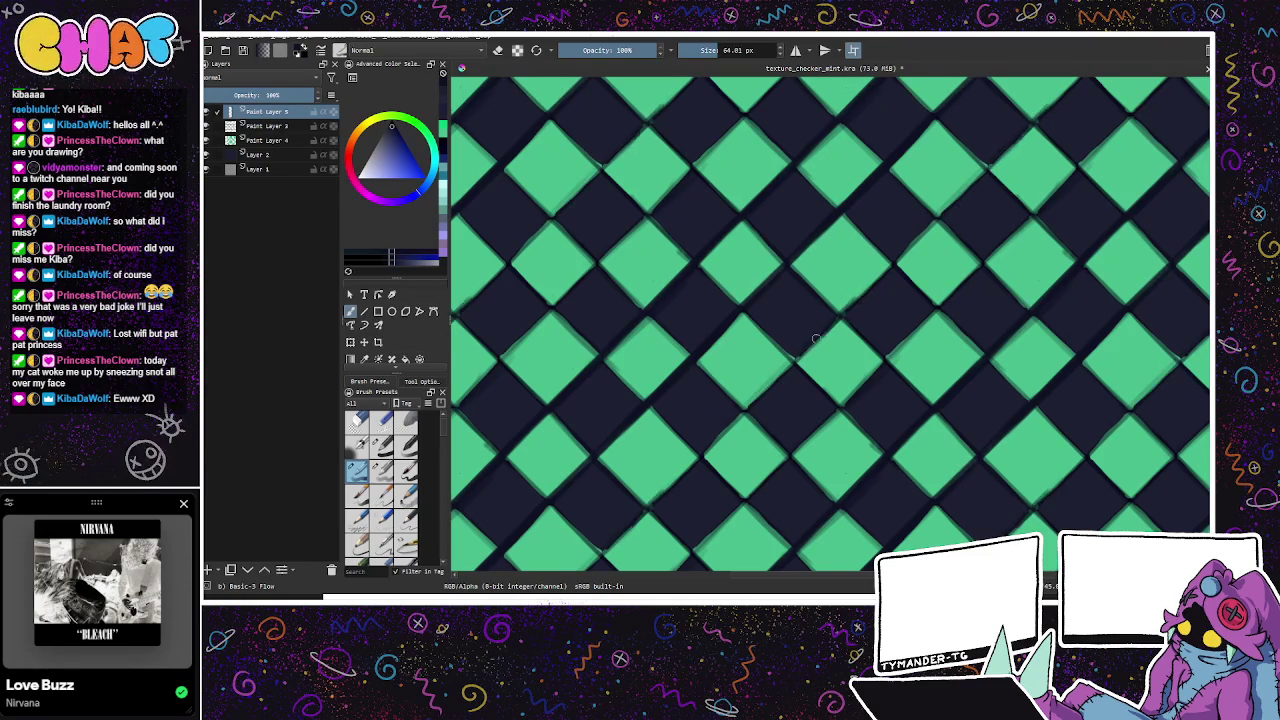
pyautogui.moveTo(835, 318); pyautogui.dragTo(710, 452)
pyautogui.hotkey('ctrl', 'z')
pyautogui.moveTo(862, 294); pyautogui.dragTo(655, 496)
pyautogui.moveTo(696, 454); pyautogui.dragTo(614, 547)
pyautogui.moveTo(783, 370); pyautogui.dragTo(748, 402)
# Step: Rotate the view to a shallower tilt and shade more green square edges dark
pyautogui.moveTo(917, 296)
pyautogui.mouseDown()
pyautogui.moveTo(850, 268)
pyautogui.moveTo(790, 333)
pyautogui.mouseUp()
pyautogui.moveTo(740, 382)
pyautogui.mouseDown()
pyautogui.moveTo(692, 428)
pyautogui.moveTo(737, 390)
pyautogui.mouseUp()
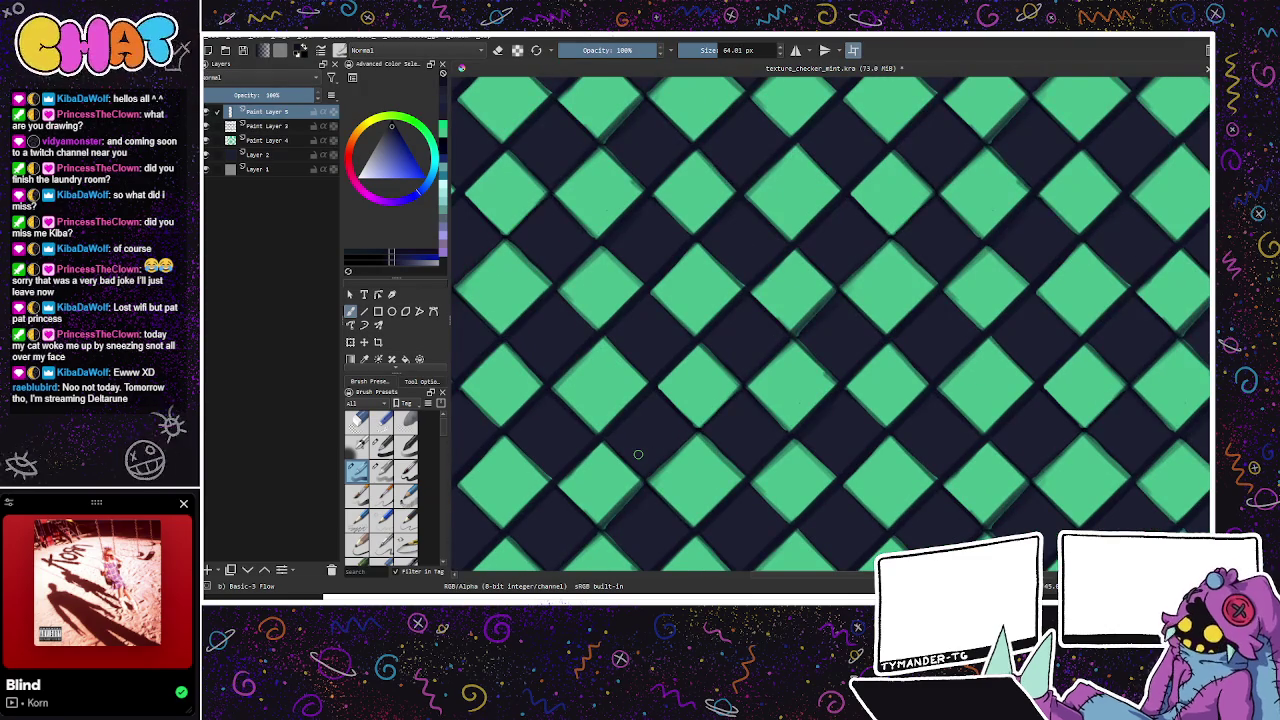
pyautogui.moveTo(670, 460); pyautogui.dragTo(598, 527)
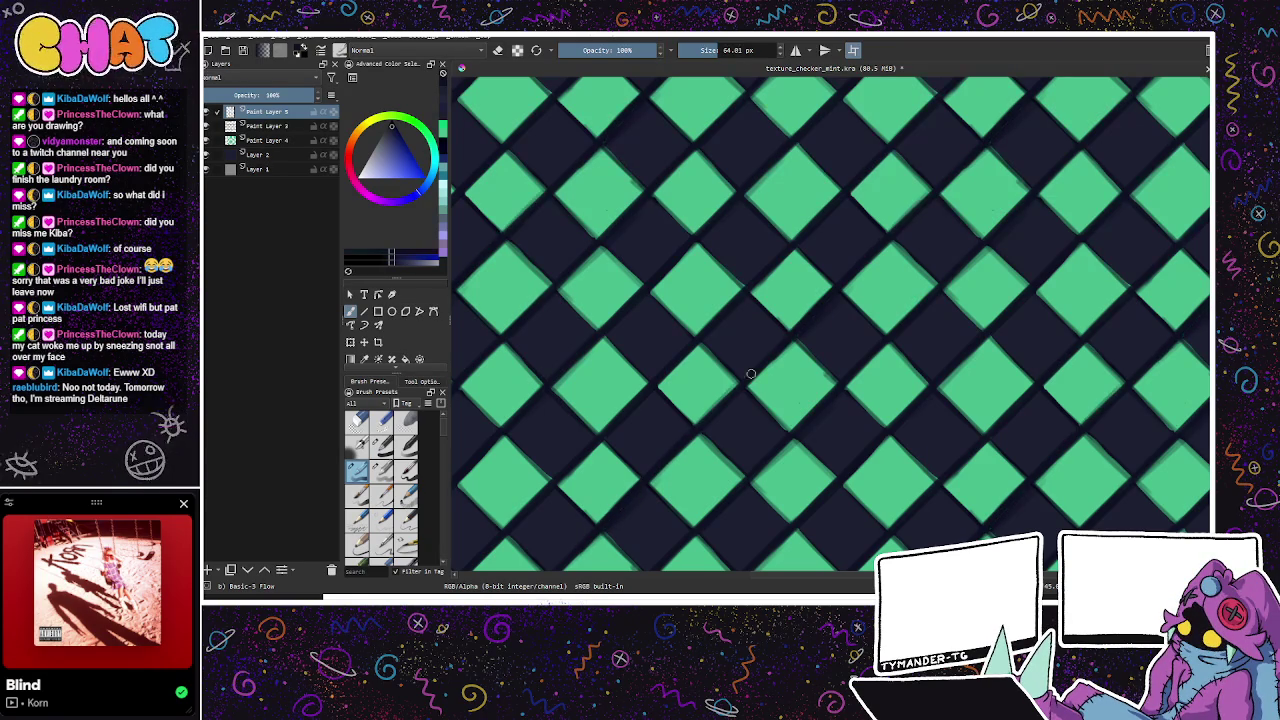
pyautogui.moveTo(984, 145); pyautogui.dragTo(923, 443)
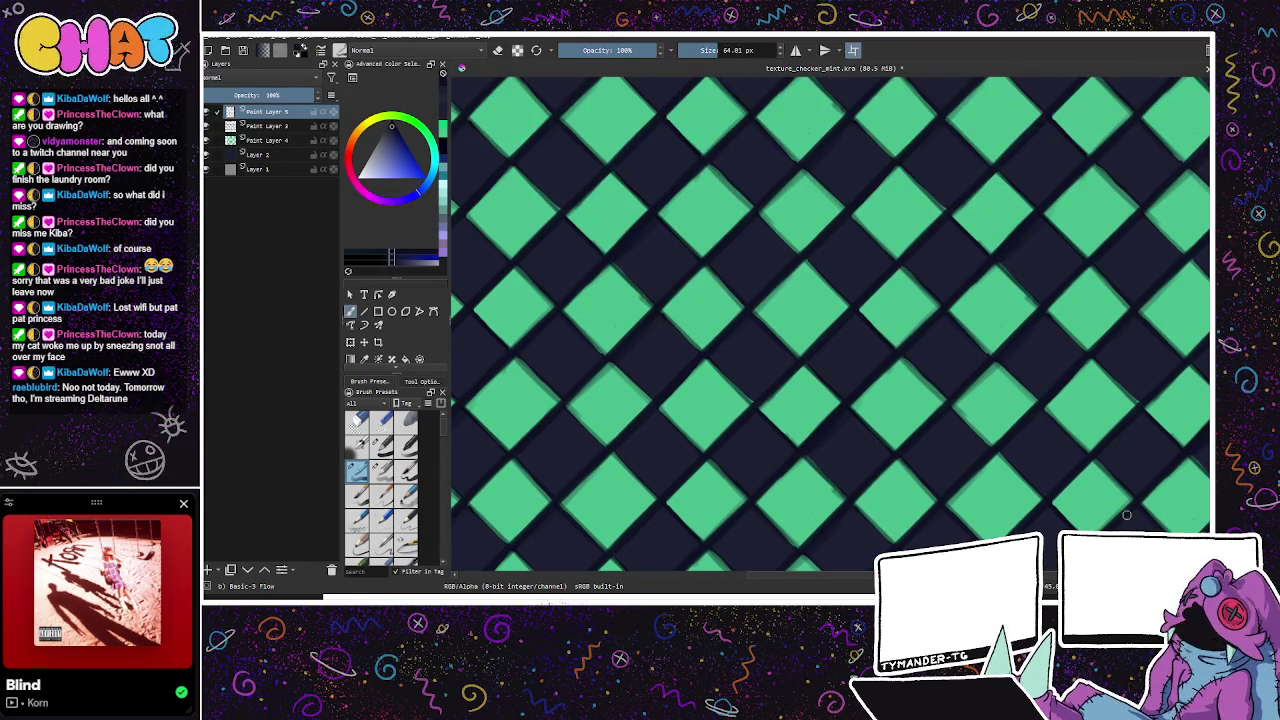
pyautogui.moveTo(830, 324); pyautogui.dragTo(830, 324)
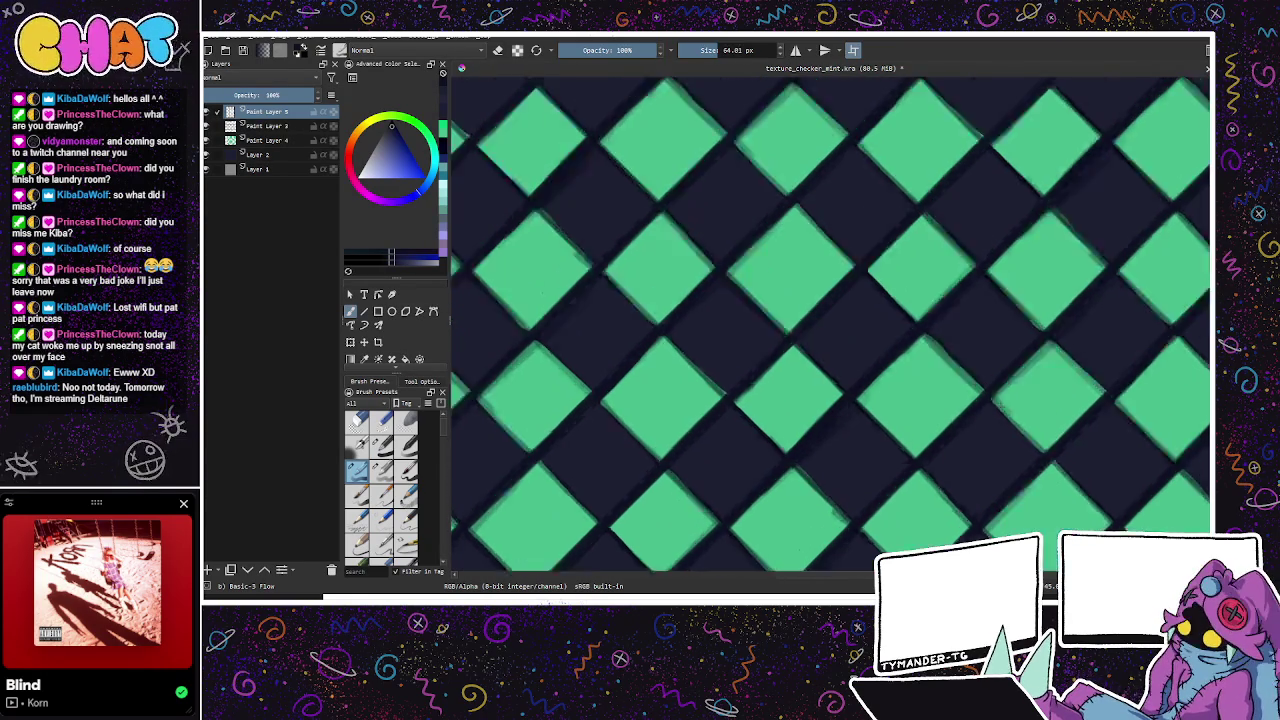
pyautogui.moveTo(860, 260); pyautogui.dragTo(669, 396)
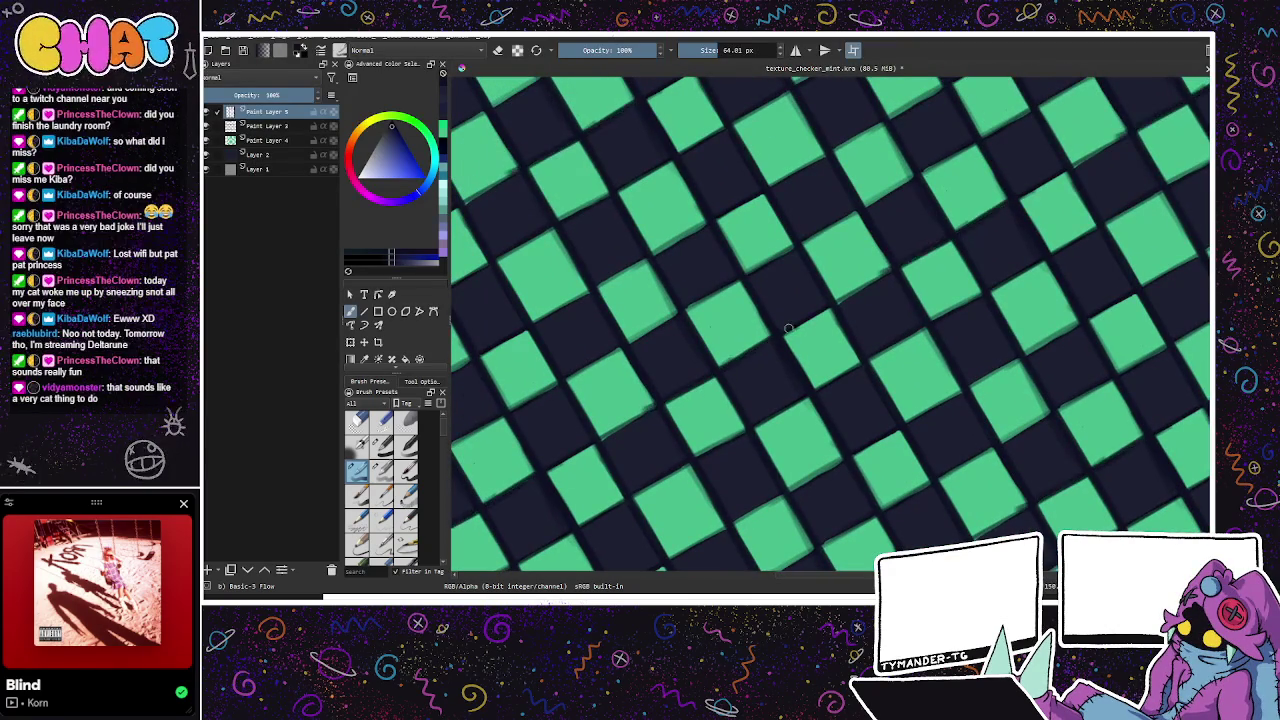
pyautogui.moveTo(685, 395); pyautogui.dragTo(953, 233)
pyautogui.moveTo(680, 393); pyautogui.dragTo(712, 378)
pyautogui.moveTo(1022, 200); pyautogui.dragTo(1066, 174)
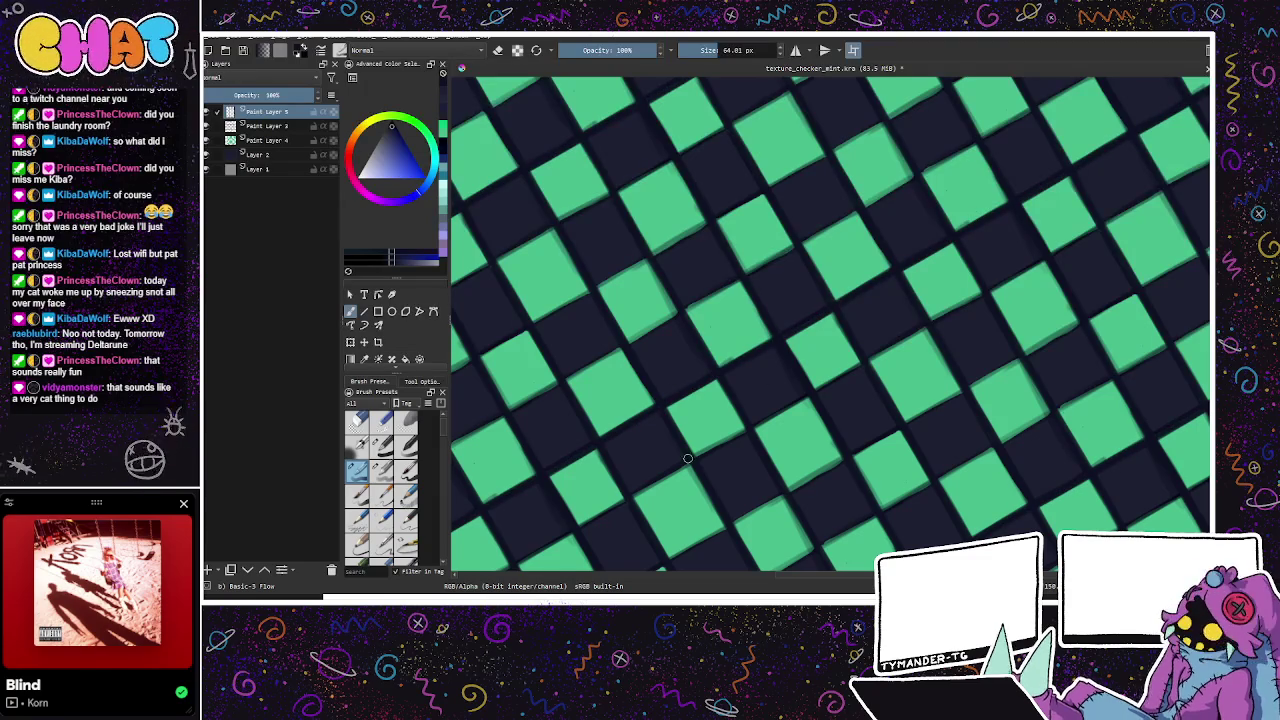
pyautogui.moveTo(686, 460); pyautogui.dragTo(742, 428)
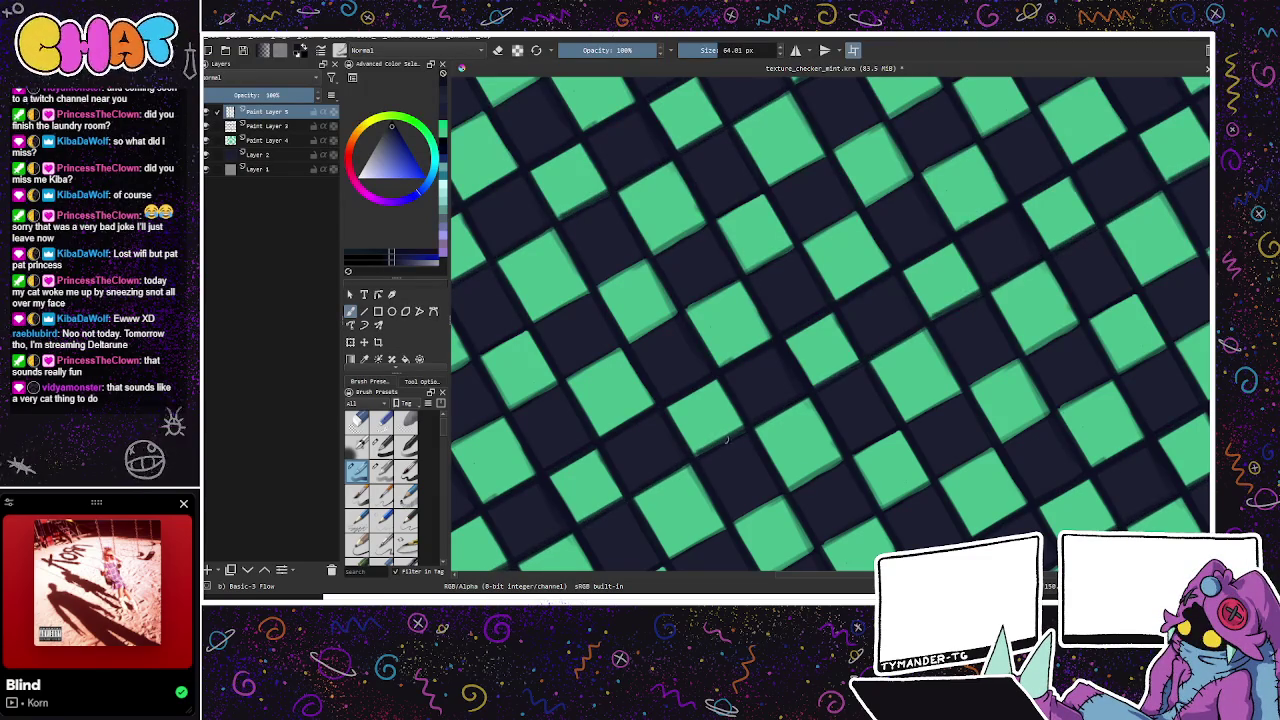
# Step: Finish the dark shading on the remaining square edges, then add Paint Layer 6
pyautogui.moveTo(731, 439)
pyautogui.mouseDown()
pyautogui.moveTo(750, 410)
pyautogui.moveTo(946, 298)
pyautogui.moveTo(676, 458)
pyautogui.mouseUp()
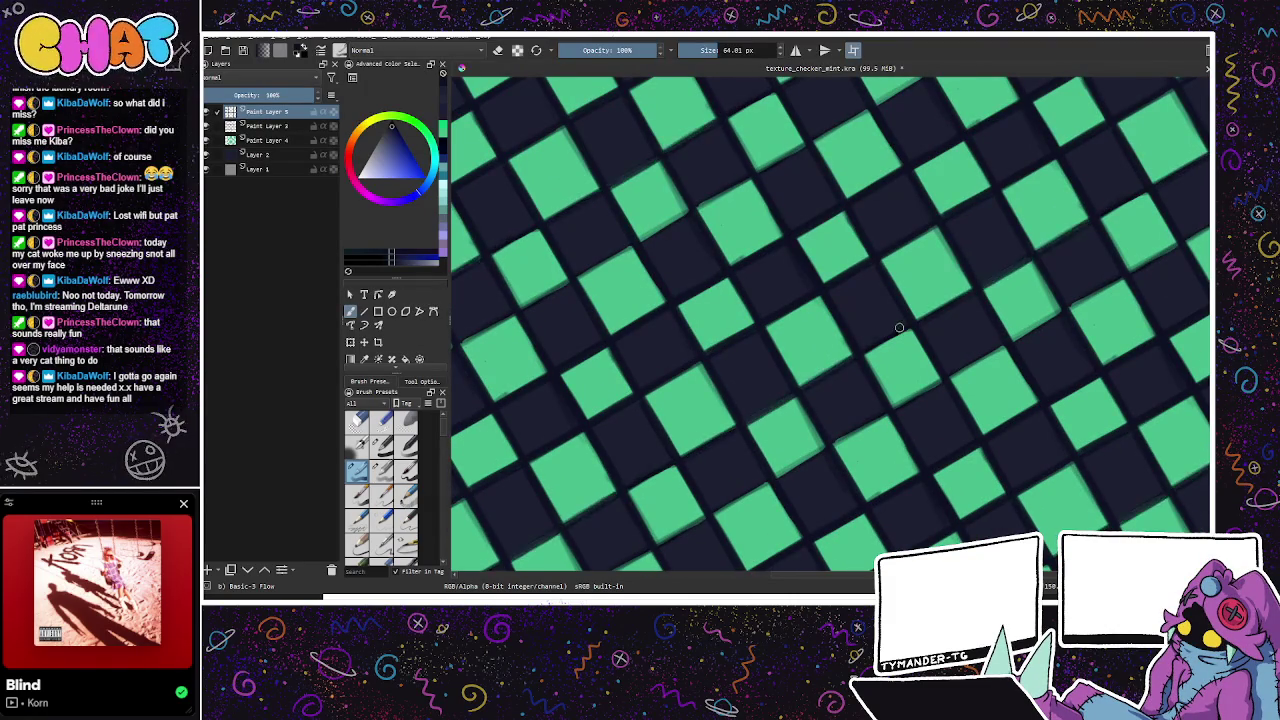
pyautogui.moveTo(984, 286); pyautogui.dragTo(1030, 258)
pyautogui.moveTo(806, 386); pyautogui.dragTo(852, 356)
pyautogui.moveTo(680, 452); pyautogui.dragTo(728, 426)
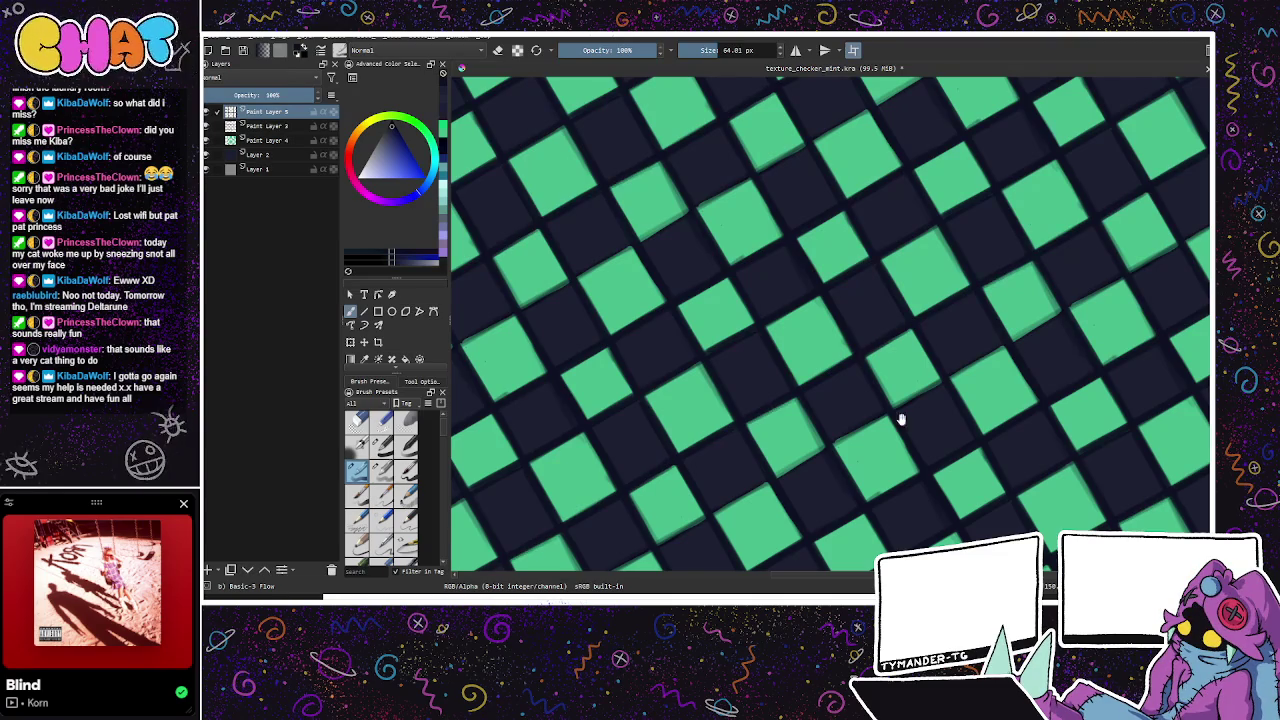
pyautogui.moveTo(895, 417); pyautogui.dragTo(874, 354)
pyautogui.moveTo(728, 447); pyautogui.dragTo(778, 417)
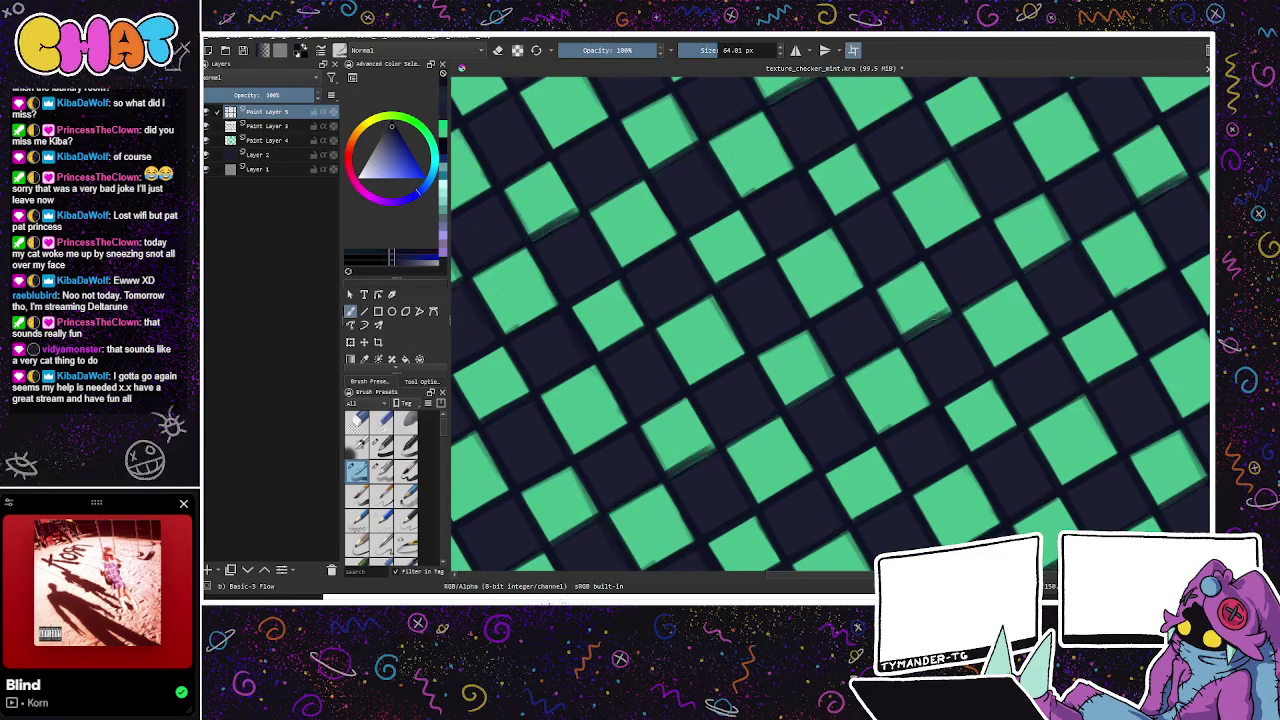
pyautogui.moveTo(847, 380); pyautogui.dragTo(954, 310)
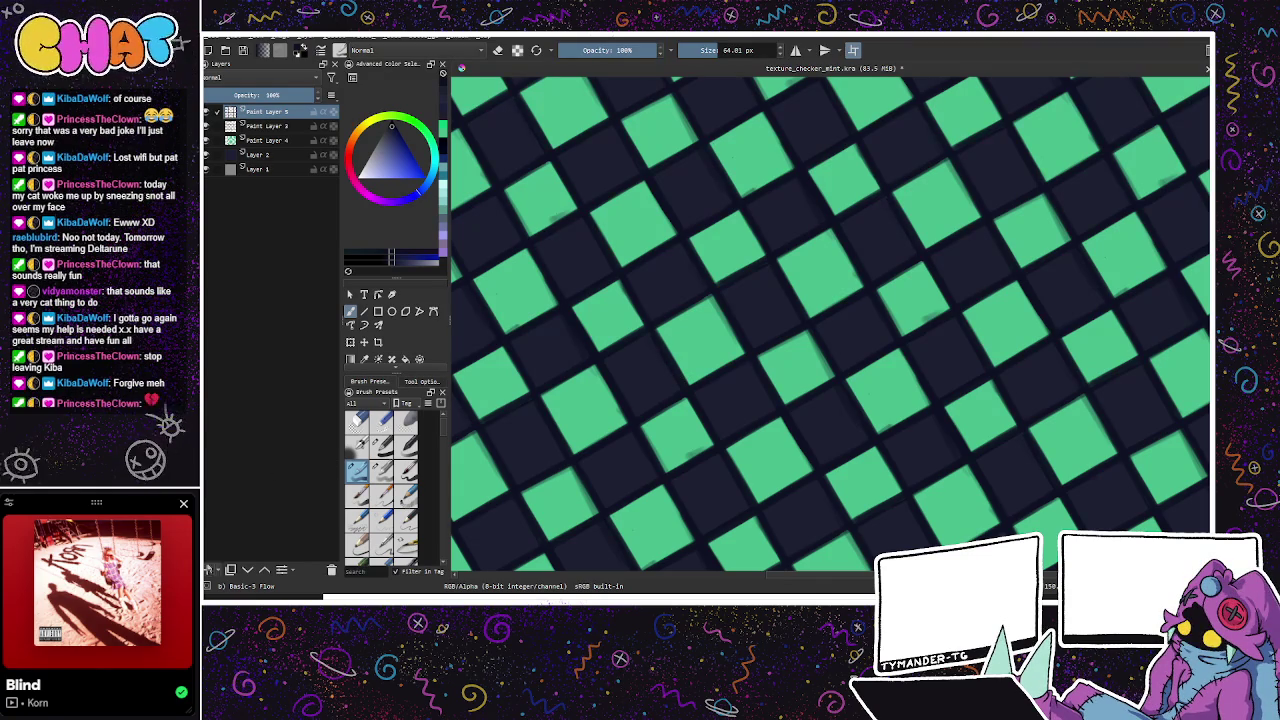
pyautogui.press('Insert')
pyautogui.press('-')
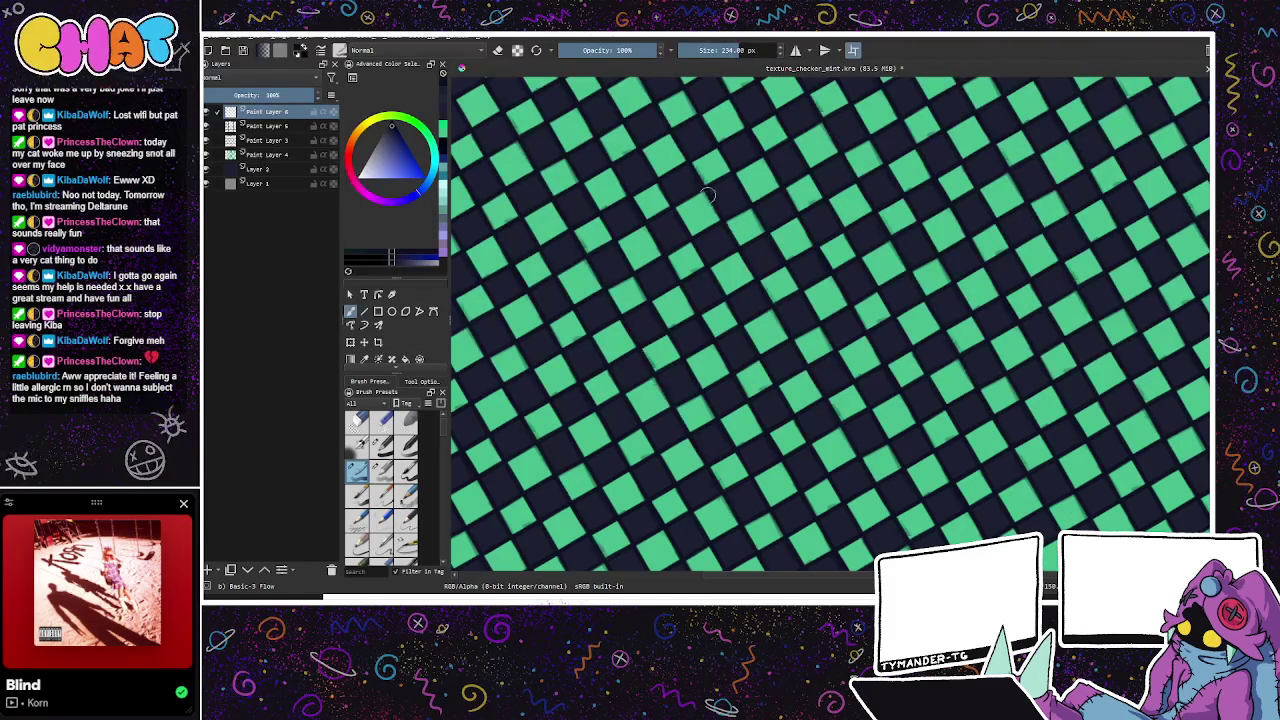
# Step: Choose a purple shading colour and move Paint Layer 6 below Paint Layer 5
pyautogui.moveTo(397, 150); pyautogui.dragTo(395, 137)
pyautogui.click(397, 203)
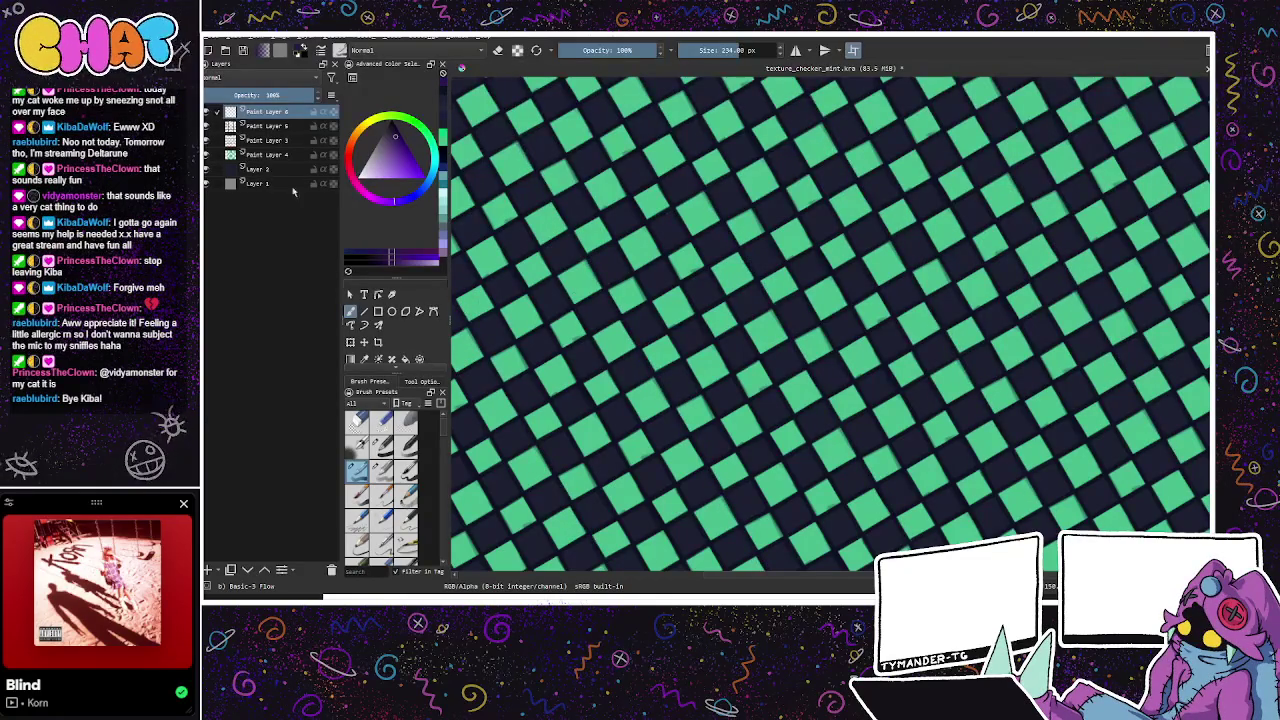
pyautogui.moveTo(281, 119); pyautogui.dragTo(311, 139)
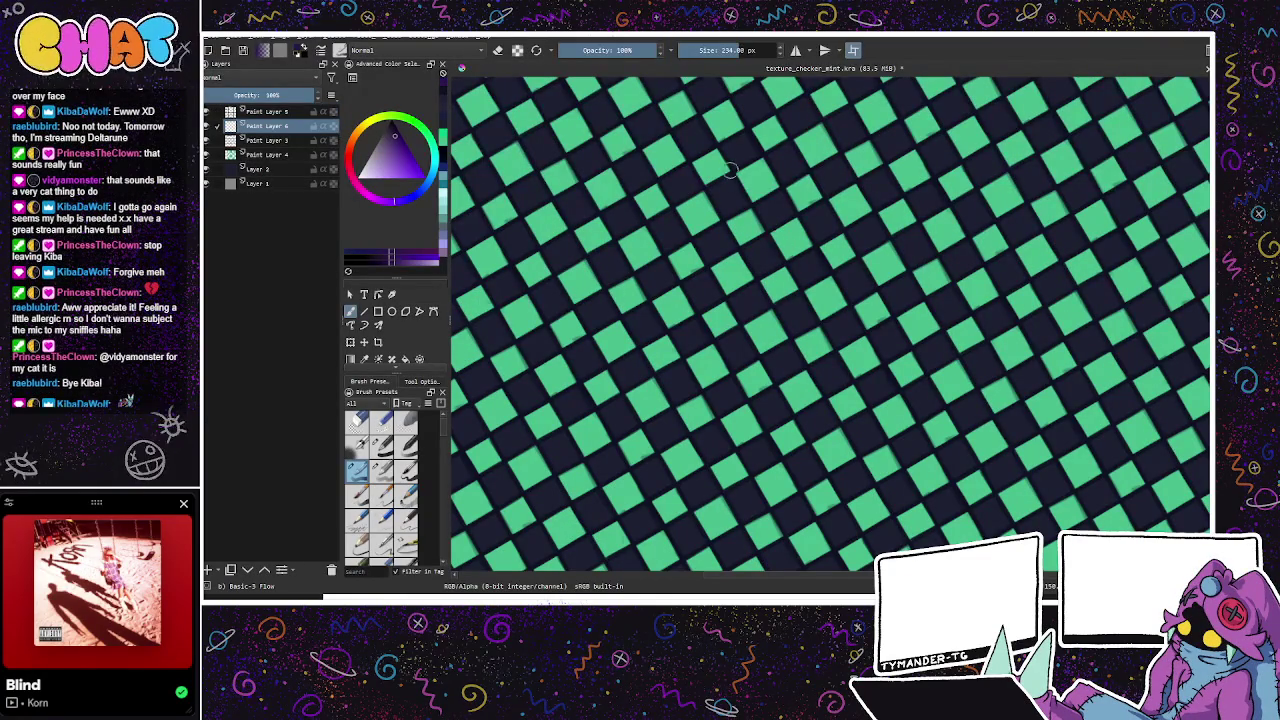
pyautogui.click(208, 141)
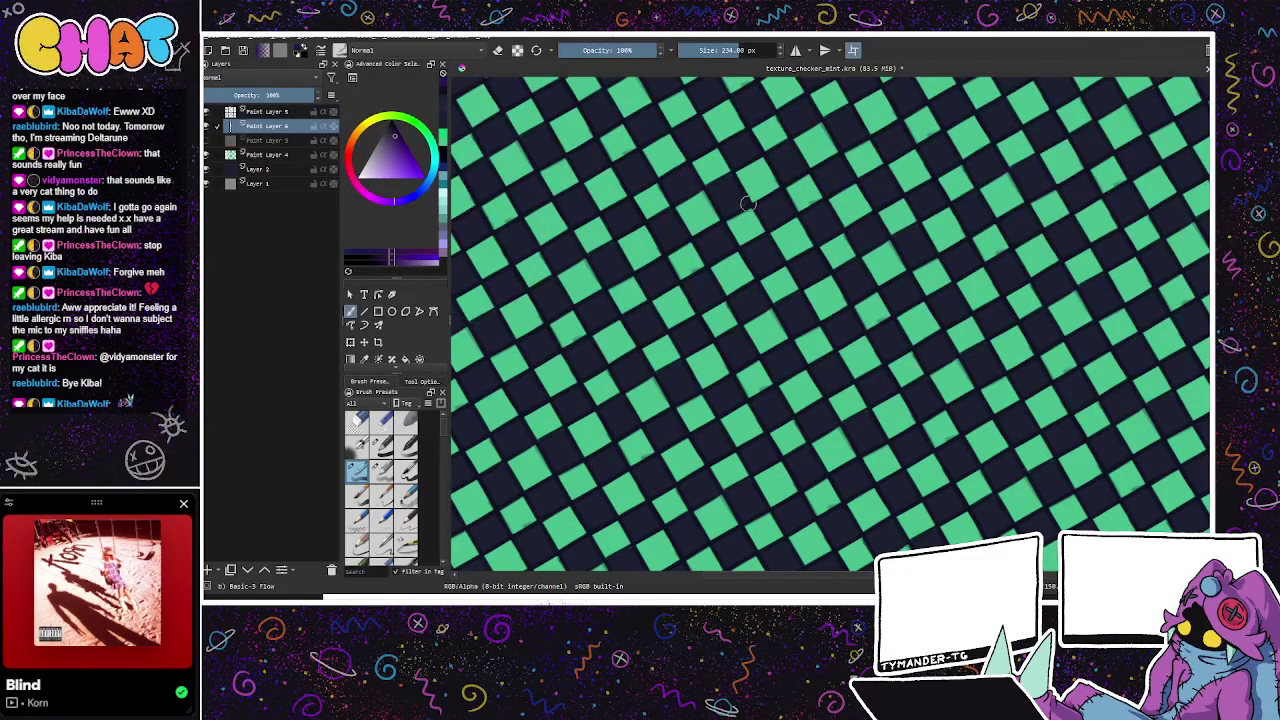
pyautogui.click(209, 141)
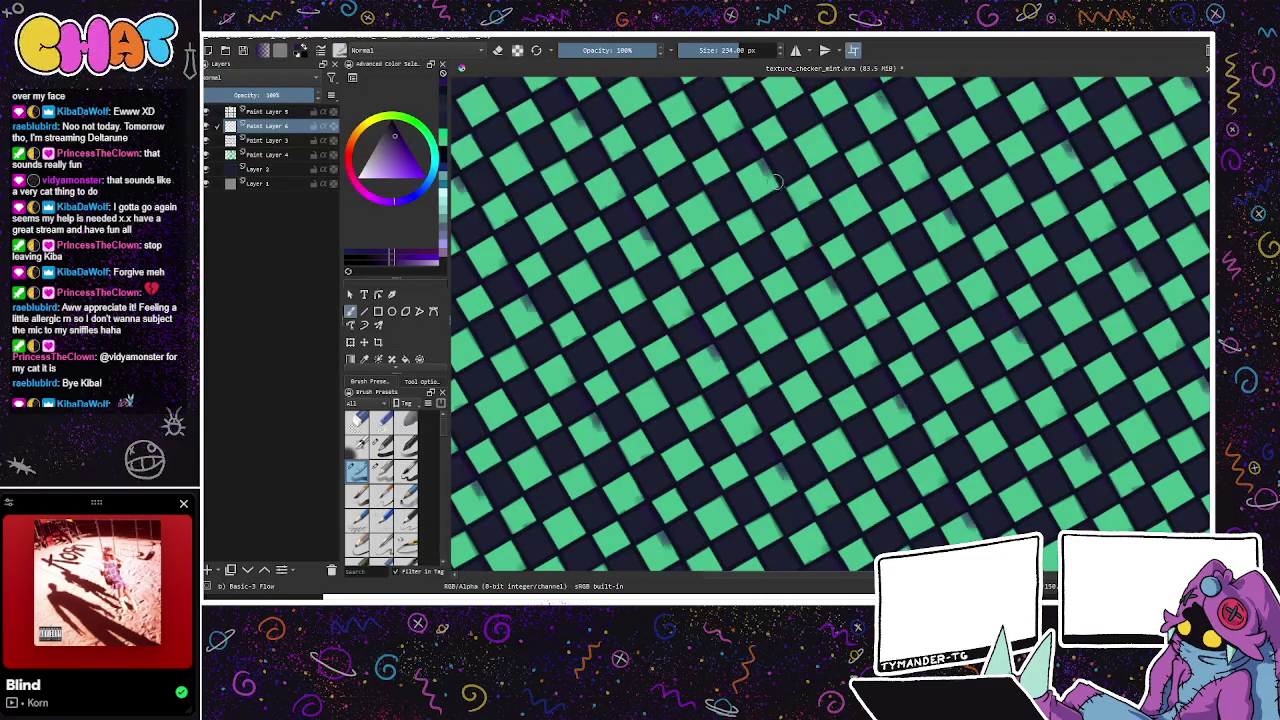
# Step: Paint purple shading along the edges of the checker squares
pyautogui.moveTo(768, 160); pyautogui.dragTo(836, 287)
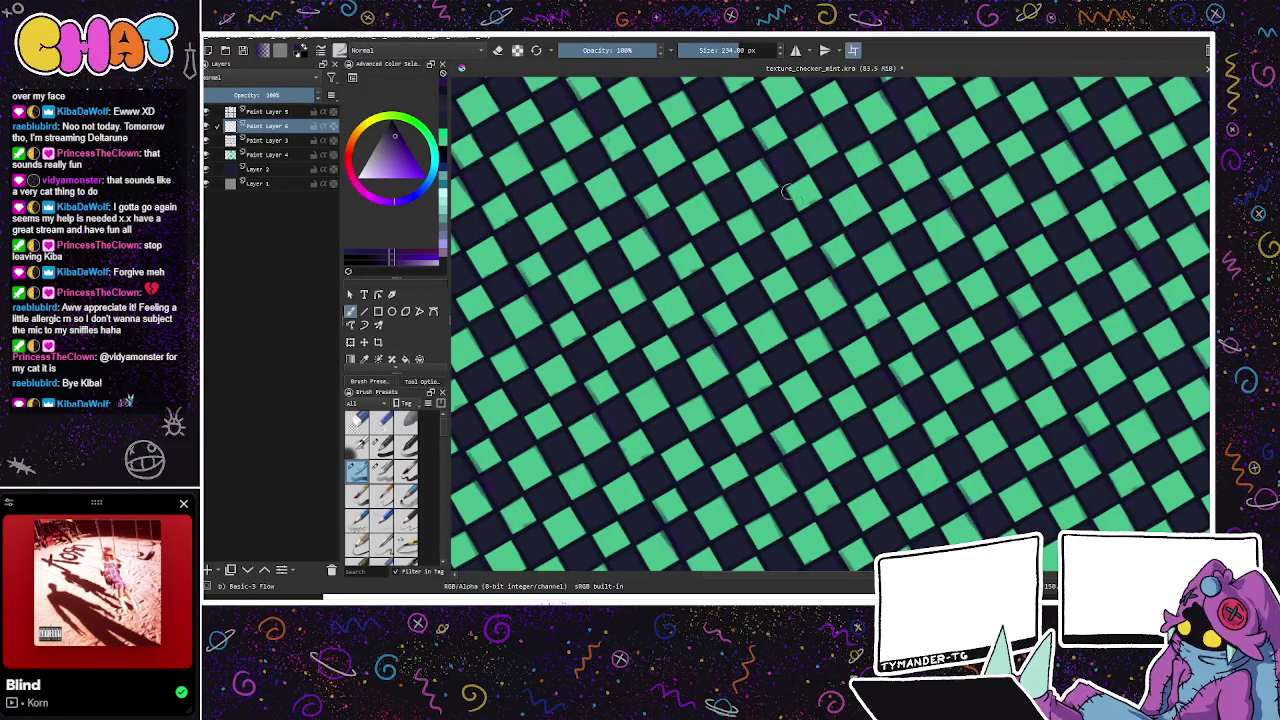
pyautogui.moveTo(752, 132); pyautogui.dragTo(836, 268)
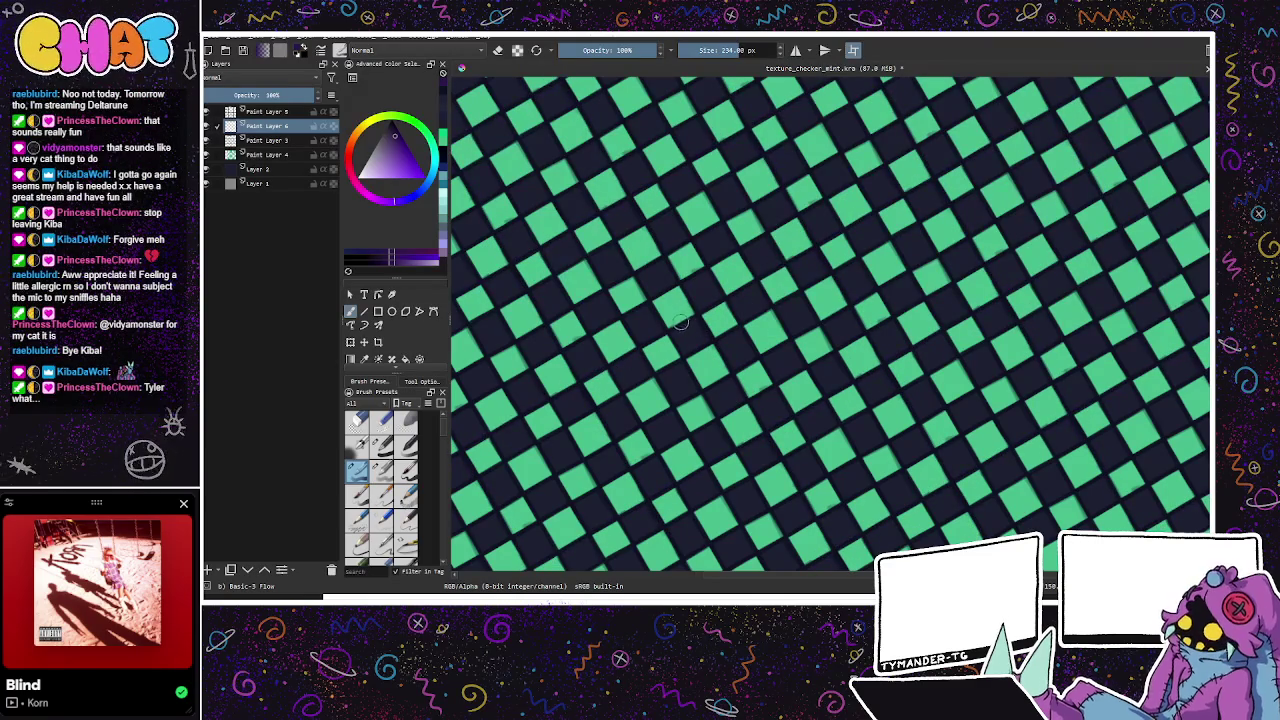
pyautogui.moveTo(775, 268); pyautogui.dragTo(680, 320)
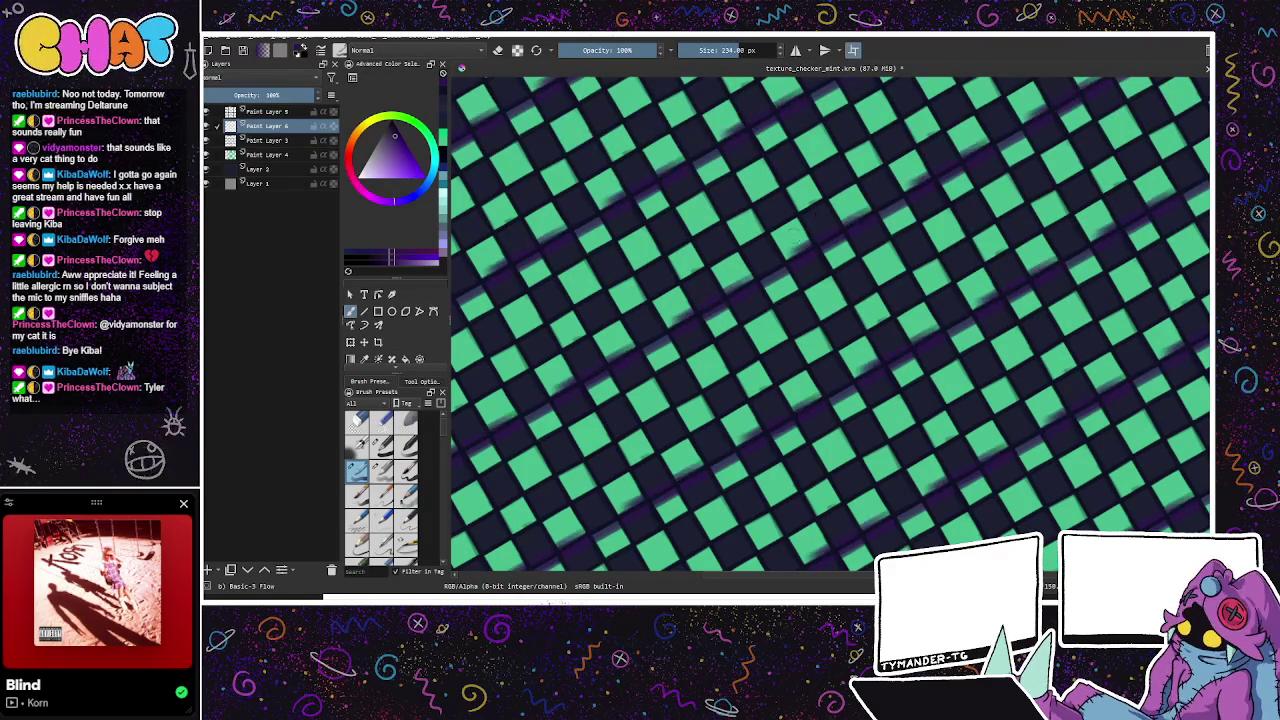
pyautogui.moveTo(681, 320); pyautogui.dragTo(879, 204)
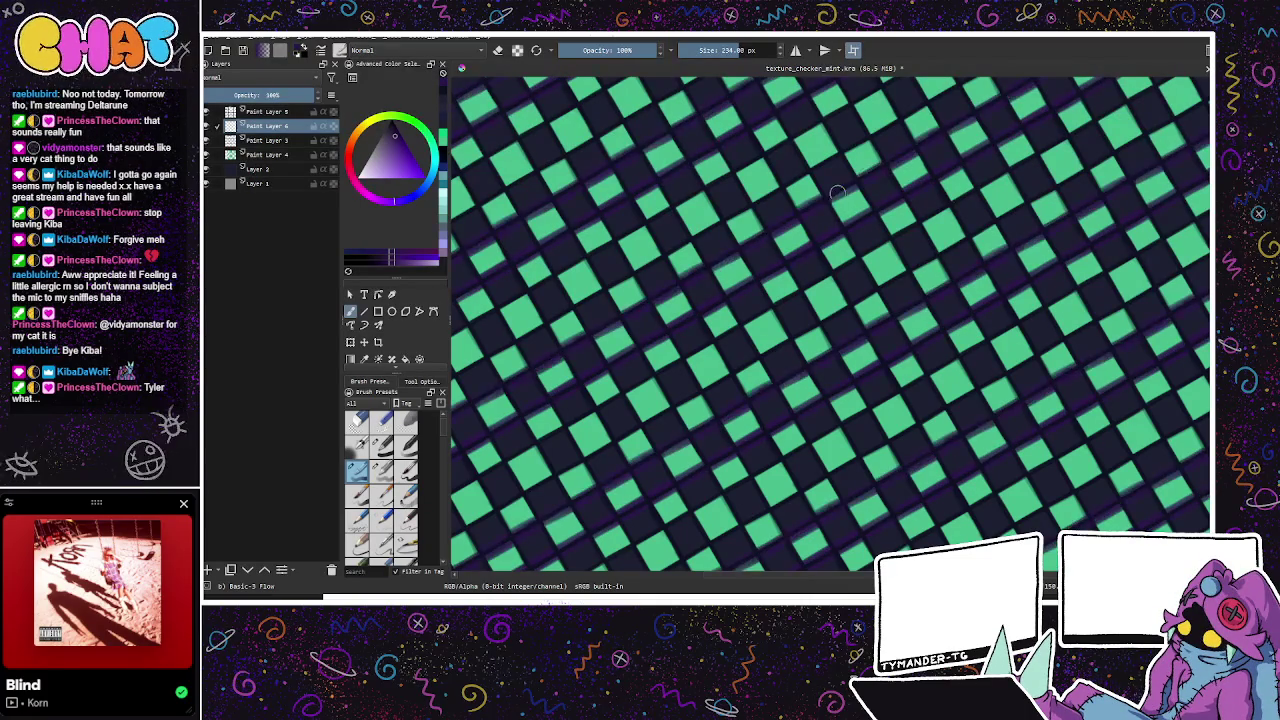
pyautogui.moveTo(667, 289); pyautogui.dragTo(772, 228)
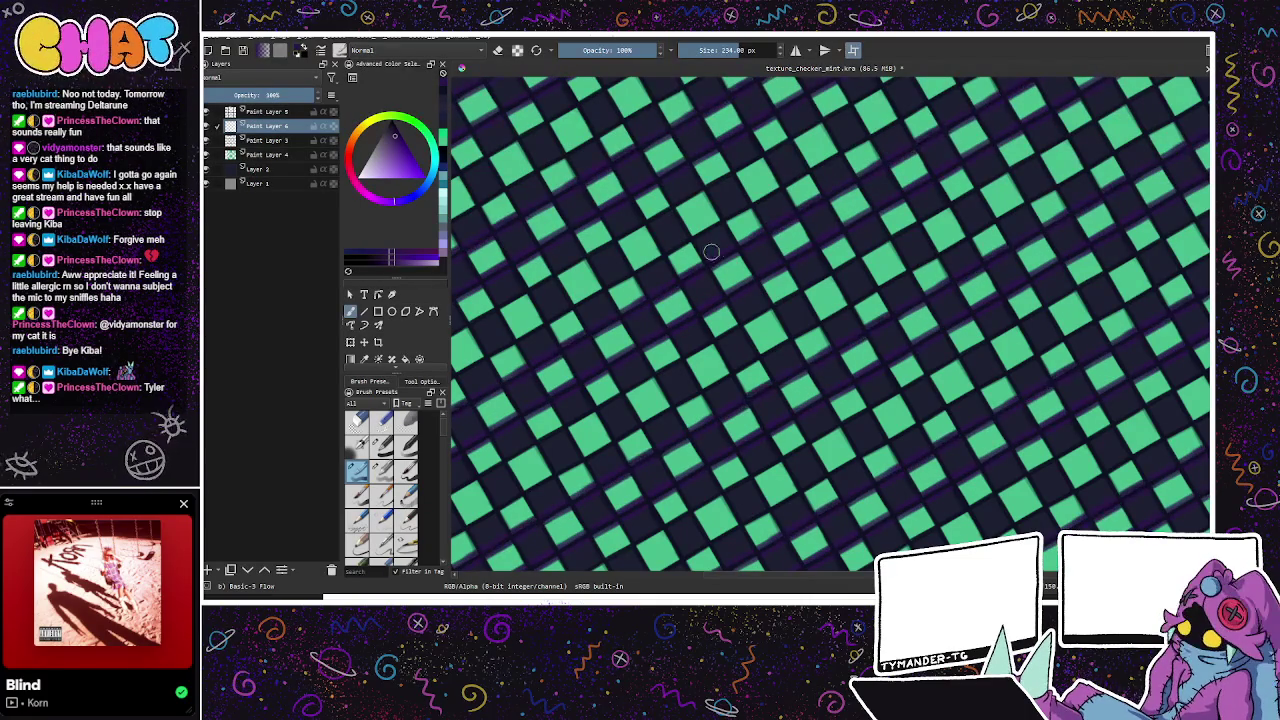
pyautogui.hotkey('ctrl', 'f')
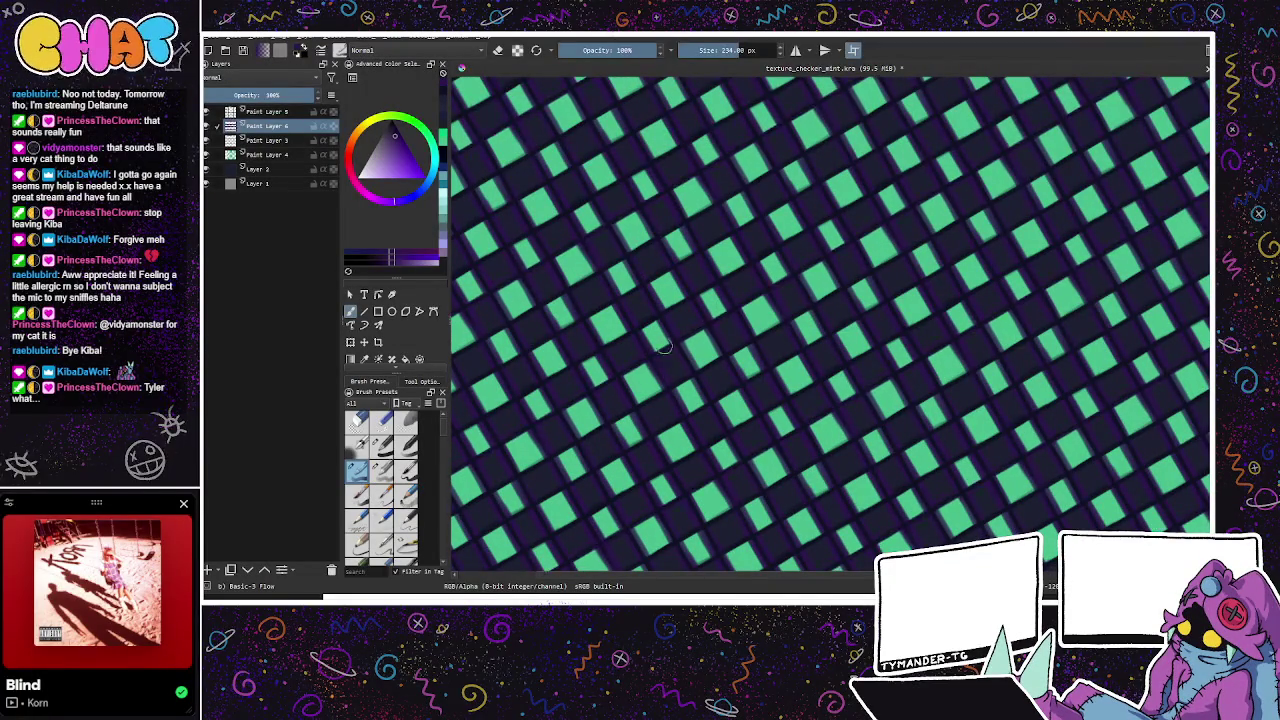
pyautogui.moveTo(619, 340); pyautogui.dragTo(841, 209)
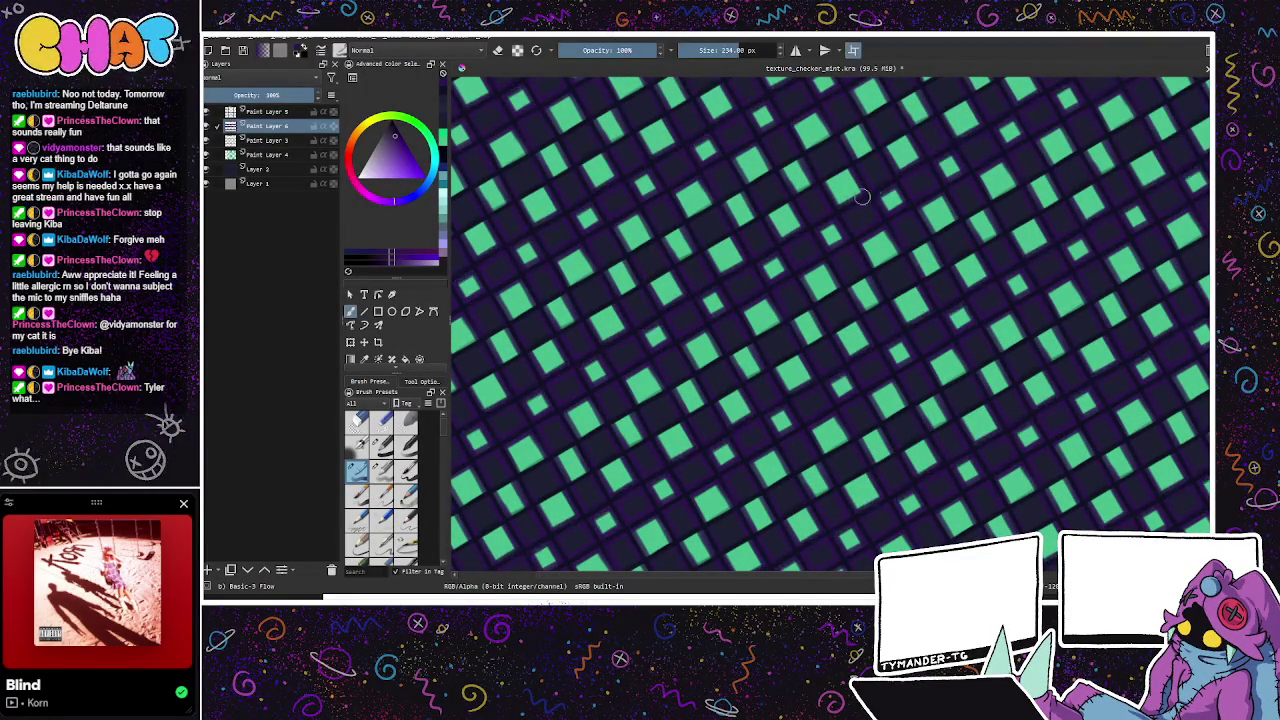
pyautogui.moveTo(665, 265); pyautogui.dragTo(873, 132)
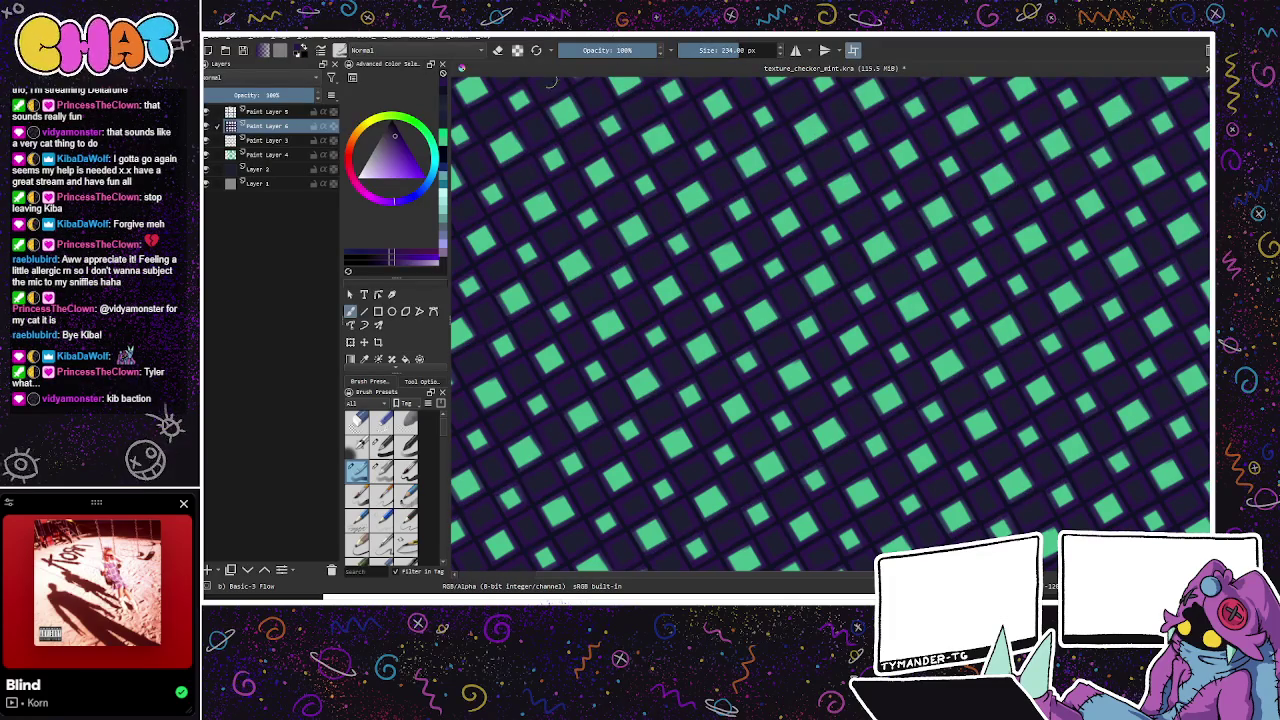
# Step: Lower the shading layer's opacity to 15%
pyautogui.moveTo(318, 95); pyautogui.dragTo(273, 95)
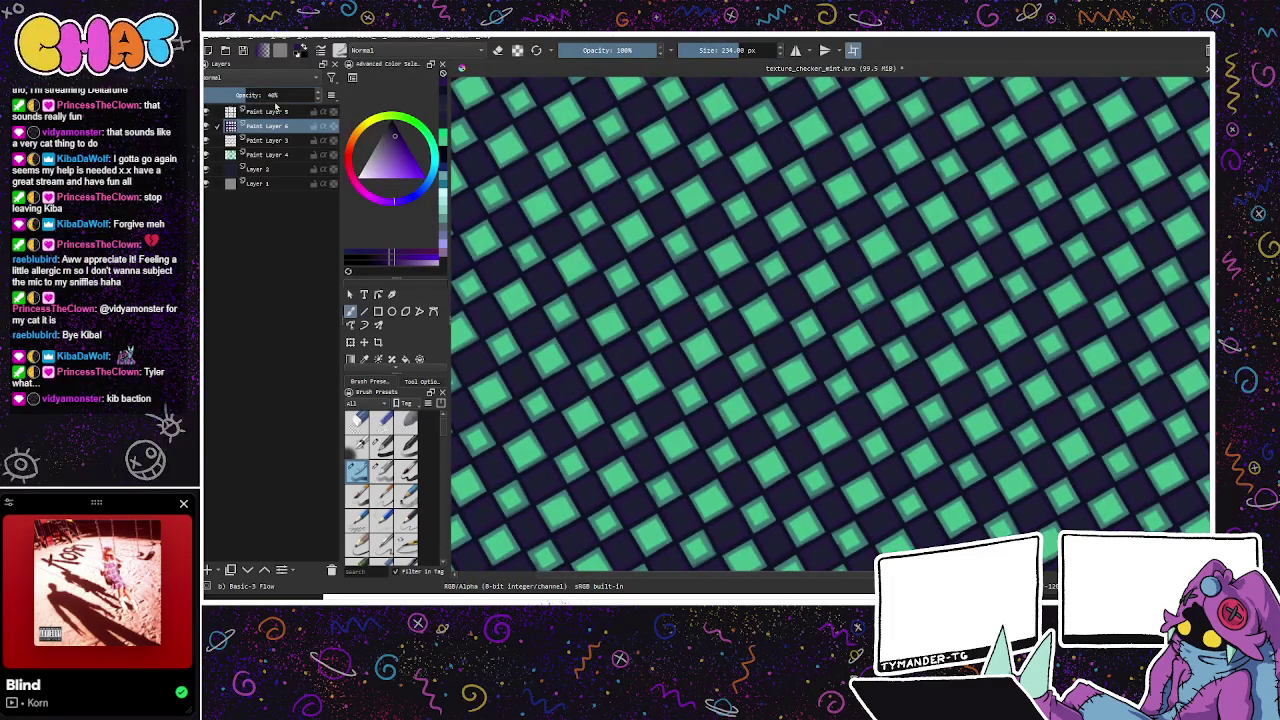
pyautogui.click(242, 95)
pyautogui.moveTo(216, 94); pyautogui.dragTo(218, 94)
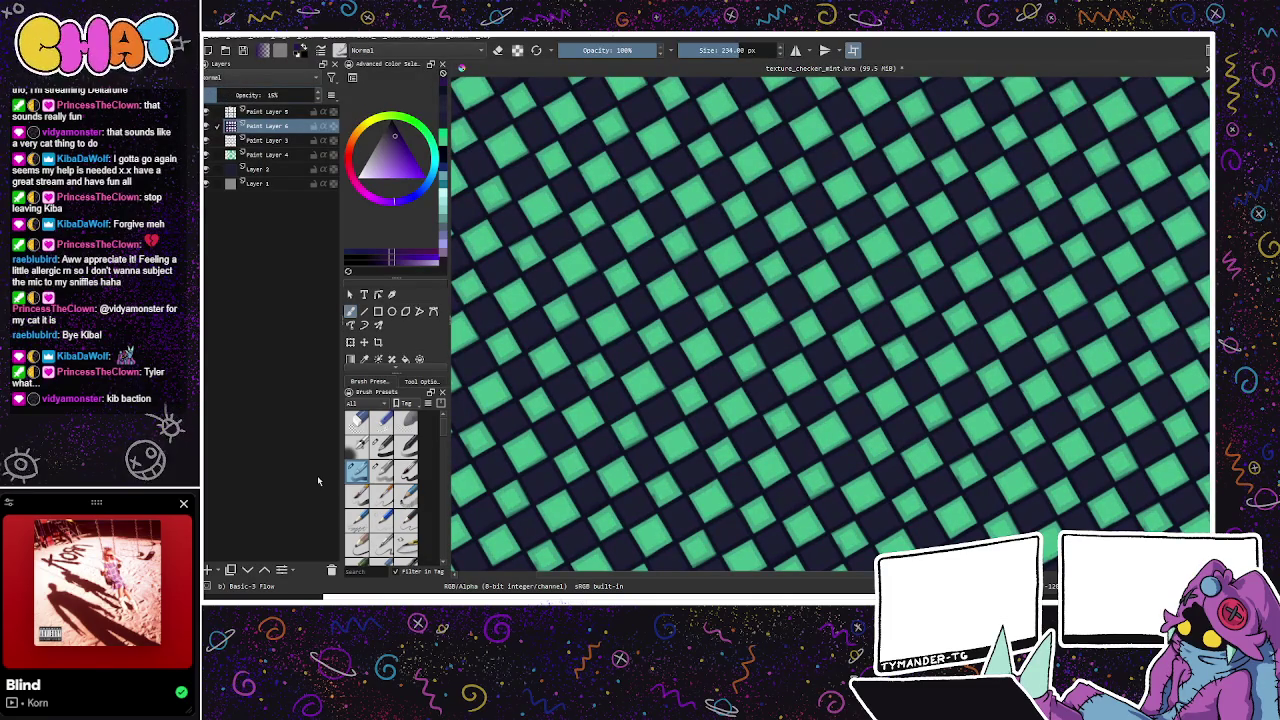
pyautogui.moveTo(940, 370)
pyautogui.mouseDown()
pyautogui.moveTo(918, 330)
pyautogui.moveTo(880, 340)
pyautogui.mouseUp()
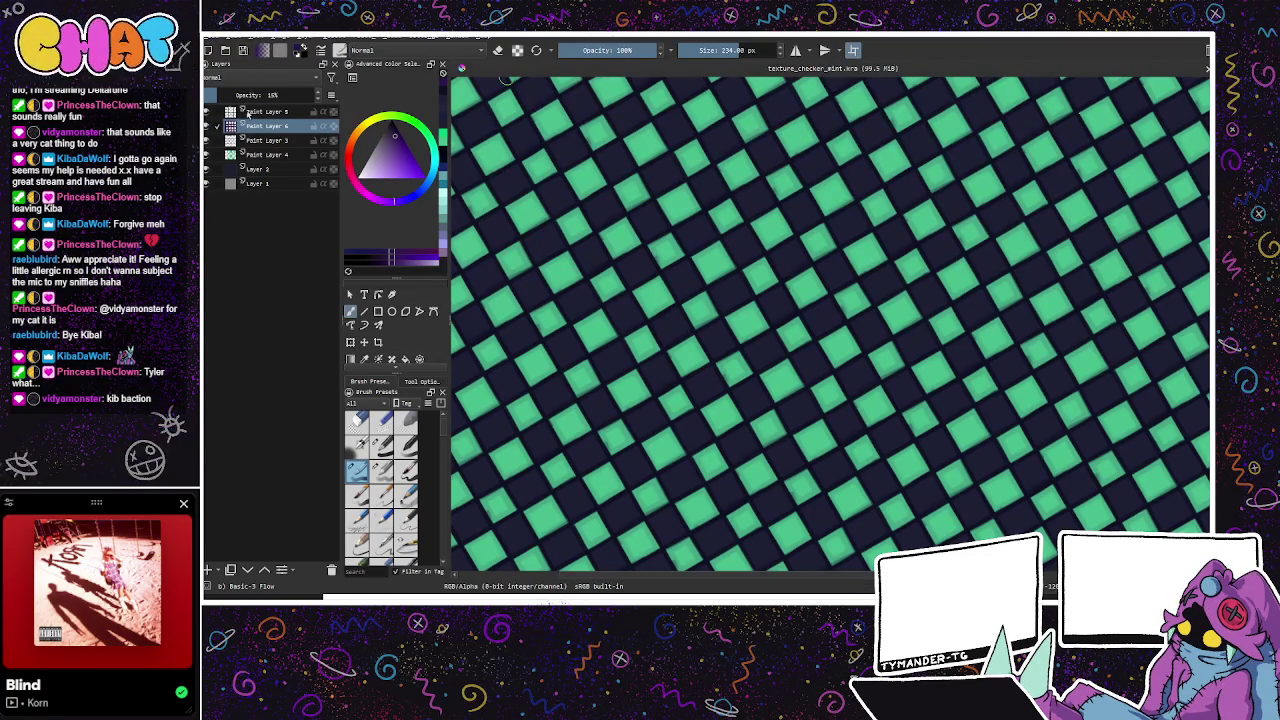
# Step: Pick a green colour and add a new paint layer
pyautogui.click(408, 122)
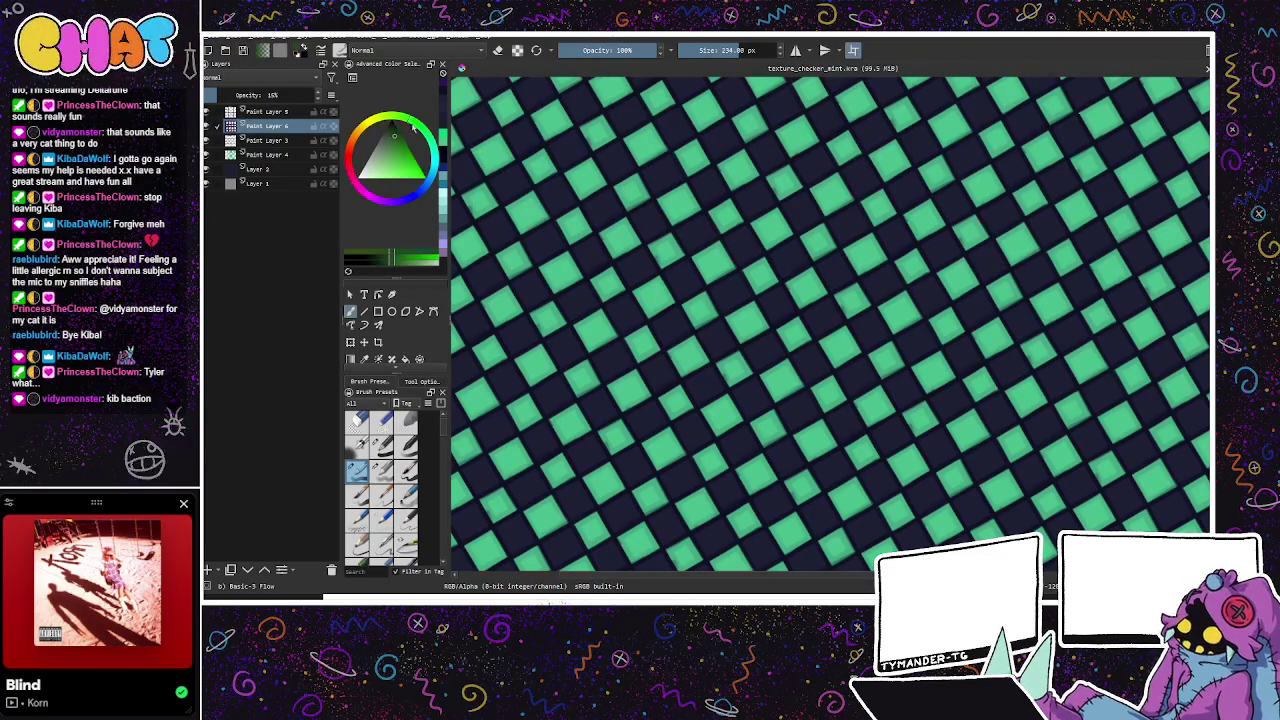
pyautogui.click(405, 168)
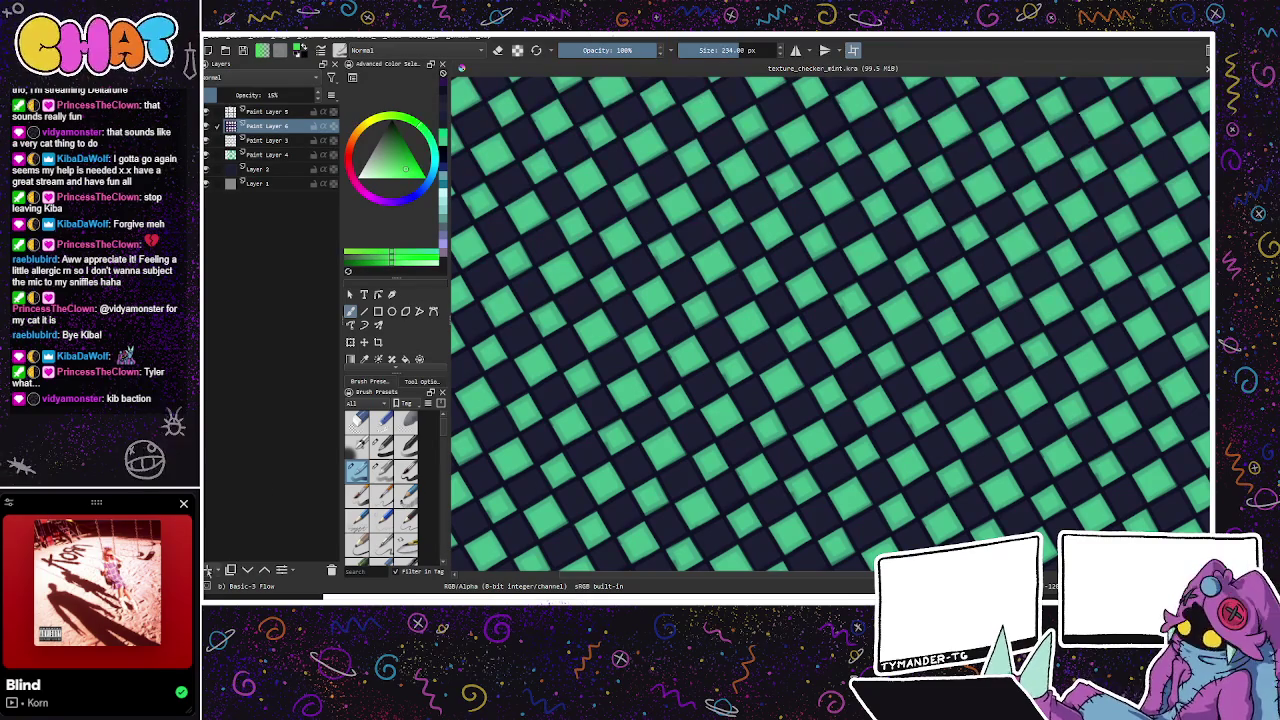
pyautogui.press('Insert')
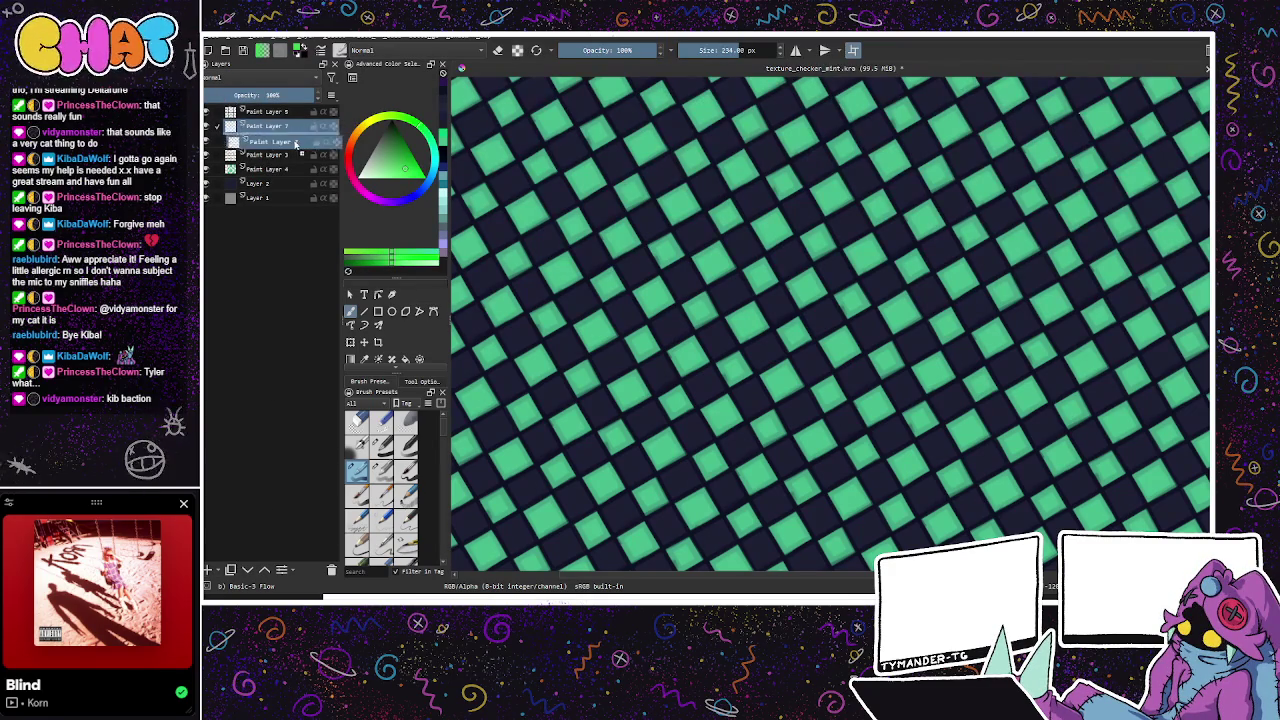
# Step: Move Paint Layer 7 below Paint Layer 6, add bright green speckles, and fade it to 17%
pyautogui.moveTo(293, 139); pyautogui.dragTo(293, 140)
pyautogui.hotkey('shift', 'BackSpace')
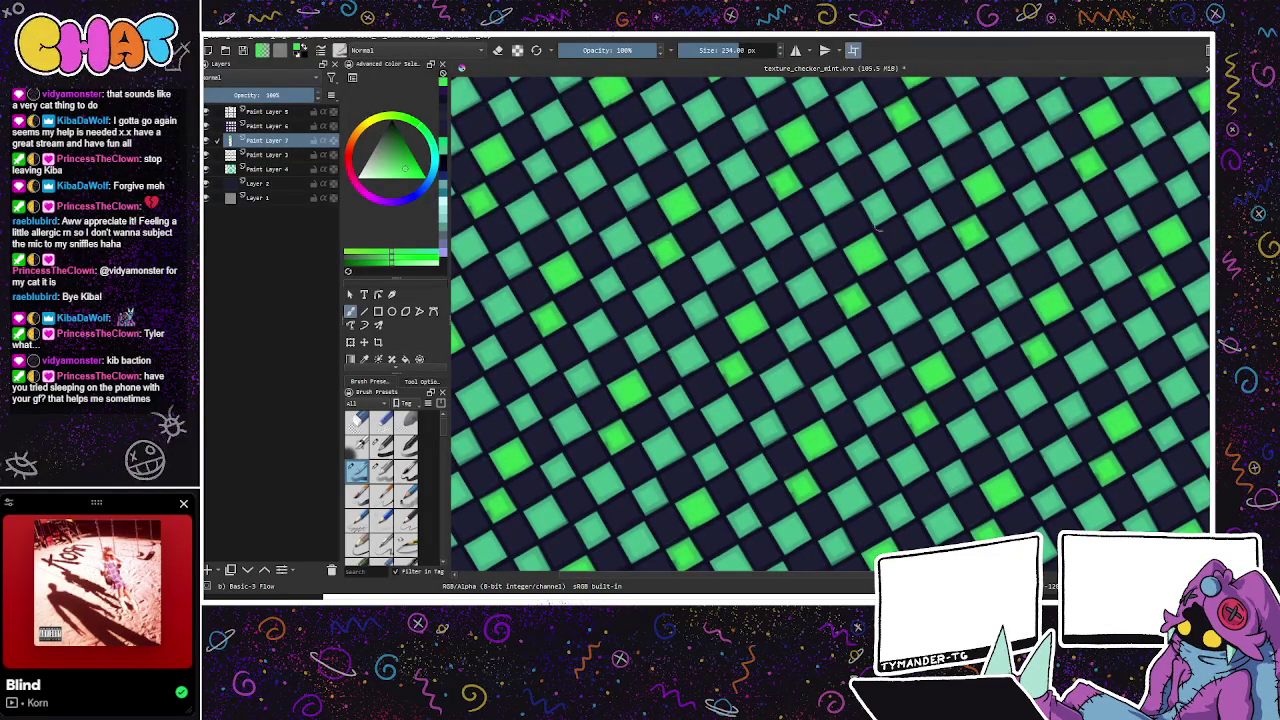
pyautogui.moveTo(937, 262); pyautogui.dragTo(812, 283)
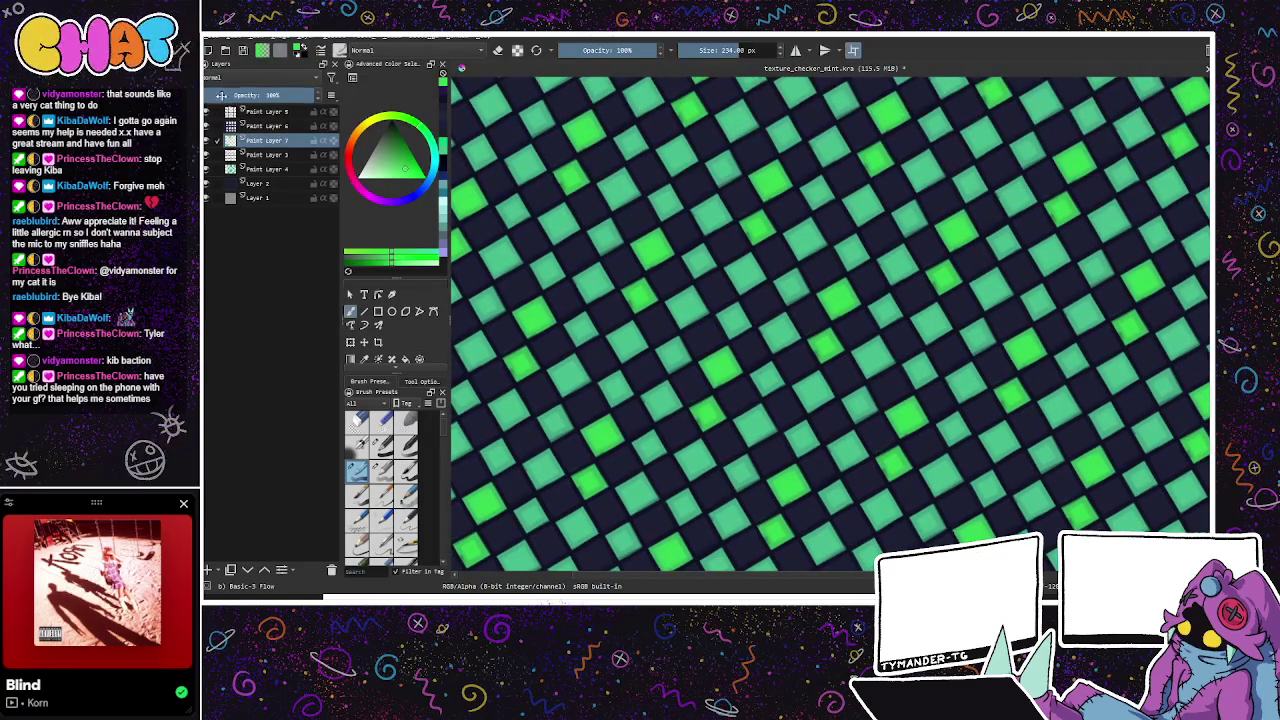
pyautogui.click(235, 96)
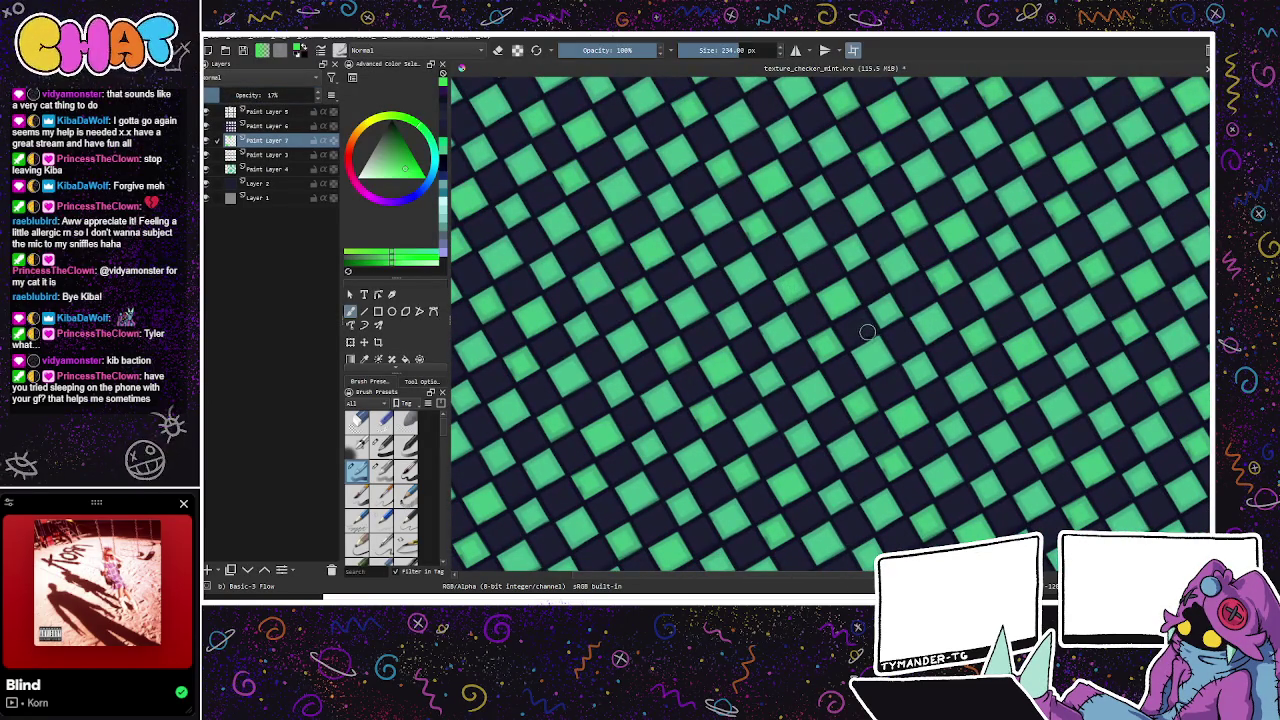
pyautogui.moveTo(920, 425)
pyautogui.mouseDown()
pyautogui.moveTo(892, 465)
pyautogui.moveTo(895, 435)
pyautogui.mouseUp()
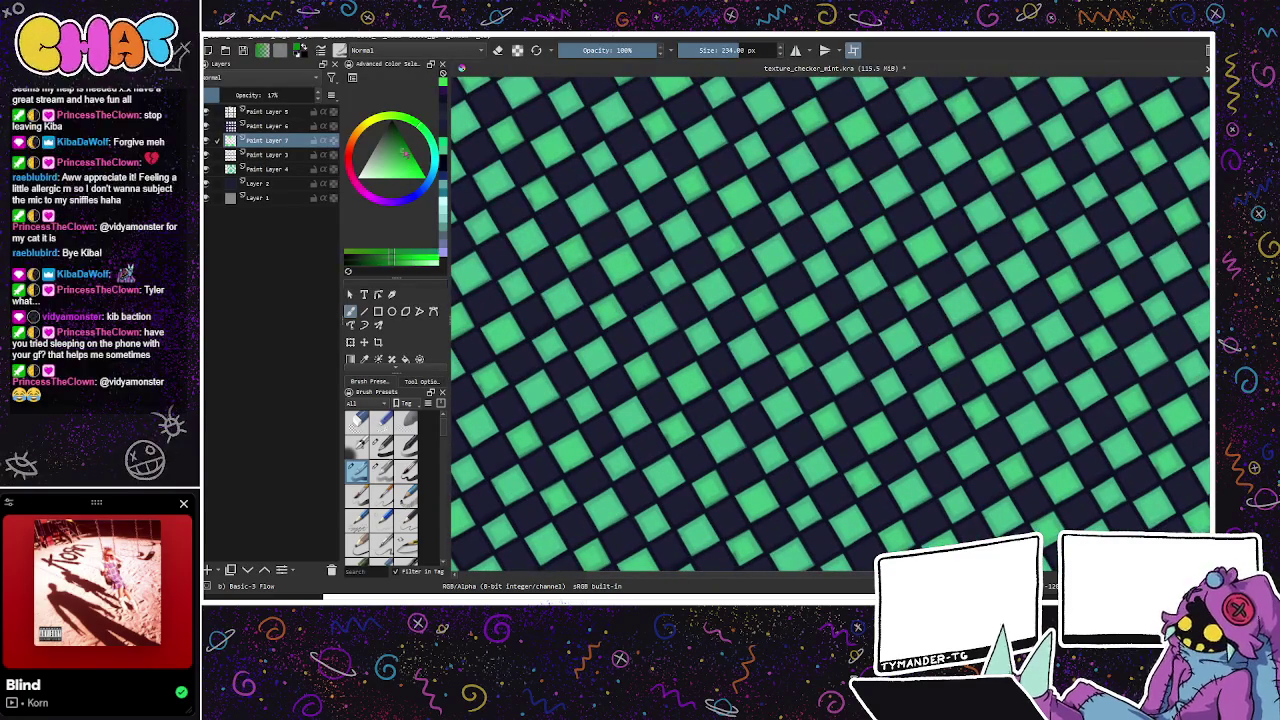
# Step: On a new layer, paint darker green squares into checker cells and fade that layer to low opacity
pyautogui.click(208, 570)
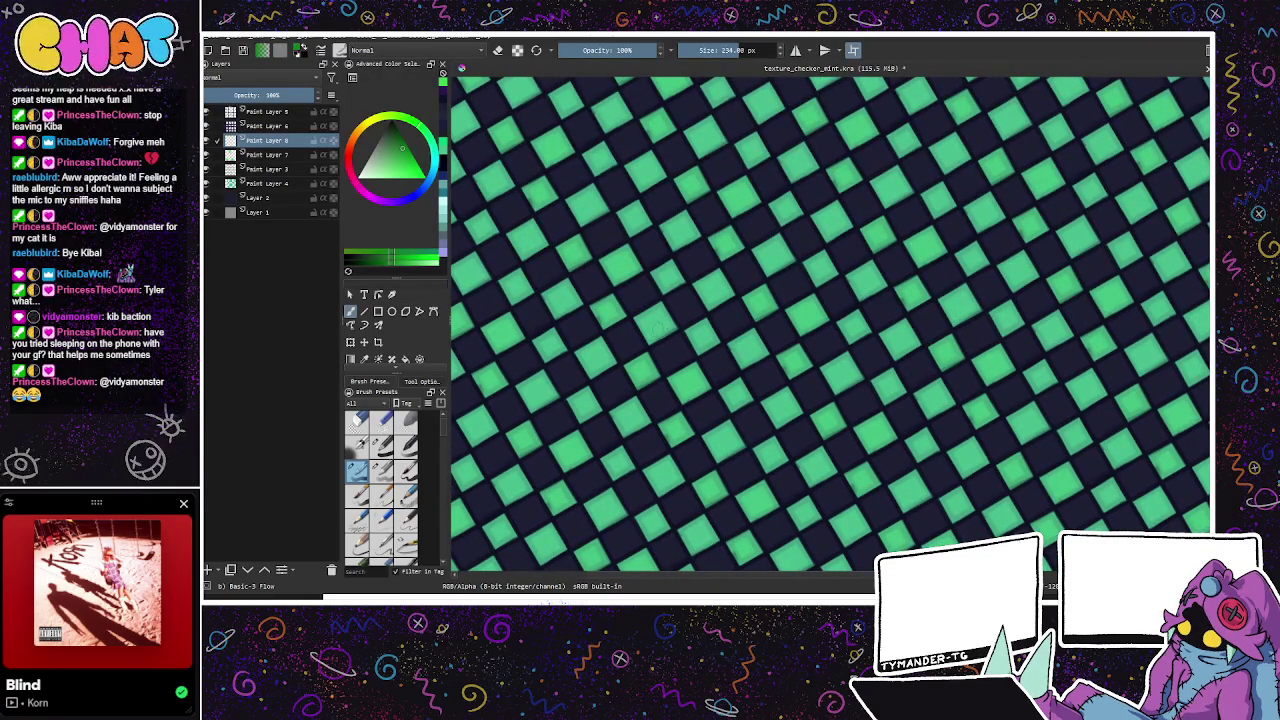
pyautogui.moveTo(655, 330); pyautogui.dragTo(668, 265)
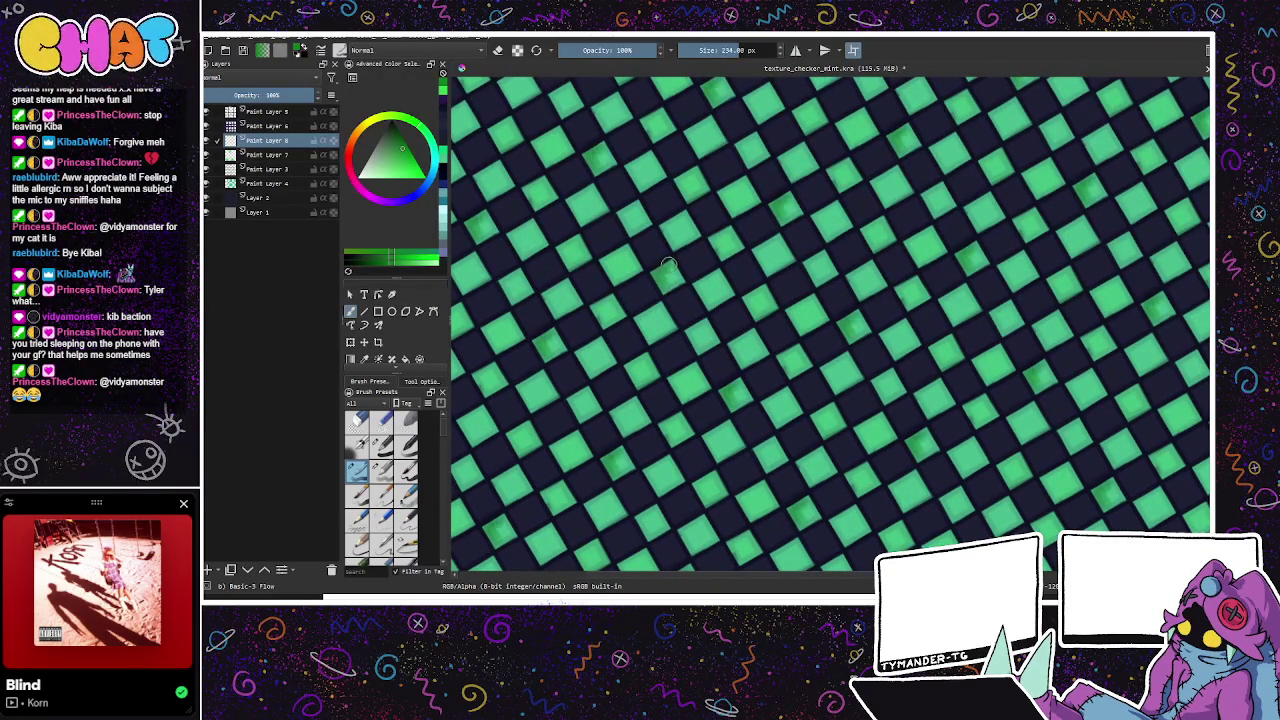
pyautogui.moveTo(660, 284); pyautogui.dragTo(664, 272)
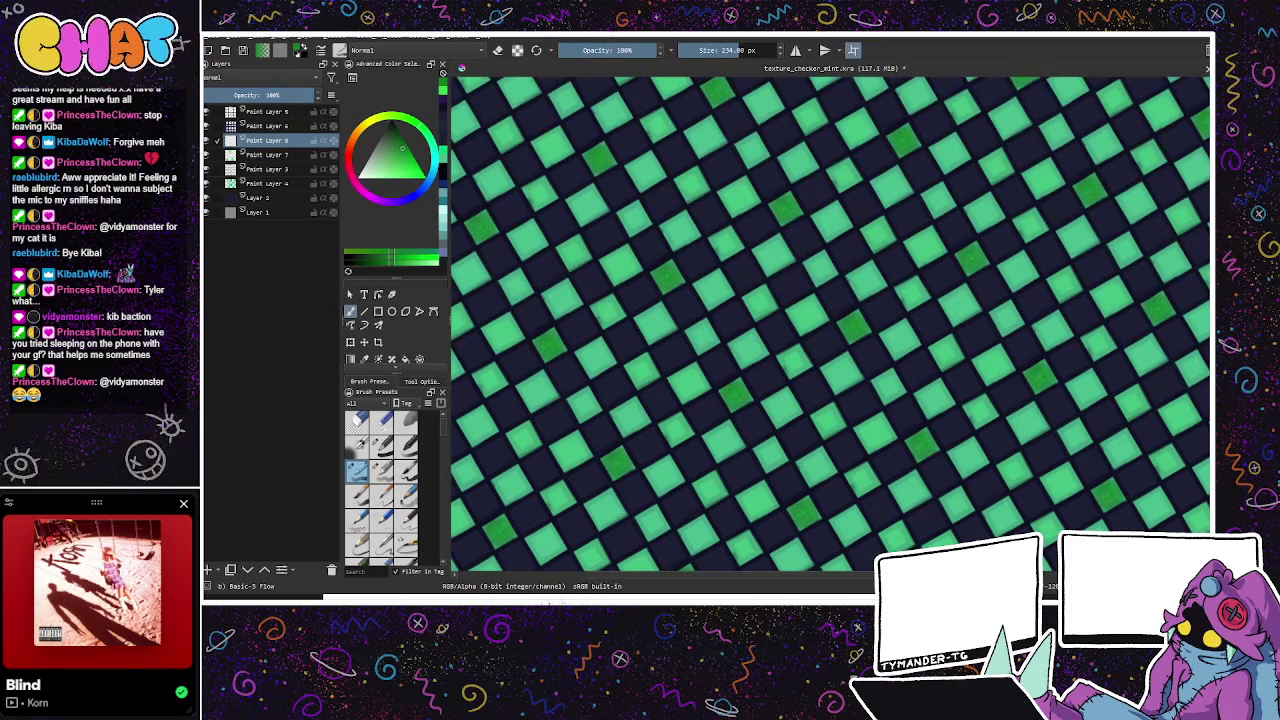
pyautogui.moveTo(300, 94); pyautogui.dragTo(208, 91)
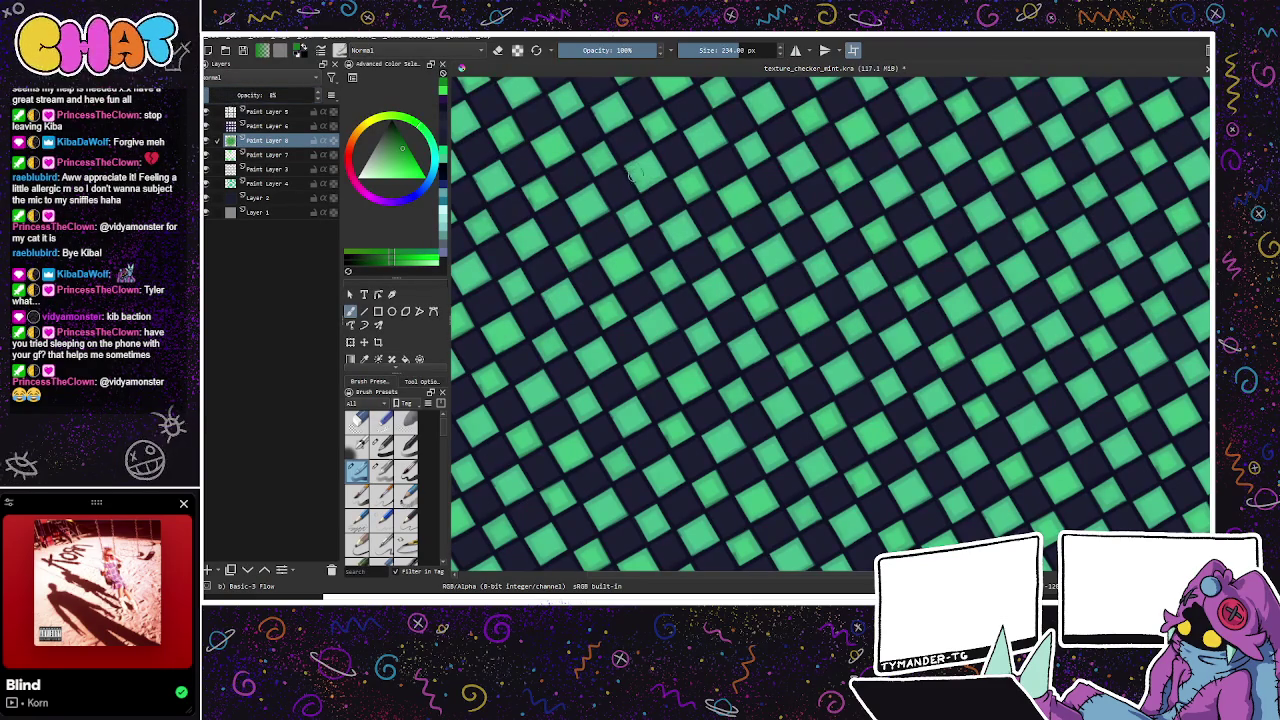
pyautogui.moveTo(971, 409)
pyautogui.mouseDown()
pyautogui.moveTo(994, 486)
pyautogui.moveTo(907, 434)
pyautogui.mouseUp()
pyautogui.click(270, 155)
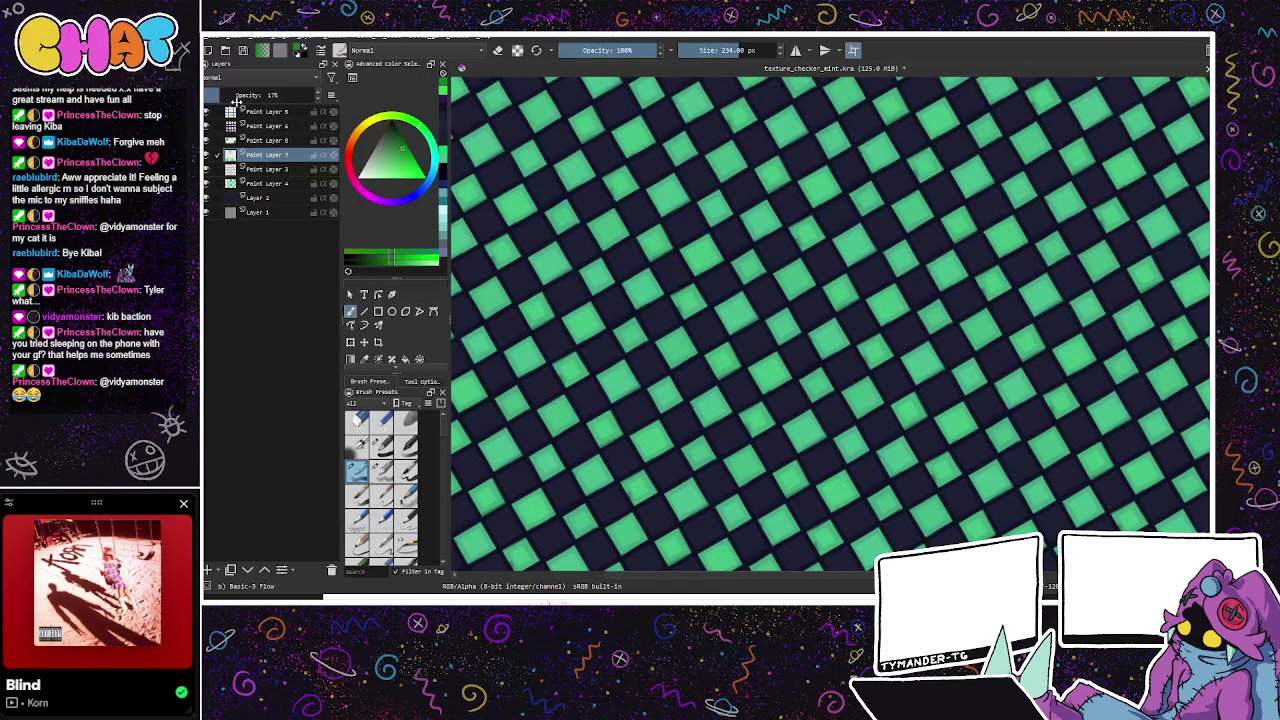
# Step: Save and export the mint checker texture, close it, and sketch a first head arc
pyautogui.moveTo(1037, 414); pyautogui.dragTo(934, 477)
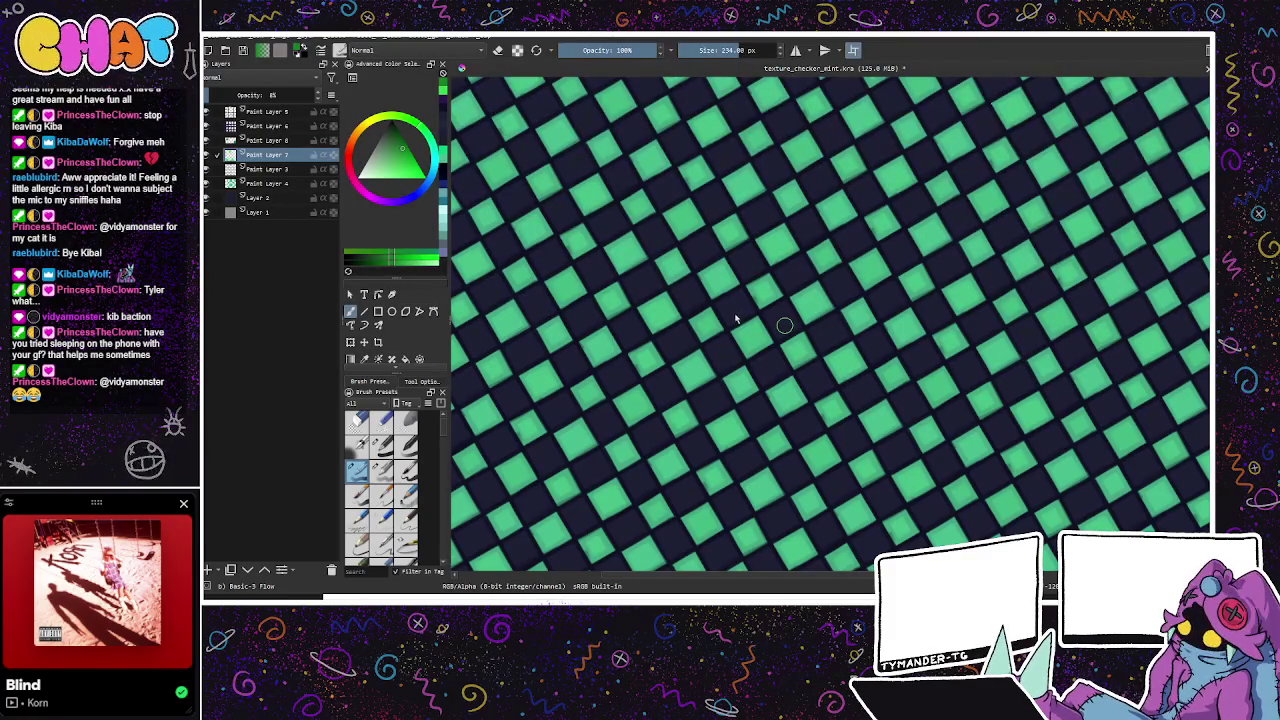
pyautogui.hotkey('ctrl', 's')
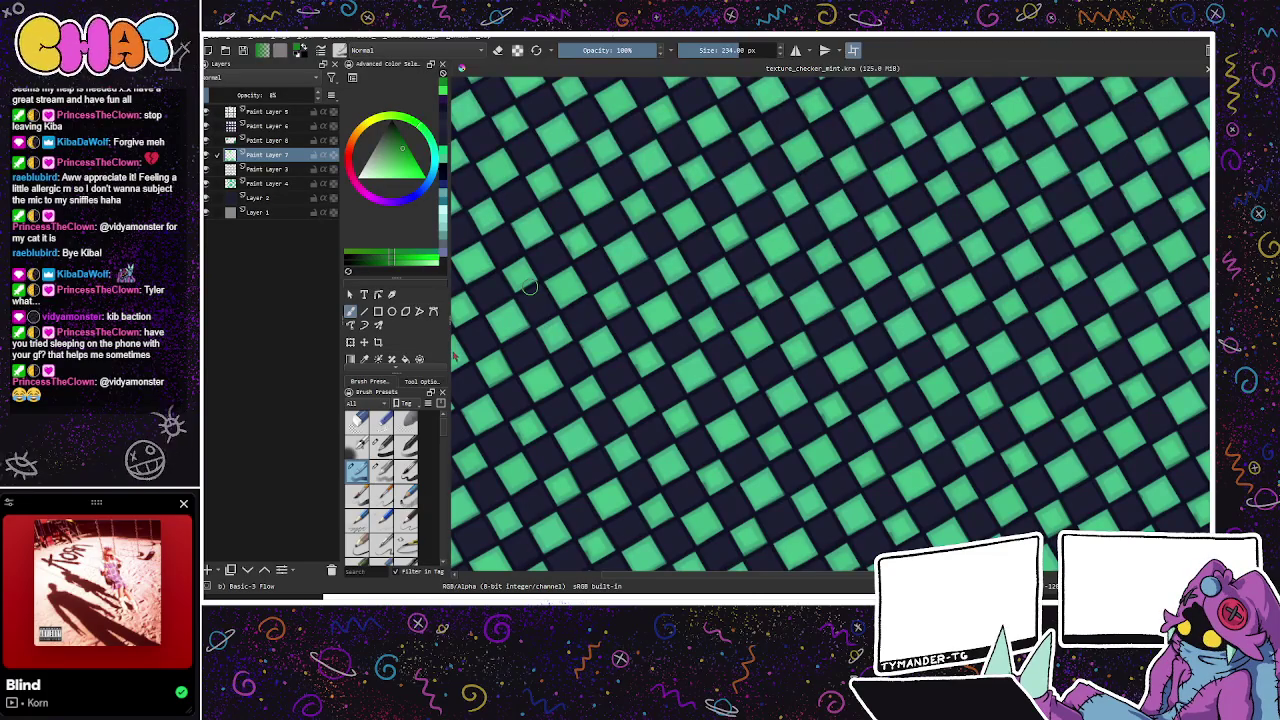
pyautogui.hotkey('ctrl', 'shift', 'e')
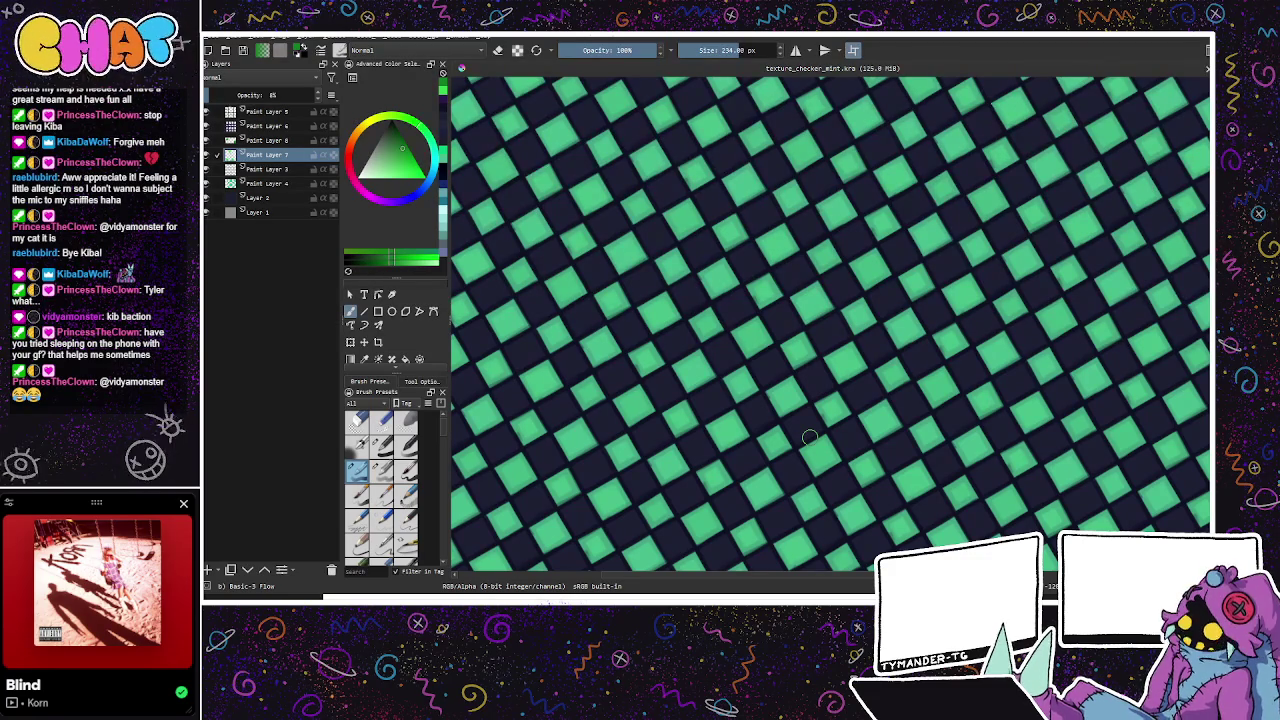
pyautogui.hotkey('ctrl', 'w')
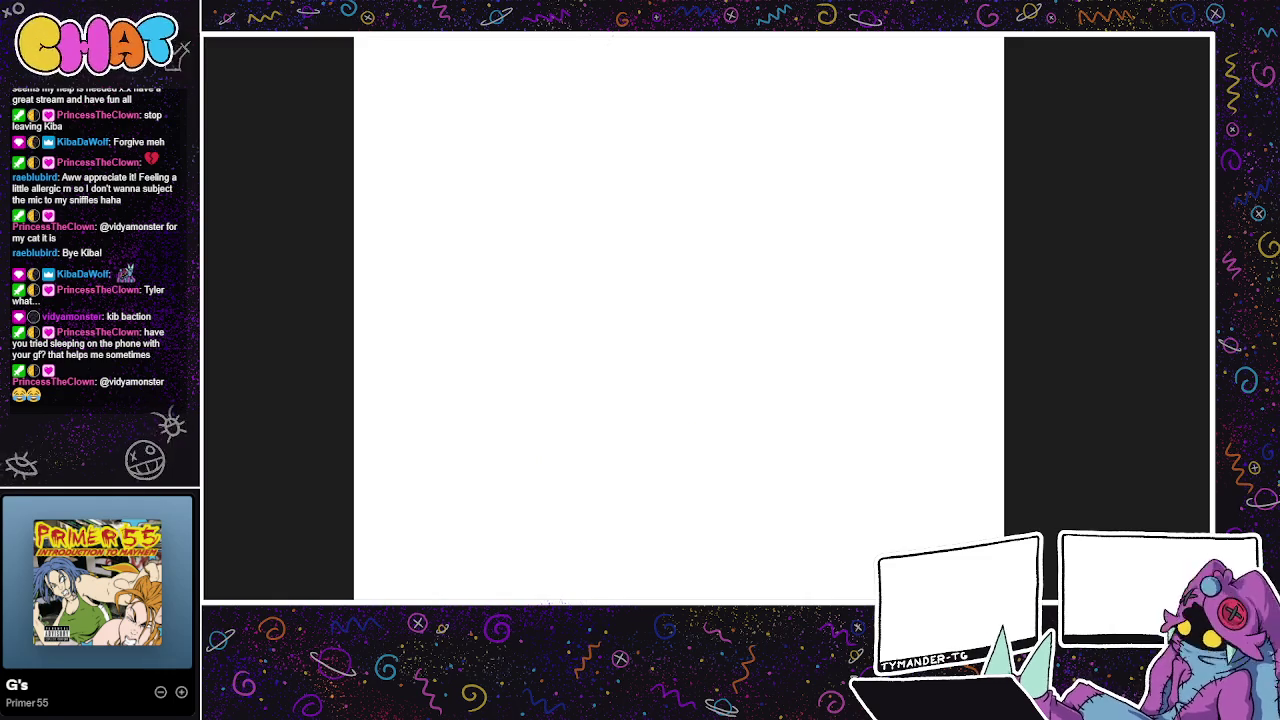
pyautogui.moveTo(615, 265); pyautogui.dragTo(700, 375)
pyautogui.hotkey('ctrl', 'z')
pyautogui.moveTo(660, 257)
pyautogui.mouseDown()
pyautogui.moveTo(637, 383)
pyautogui.moveTo(668, 262)
pyautogui.mouseUp()
pyautogui.hotkey('ctrl', 'z')
pyautogui.moveTo(671, 541); pyautogui.dragTo(716, 541)
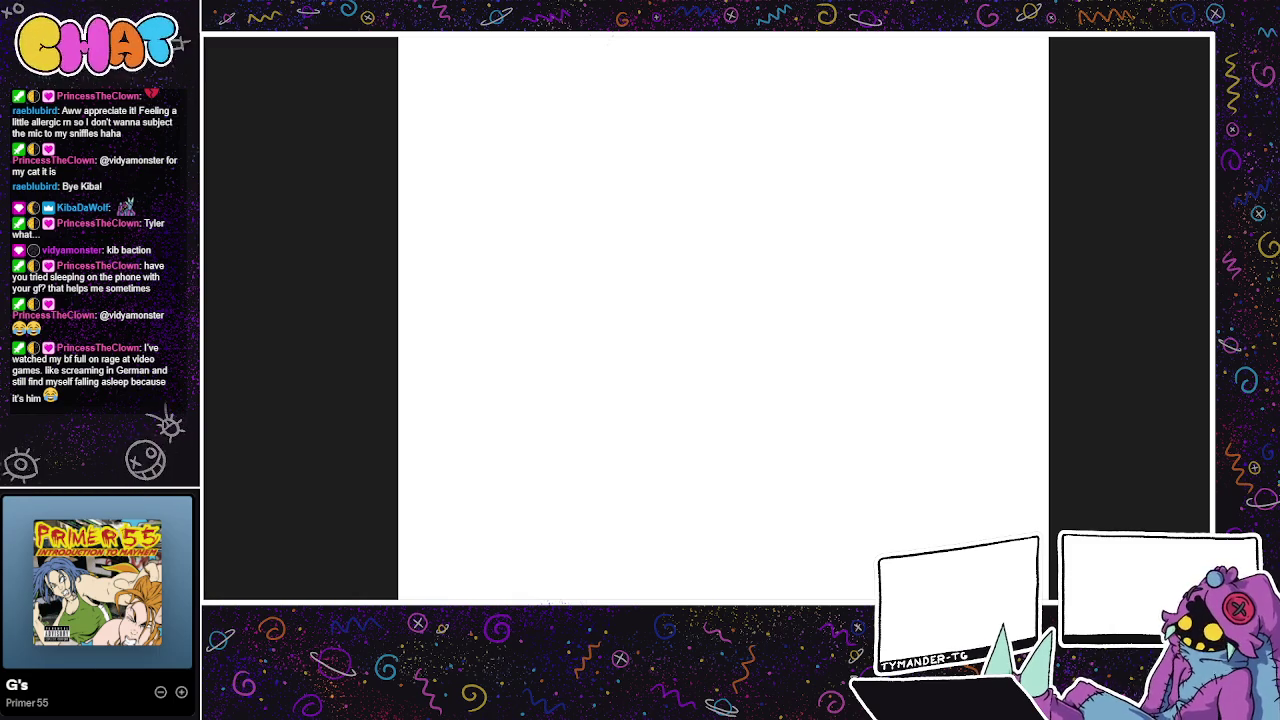
pyautogui.moveTo(643, 306); pyautogui.dragTo(782, 263)
pyautogui.moveTo(675, 239); pyautogui.dragTo(710, 228)
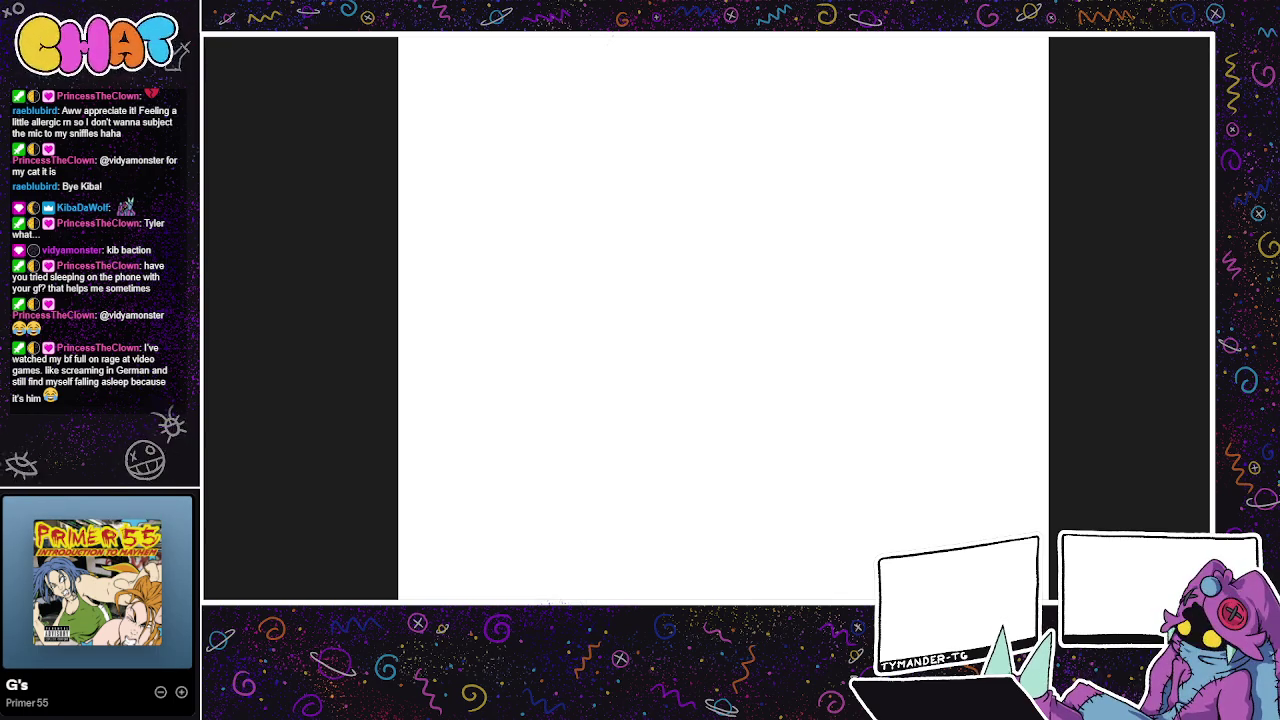
pyautogui.moveTo(606, 251); pyautogui.dragTo(771, 286)
# Step: Draw the round head circle with a lower guideline and a C-shaped inner curve
pyautogui.hotkey('ctrl', 'z')
pyautogui.moveTo(700, 206)
pyautogui.mouseDown()
pyautogui.moveTo(614, 329)
pyautogui.moveTo(630, 337)
pyautogui.moveTo(700, 206)
pyautogui.moveTo(739, 286)
pyautogui.moveTo(724, 362)
pyautogui.mouseUp()
pyautogui.moveTo(713, 212)
pyautogui.mouseDown()
pyautogui.moveTo(738, 362)
pyautogui.moveTo(736, 334)
pyautogui.mouseUp()
pyautogui.moveTo(630, 318)
pyautogui.mouseDown()
pyautogui.moveTo(778, 324)
pyautogui.moveTo(760, 340)
pyautogui.moveTo(656, 333)
pyautogui.moveTo(724, 340)
pyautogui.mouseUp()
pyautogui.hotkey('ctrl', 'z')
pyautogui.moveTo(702, 293)
pyautogui.mouseDown()
pyautogui.moveTo(699, 361)
pyautogui.moveTo(729, 319)
pyautogui.moveTo(756, 360)
pyautogui.mouseUp()
pyautogui.moveTo(770, 300)
pyautogui.mouseDown()
pyautogui.moveTo(729, 419)
pyautogui.moveTo(707, 331)
pyautogui.moveTo(702, 362)
pyautogui.mouseUp()
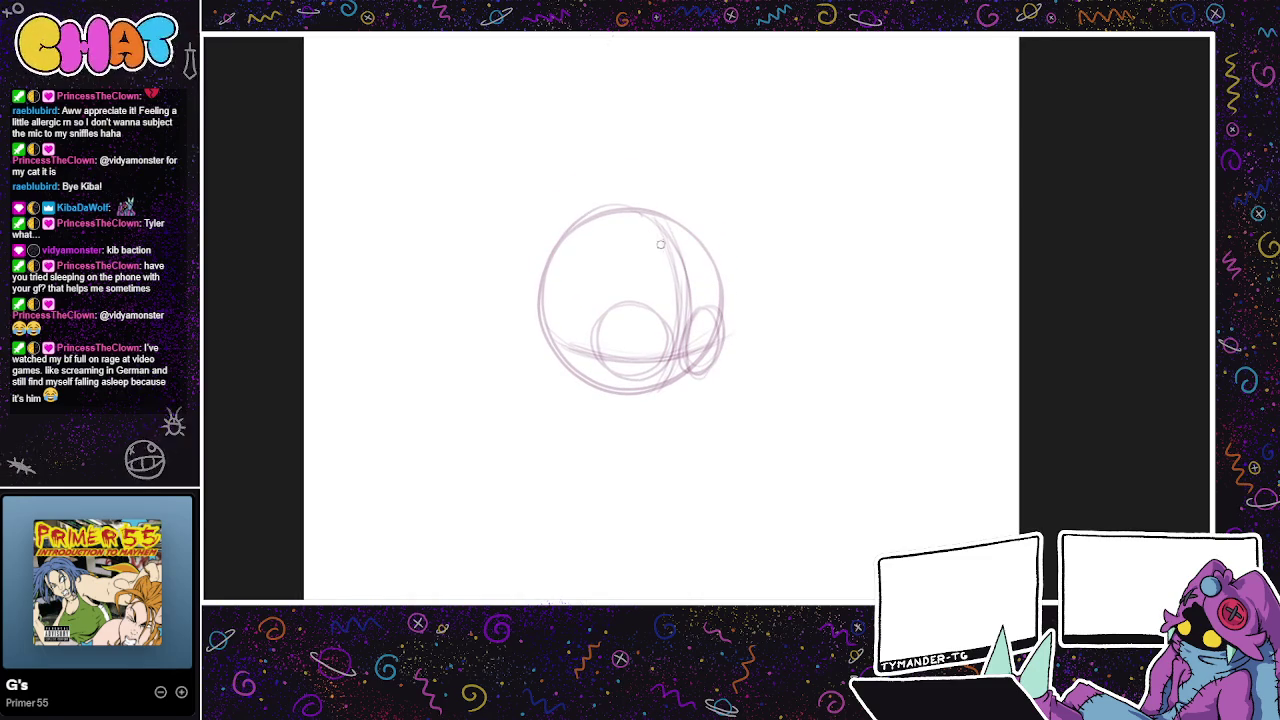
# Step: Add a diagonal face dividing line and right-side cheek curve, then begin the upper-right ear
pyautogui.moveTo(667, 229)
pyautogui.mouseDown()
pyautogui.moveTo(621, 299)
pyautogui.moveTo(592, 300)
pyautogui.mouseUp()
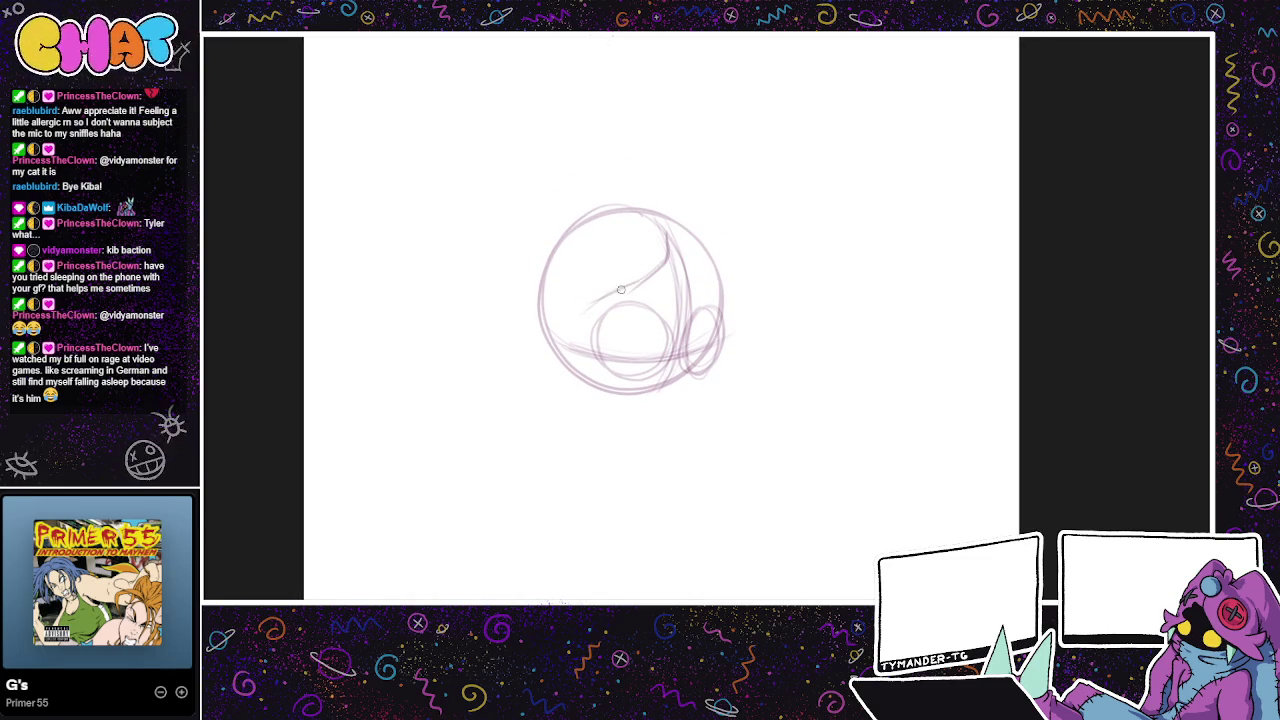
pyautogui.hotkey('ctrl', 'z')
pyautogui.hotkey('ctrl', 'z')
pyautogui.moveTo(662, 222)
pyautogui.mouseDown()
pyautogui.moveTo(672, 278)
pyautogui.moveTo(555, 337)
pyautogui.moveTo(540, 330)
pyautogui.moveTo(552, 372)
pyautogui.moveTo(569, 330)
pyautogui.mouseUp()
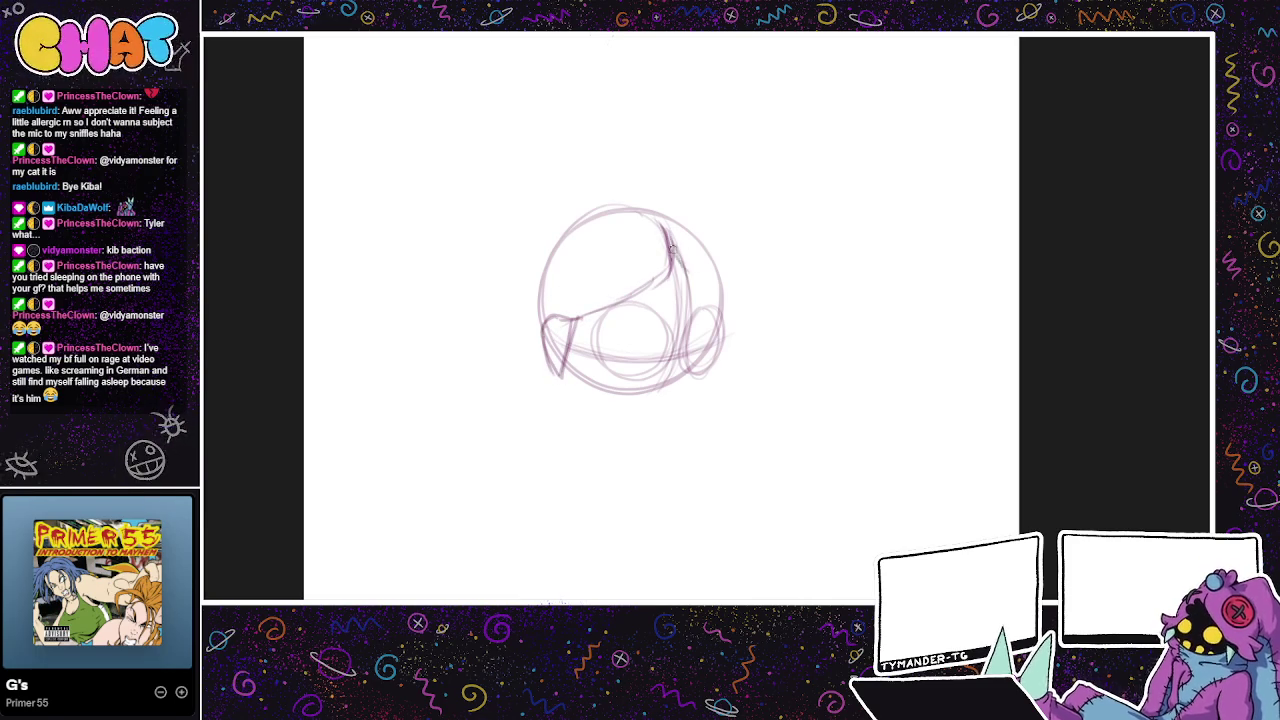
pyautogui.moveTo(676, 262)
pyautogui.mouseDown()
pyautogui.moveTo(722, 295)
pyautogui.moveTo(725, 314)
pyautogui.mouseUp()
pyautogui.hotkey('ctrl', 'z')
pyautogui.hotkey('ctrl', 'z')
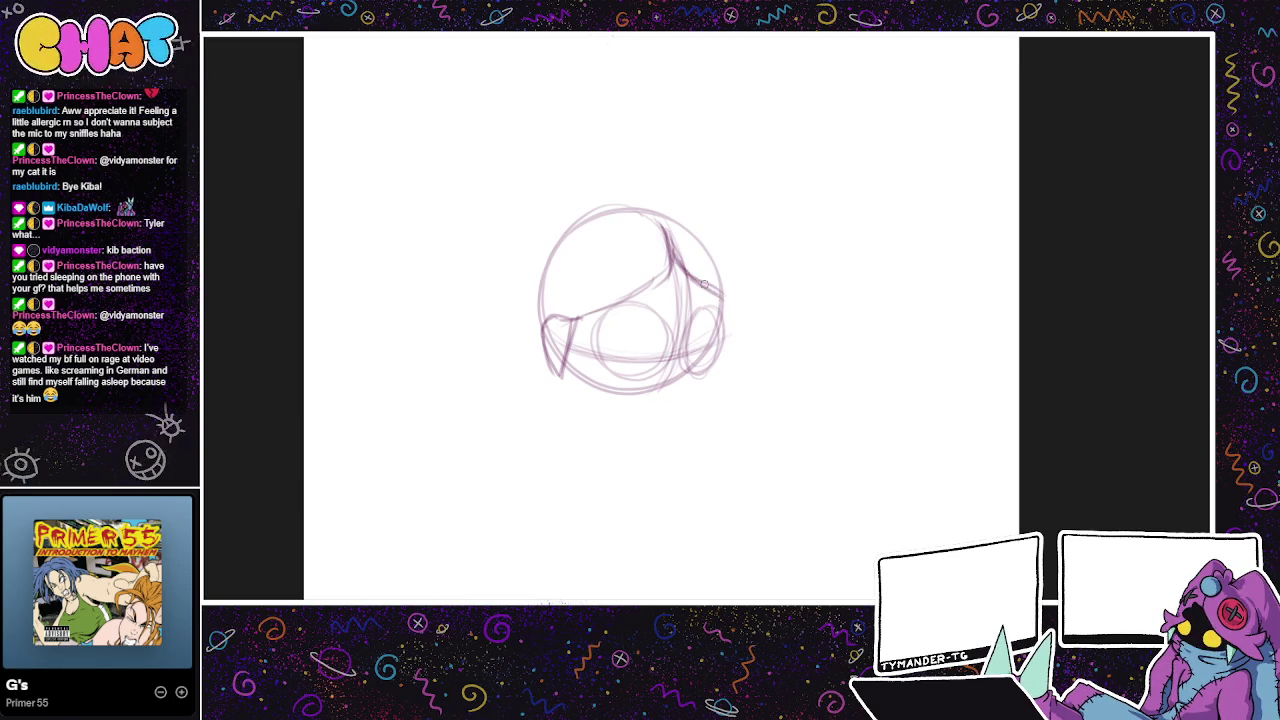
pyautogui.moveTo(668, 258)
pyautogui.mouseDown()
pyautogui.moveTo(628, 300)
pyautogui.moveTo(674, 268)
pyautogui.mouseUp()
pyautogui.moveTo(726, 291)
pyautogui.mouseDown()
pyautogui.moveTo(744, 306)
pyautogui.moveTo(724, 336)
pyautogui.mouseUp()
pyautogui.hotkey('ctrl', 'z')
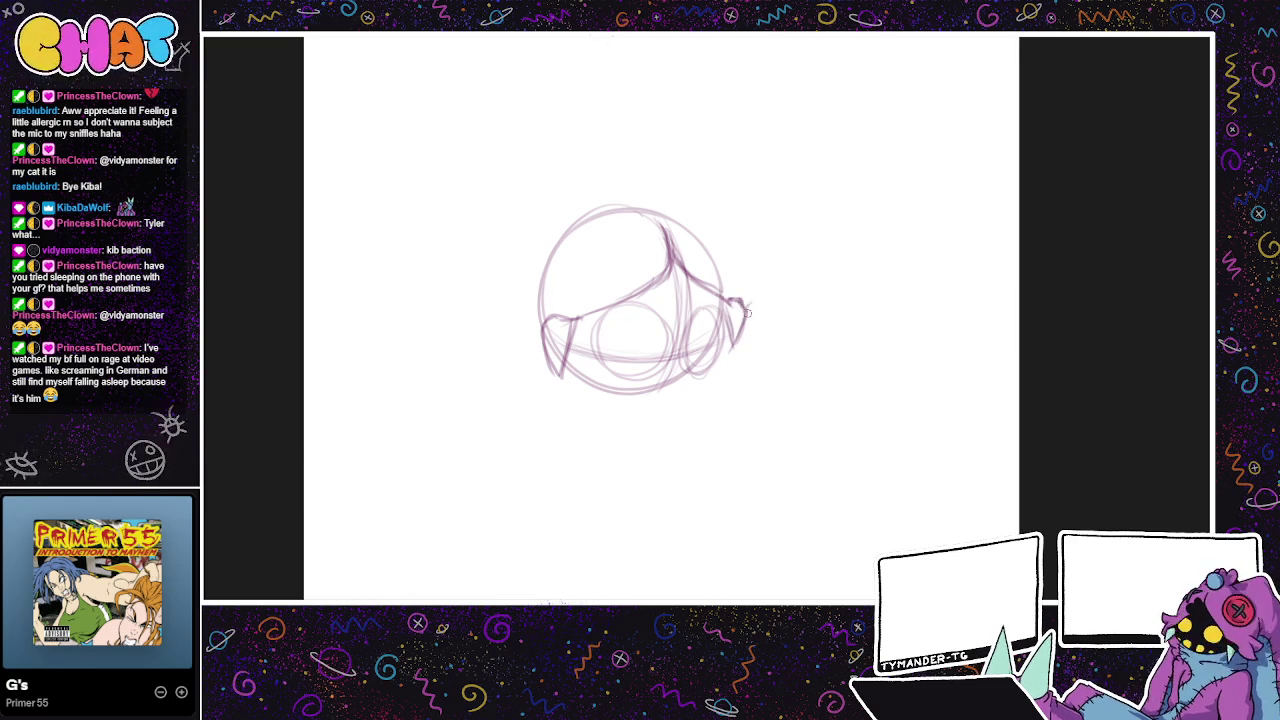
pyautogui.moveTo(676, 213)
pyautogui.mouseDown()
pyautogui.moveTo(716, 258)
pyautogui.moveTo(776, 210)
pyautogui.moveTo(789, 255)
pyautogui.moveTo(770, 278)
pyautogui.mouseUp()
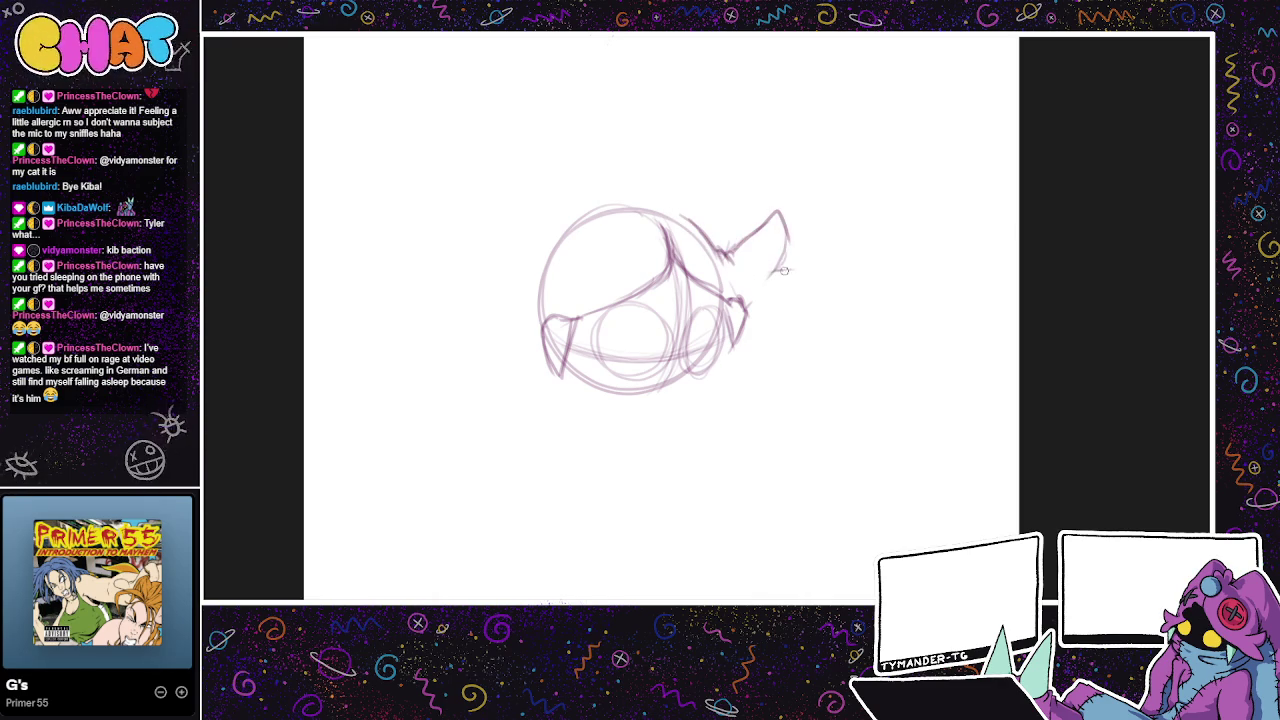
# Step: Sketch a curved ear at upper right and a pointed ear at upper left
pyautogui.hotkey('ctrl', 'z')
pyautogui.hotkey('ctrl', 'z')
pyautogui.hotkey('ctrl', 'z')
pyautogui.moveTo(771, 238)
pyautogui.mouseDown()
pyautogui.moveTo(748, 280)
pyautogui.moveTo(794, 299)
pyautogui.moveTo(752, 318)
pyautogui.moveTo(854, 537)
pyautogui.mouseUp()
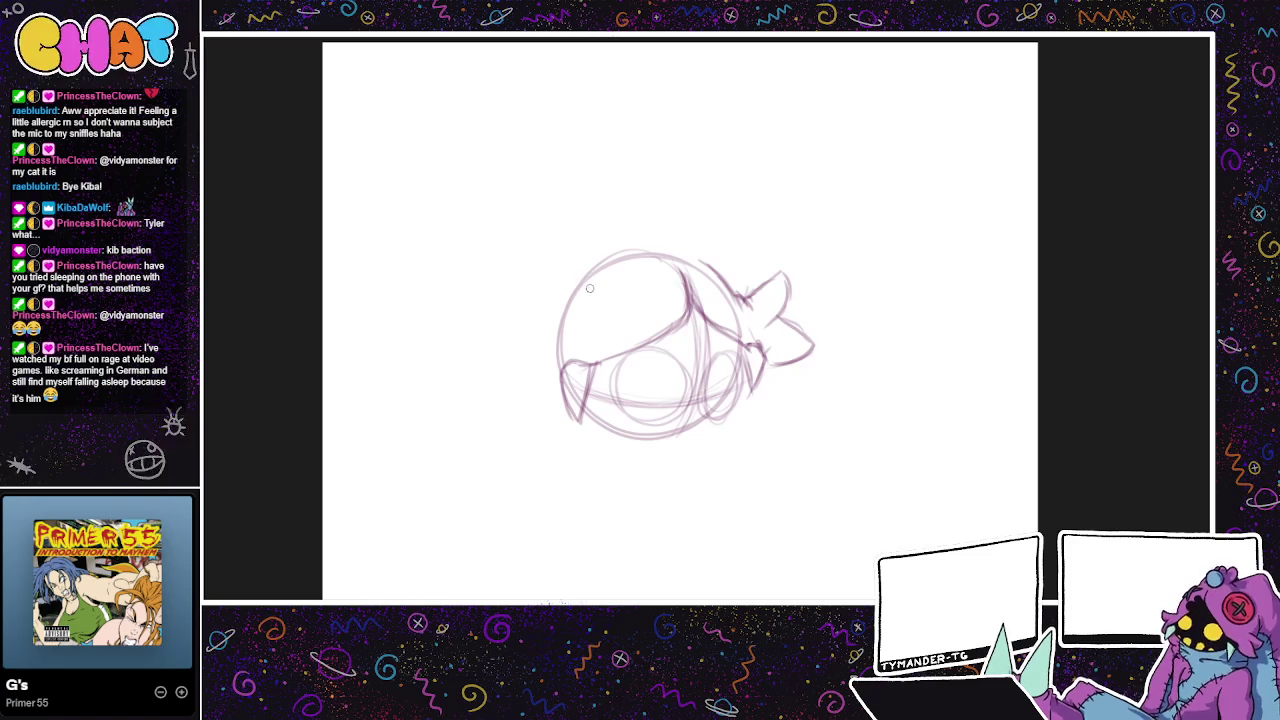
pyautogui.moveTo(584, 294)
pyautogui.mouseDown()
pyautogui.moveTo(540, 268)
pyautogui.moveTo(560, 338)
pyautogui.moveTo(531, 270)
pyautogui.moveTo(590, 285)
pyautogui.mouseUp()
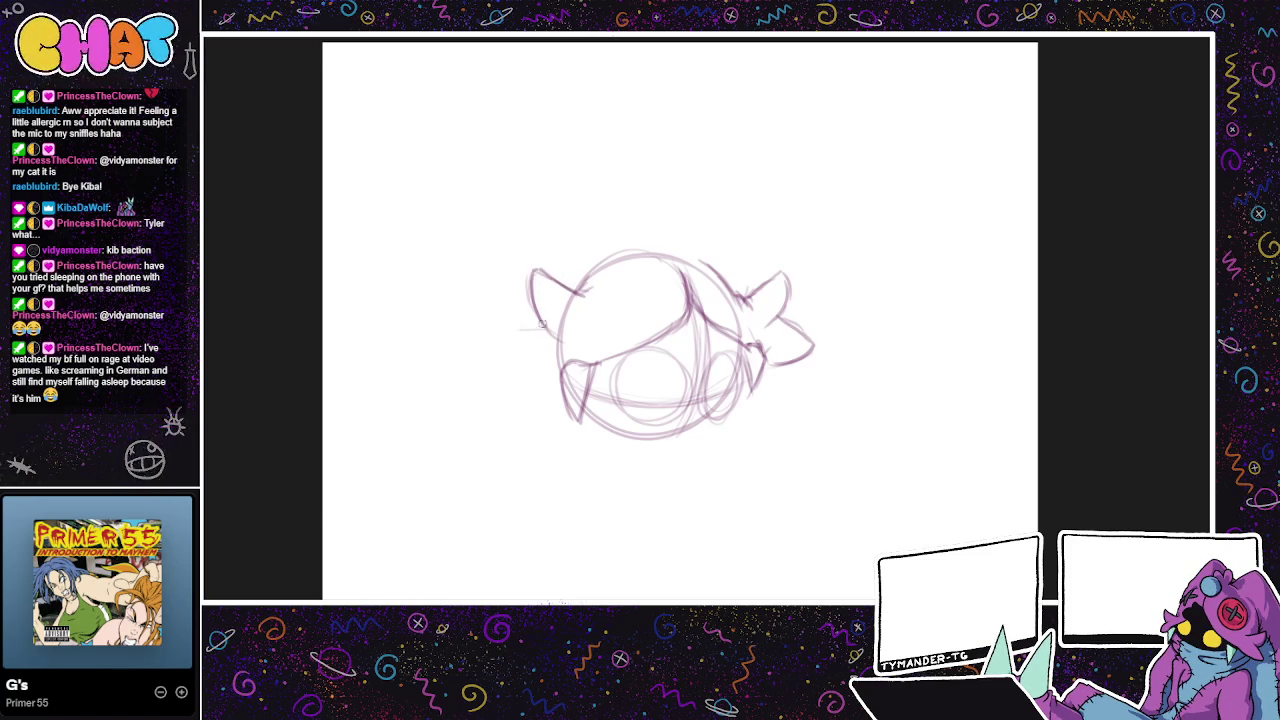
pyautogui.moveTo(540, 325)
pyautogui.mouseDown()
pyautogui.moveTo(502, 344)
pyautogui.moveTo(558, 376)
pyautogui.moveTo(546, 322)
pyautogui.mouseUp()
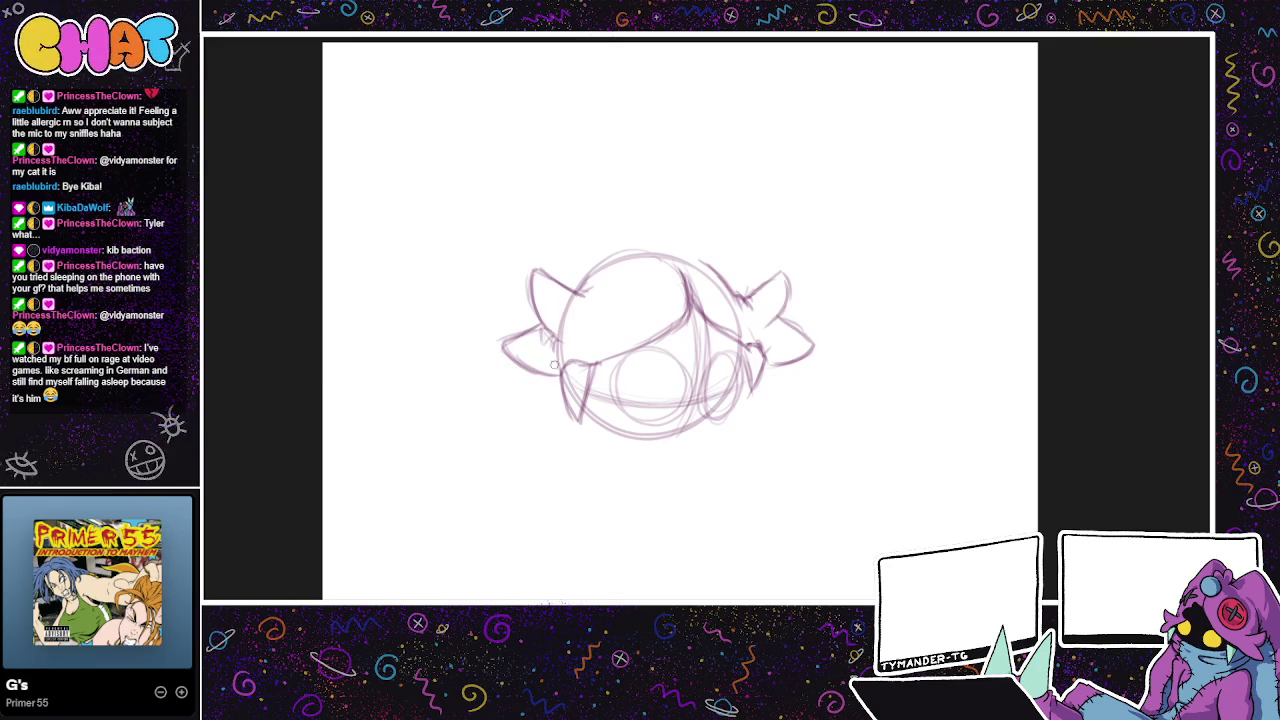
# Step: Draw two crossing diagonal strokes forming an X stitch on the head's upper left
pyautogui.moveTo(836, 309); pyautogui.dragTo(869, 274)
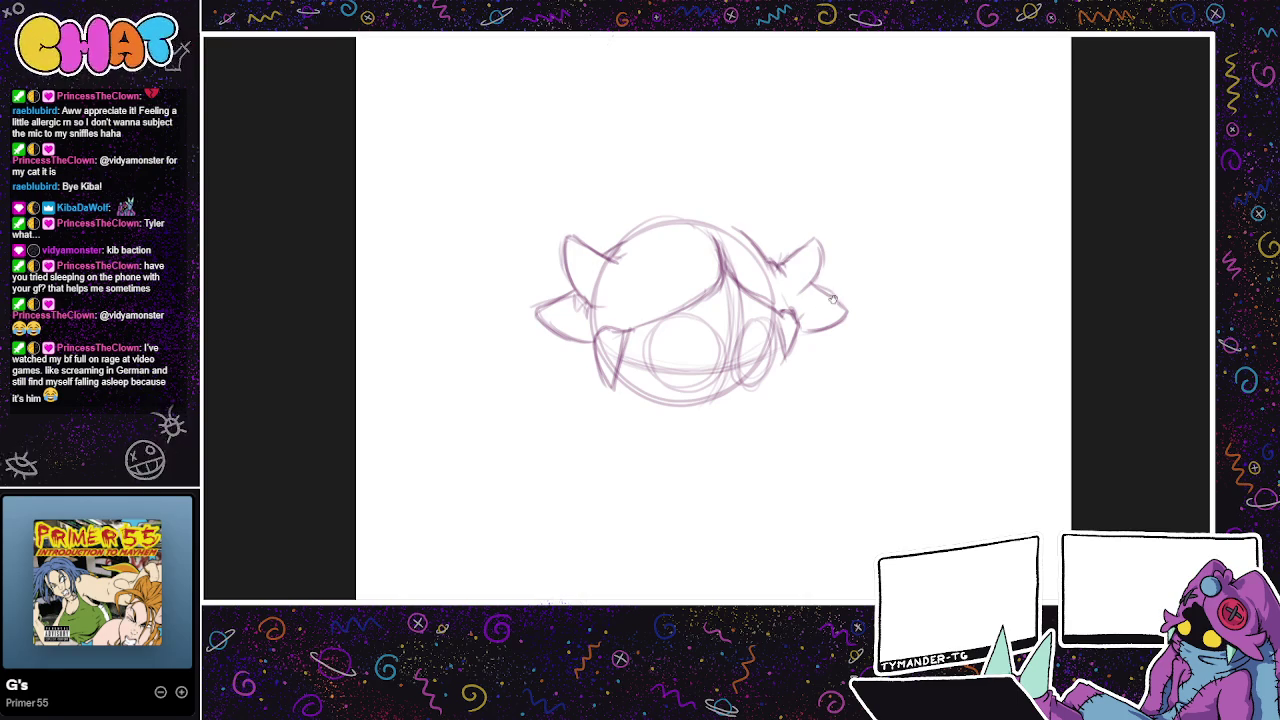
pyautogui.moveTo(823, 305); pyautogui.dragTo(855, 277)
pyautogui.moveTo(667, 226); pyautogui.dragTo(724, 258)
pyautogui.hotkey('ctrl', 'z')
pyautogui.moveTo(664, 226); pyautogui.dragTo(720, 262)
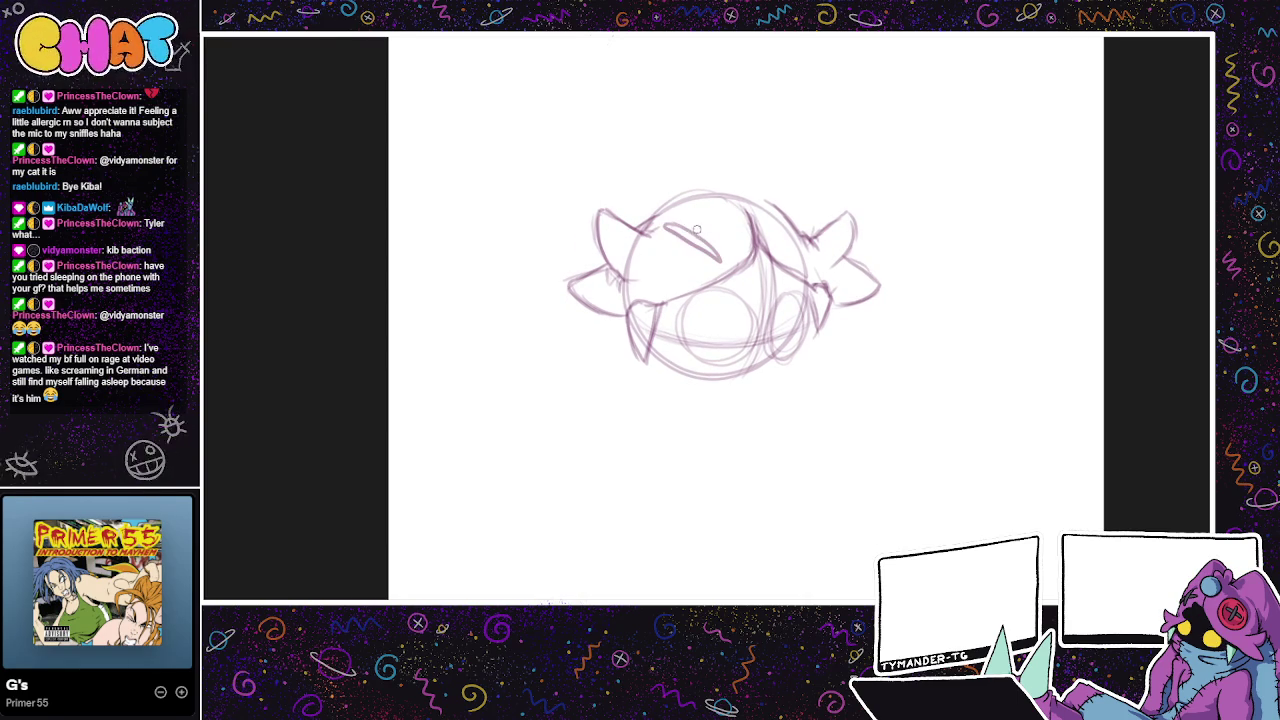
pyautogui.moveTo(724, 212); pyautogui.dragTo(665, 272)
# Step: Darken the X stitch and draw a ringed oval eye on the head's right side
pyautogui.moveTo(666, 226); pyautogui.dragTo(718, 258)
pyautogui.moveTo(724, 210); pyautogui.dragTo(674, 266)
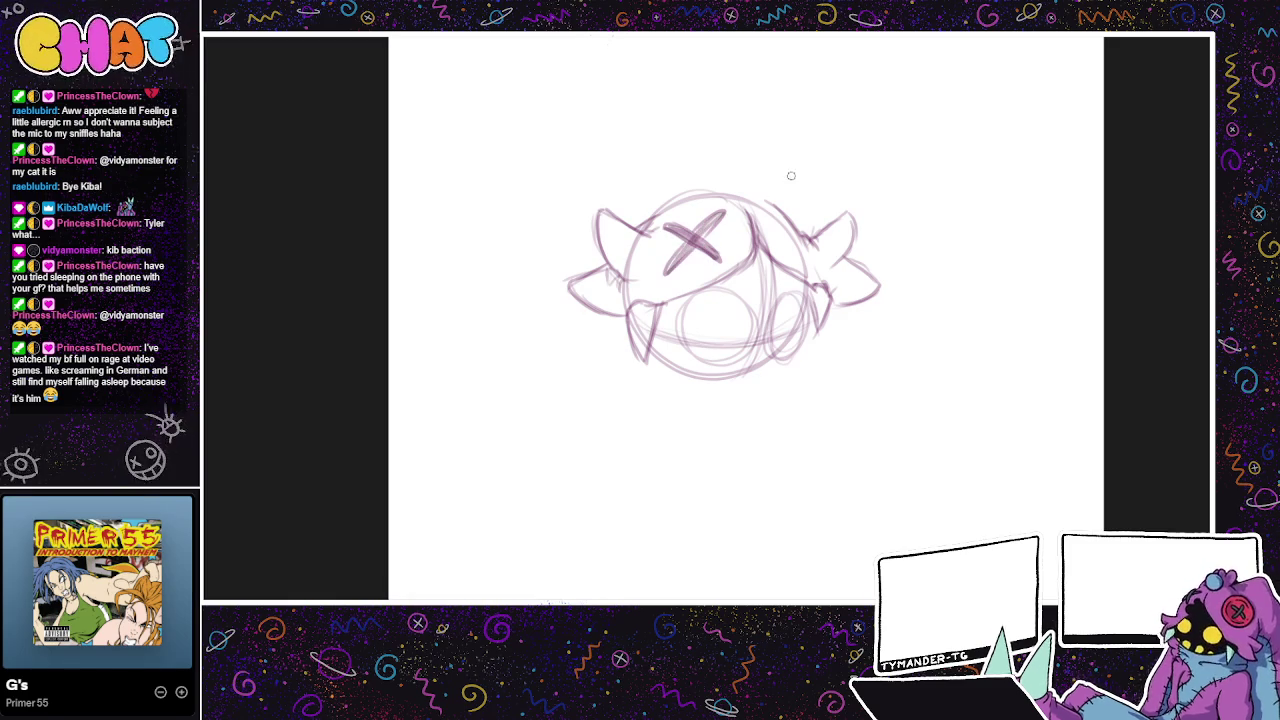
pyautogui.moveTo(770, 200); pyautogui.dragTo(800, 255)
pyautogui.hotkey('ctrl', 'z')
pyautogui.moveTo(766, 196)
pyautogui.mouseDown()
pyautogui.moveTo(771, 231)
pyautogui.moveTo(805, 250)
pyautogui.mouseUp()
pyautogui.hotkey('ctrl', 'z')
pyautogui.moveTo(758, 202); pyautogui.dragTo(800, 258)
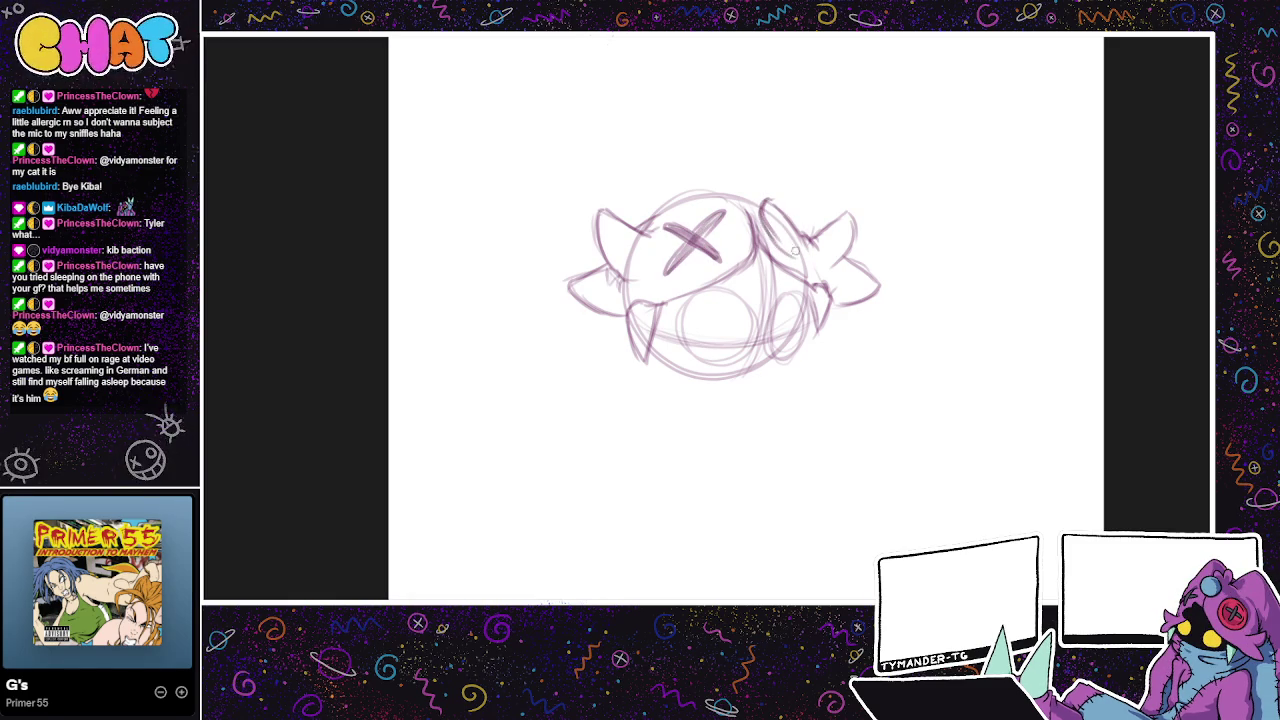
pyautogui.moveTo(768, 200)
pyautogui.mouseDown()
pyautogui.moveTo(805, 228)
pyautogui.moveTo(815, 265)
pyautogui.mouseUp()
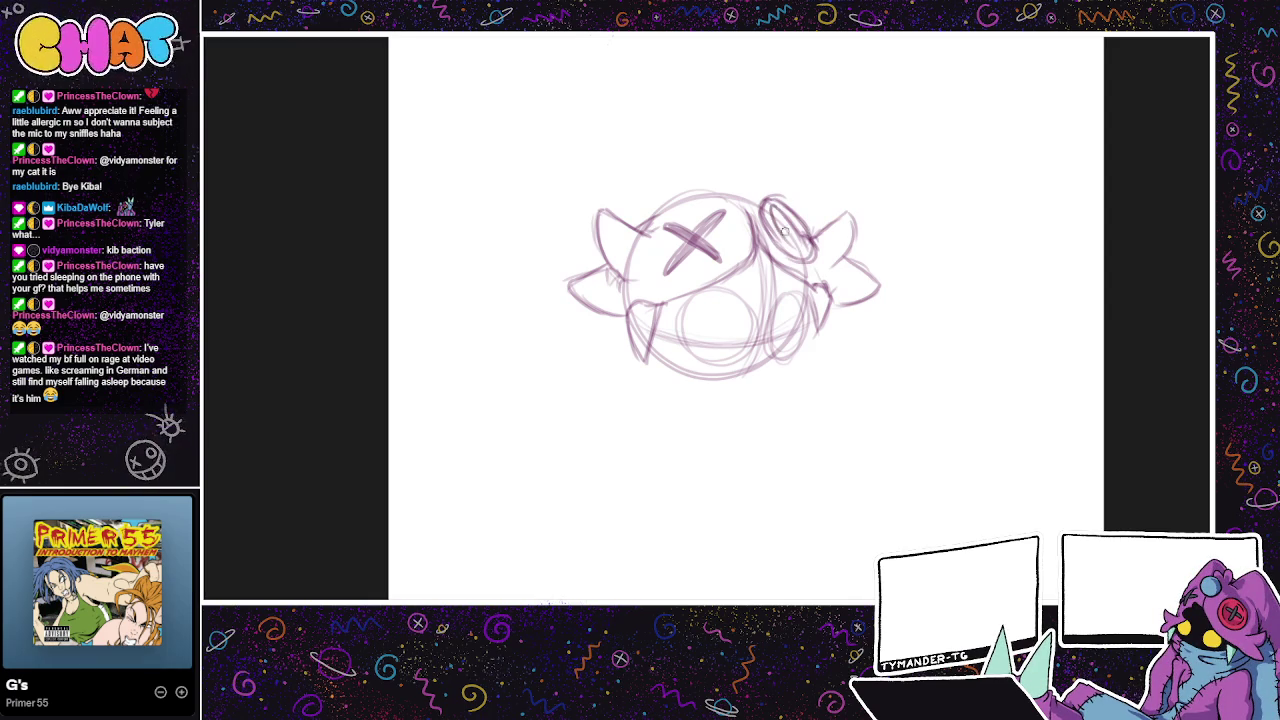
pyautogui.moveTo(786, 228)
pyautogui.mouseDown()
pyautogui.moveTo(808, 246)
pyautogui.moveTo(747, 186)
pyautogui.mouseUp()
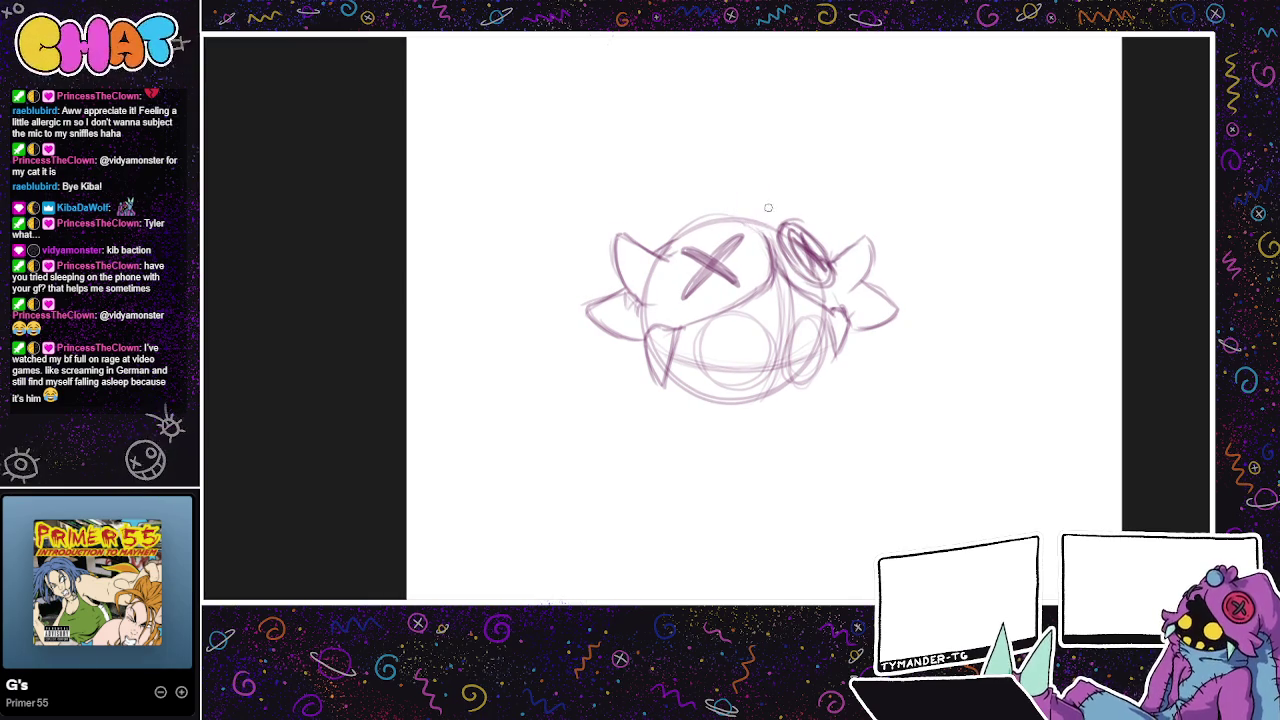
# Step: Sketch a small round knob with curly loops on top of the head
pyautogui.hotkey('ctrl', 'z')
pyautogui.moveTo(740, 230)
pyautogui.mouseDown()
pyautogui.moveTo(762, 200)
pyautogui.moveTo(757, 230)
pyautogui.moveTo(752, 194)
pyautogui.moveTo(760, 230)
pyautogui.moveTo(768, 184)
pyautogui.moveTo(770, 228)
pyautogui.mouseUp()
pyautogui.hotkey('ctrl', 'z')
pyautogui.hotkey('ctrl', 'z')
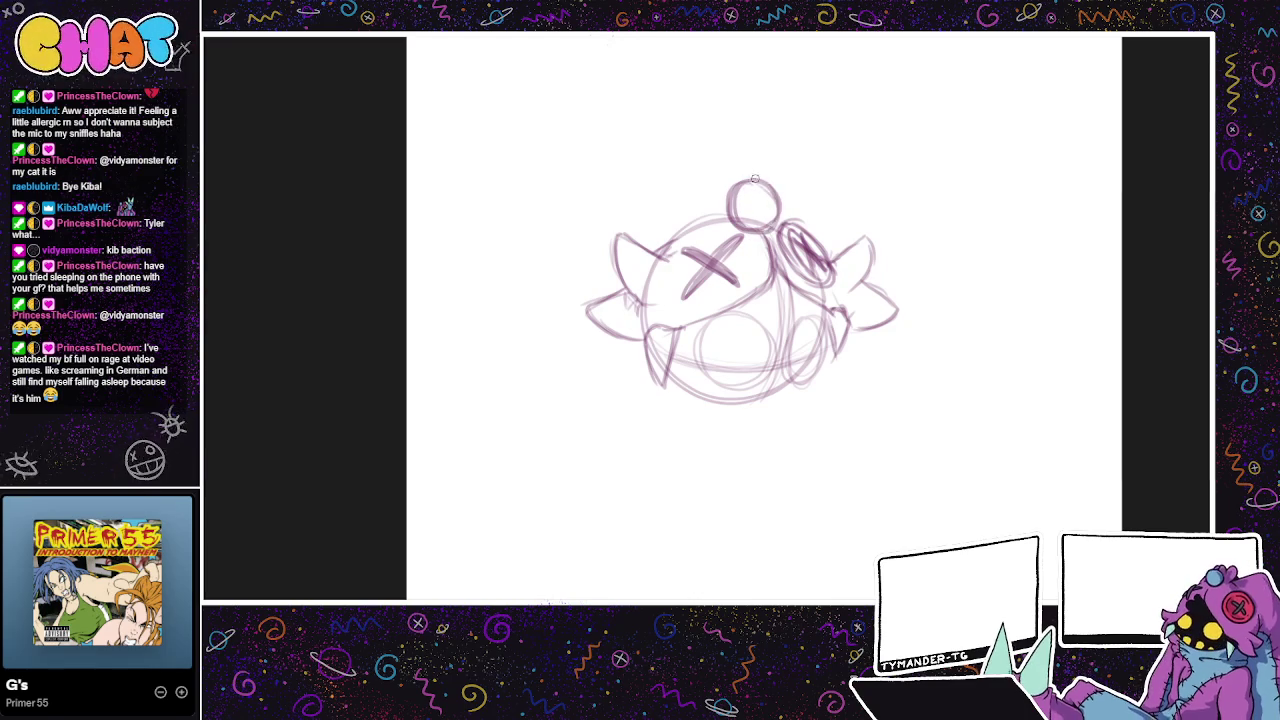
pyautogui.moveTo(716, 192)
pyautogui.mouseDown()
pyautogui.moveTo(700, 188)
pyautogui.moveTo(726, 216)
pyautogui.moveTo(676, 216)
pyautogui.moveTo(694, 190)
pyautogui.moveTo(719, 213)
pyautogui.moveTo(676, 228)
pyautogui.mouseUp()
pyautogui.hotkey('ctrl', 'z')
pyautogui.hotkey('ctrl', 'z')
pyautogui.hotkey('ctrl', 'z')
pyautogui.hotkey('ctrl', 'z')
pyautogui.hotkey('ctrl', 'z')
pyautogui.moveTo(730, 186); pyautogui.dragTo(688, 226)
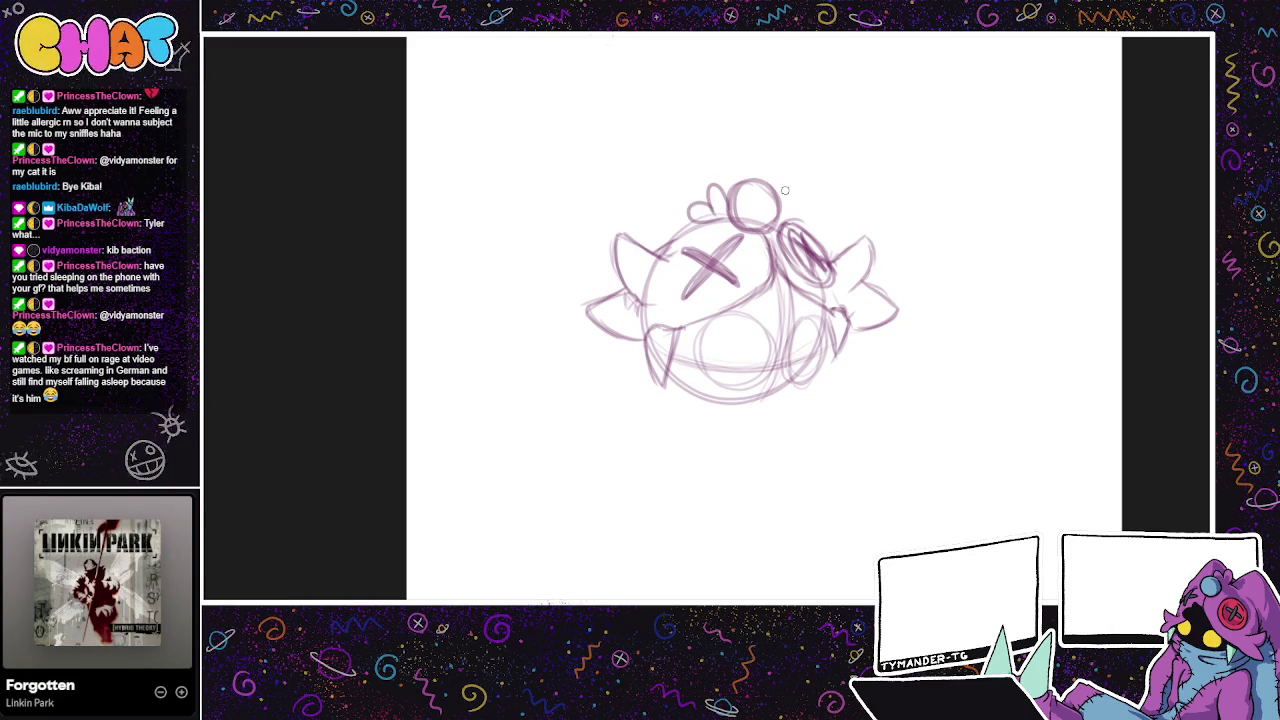
pyautogui.scroll(-2, 777, 195)
# Step: Draw and darken the chin line, adding a jagged tuft below it
pyautogui.scroll(-2, 772, 200)
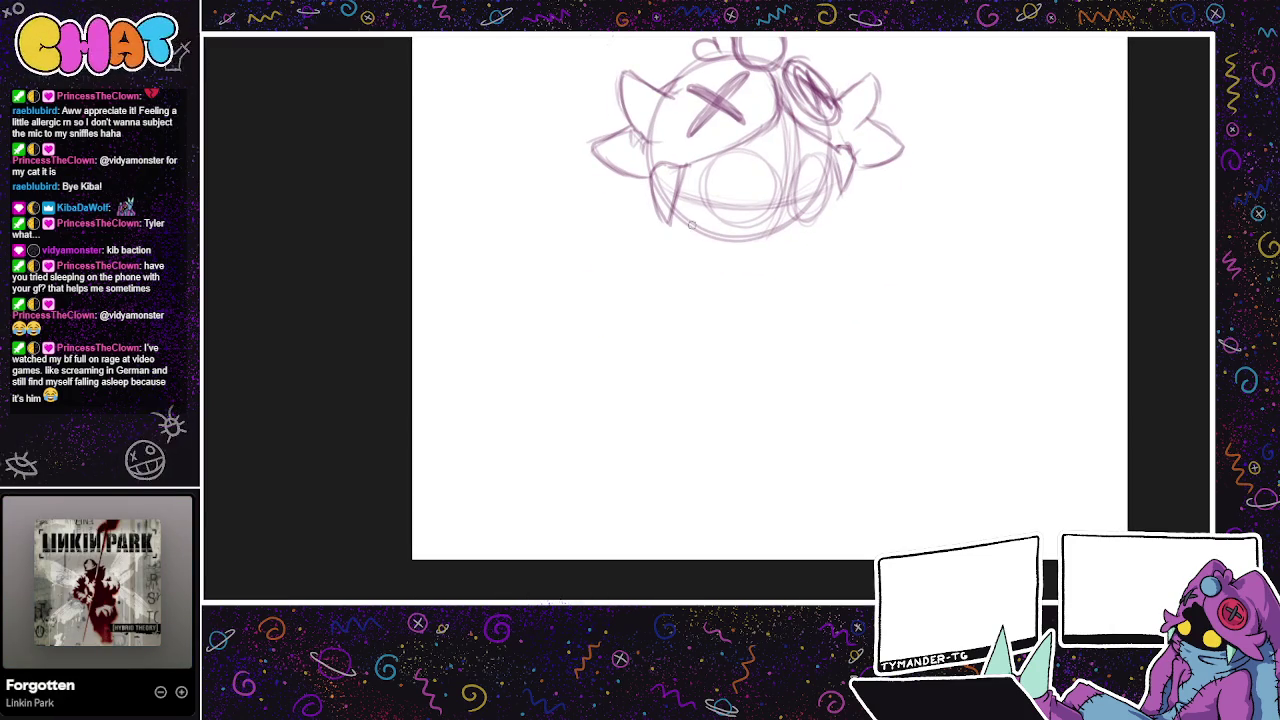
pyautogui.moveTo(676, 206); pyautogui.dragTo(794, 237)
pyautogui.moveTo(722, 218)
pyautogui.mouseDown()
pyautogui.moveTo(808, 242)
pyautogui.moveTo(768, 236)
pyautogui.moveTo(800, 276)
pyautogui.moveTo(733, 285)
pyautogui.mouseUp()
pyautogui.moveTo(822, 254); pyautogui.dragTo(762, 325)
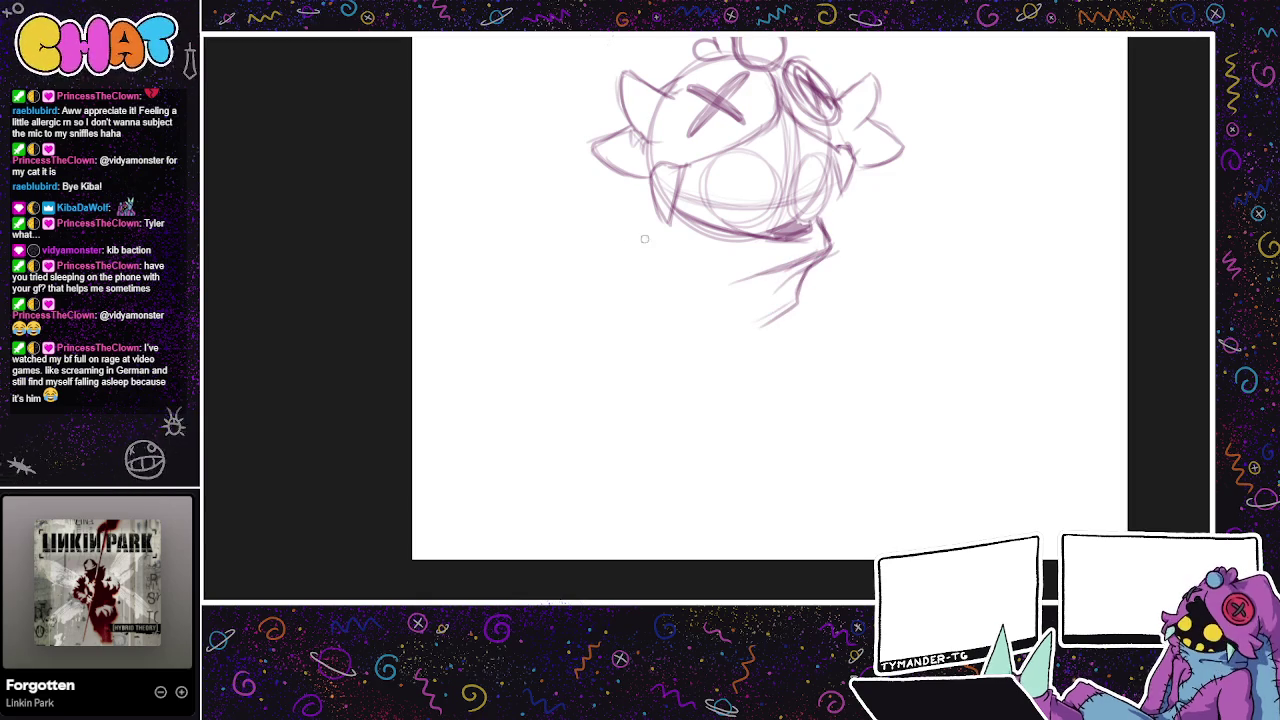
# Step: Outline the rounded body's left side and close its bottom curve
pyautogui.moveTo(637, 186)
pyautogui.mouseDown()
pyautogui.moveTo(647, 244)
pyautogui.moveTo(624, 252)
pyautogui.moveTo(640, 294)
pyautogui.mouseUp()
pyautogui.hotkey('ctrl', 'z')
pyautogui.hotkey('ctrl', 'z')
pyautogui.moveTo(634, 212)
pyautogui.mouseDown()
pyautogui.moveTo(648, 300)
pyautogui.moveTo(694, 342)
pyautogui.mouseUp()
pyautogui.moveTo(652, 304); pyautogui.dragTo(700, 368)
pyautogui.moveTo(656, 326); pyautogui.dragTo(768, 350)
pyautogui.moveTo(790, 308)
pyautogui.mouseDown()
pyautogui.moveTo(727, 376)
pyautogui.moveTo(662, 346)
pyautogui.mouseUp()
pyautogui.moveTo(646, 274)
pyautogui.mouseDown()
pyautogui.moveTo(652, 330)
pyautogui.moveTo(682, 374)
pyautogui.mouseUp()
pyautogui.moveTo(819, 336)
pyautogui.mouseDown()
pyautogui.moveTo(739, 289)
pyautogui.moveTo(803, 375)
pyautogui.mouseUp()
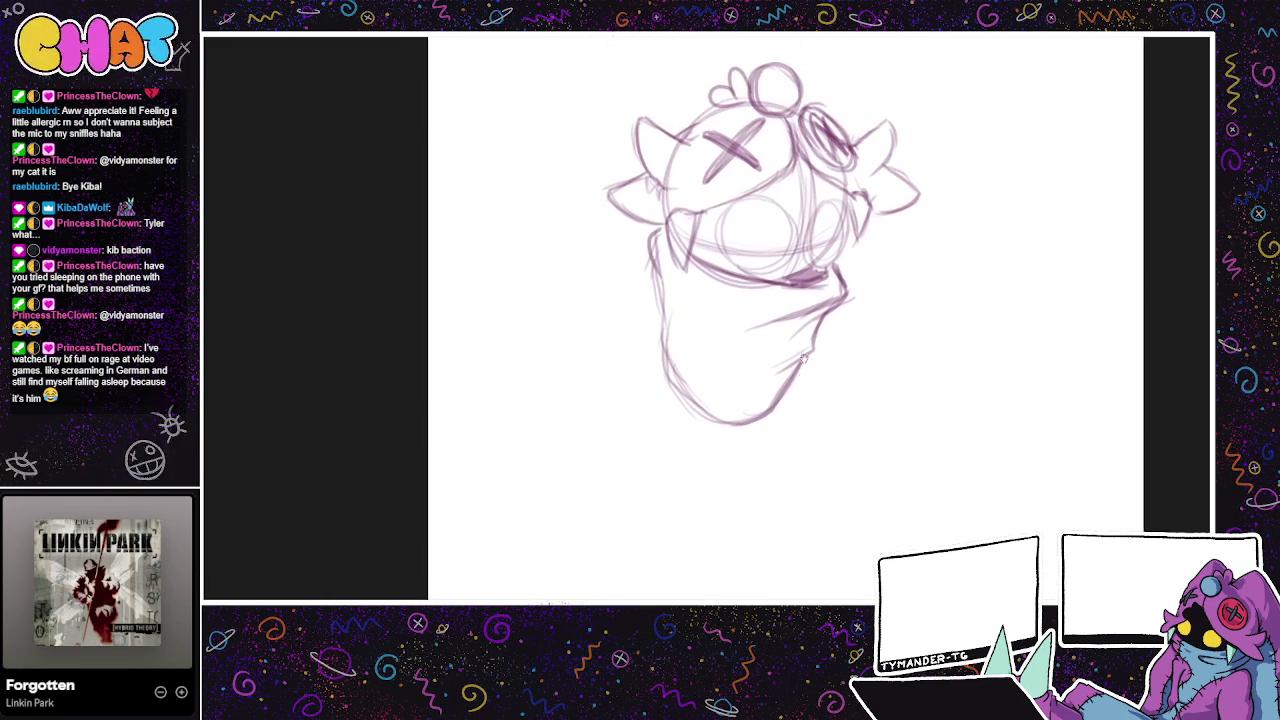
# Step: Extend the lower body's sides and split the bottom into two legs
pyautogui.moveTo(700, 345)
pyautogui.mouseDown()
pyautogui.moveTo(690, 440)
pyautogui.moveTo(710, 450)
pyautogui.mouseUp()
pyautogui.moveTo(808, 380)
pyautogui.mouseDown()
pyautogui.moveTo(822, 420)
pyautogui.moveTo(812, 380)
pyautogui.mouseUp()
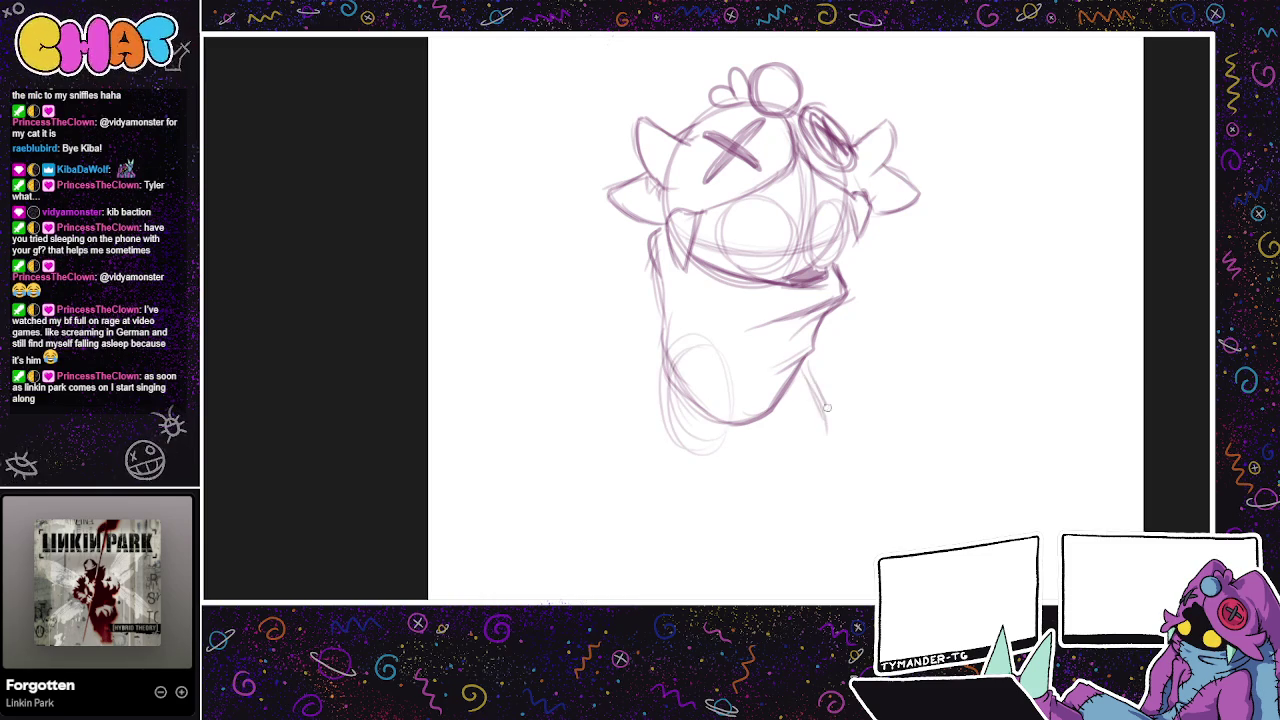
pyautogui.hotkey('ctrl', 'z')
pyautogui.hotkey('ctrl', 'z')
pyautogui.hotkey('ctrl', 'z')
pyautogui.moveTo(678, 316)
pyautogui.mouseDown()
pyautogui.moveTo(640, 462)
pyautogui.moveTo(740, 428)
pyautogui.moveTo(704, 476)
pyautogui.moveTo(756, 426)
pyautogui.mouseUp()
pyautogui.moveTo(806, 374); pyautogui.dragTo(820, 416)
pyautogui.moveTo(806, 352)
pyautogui.mouseDown()
pyautogui.moveTo(828, 436)
pyautogui.moveTo(786, 484)
pyautogui.moveTo(744, 480)
pyautogui.mouseUp()
pyautogui.moveTo(740, 426); pyautogui.dragTo(758, 478)
pyautogui.moveTo(760, 478)
pyautogui.mouseDown()
pyautogui.moveTo(791, 482)
pyautogui.moveTo(730, 324)
pyautogui.moveTo(656, 408)
pyautogui.mouseUp()
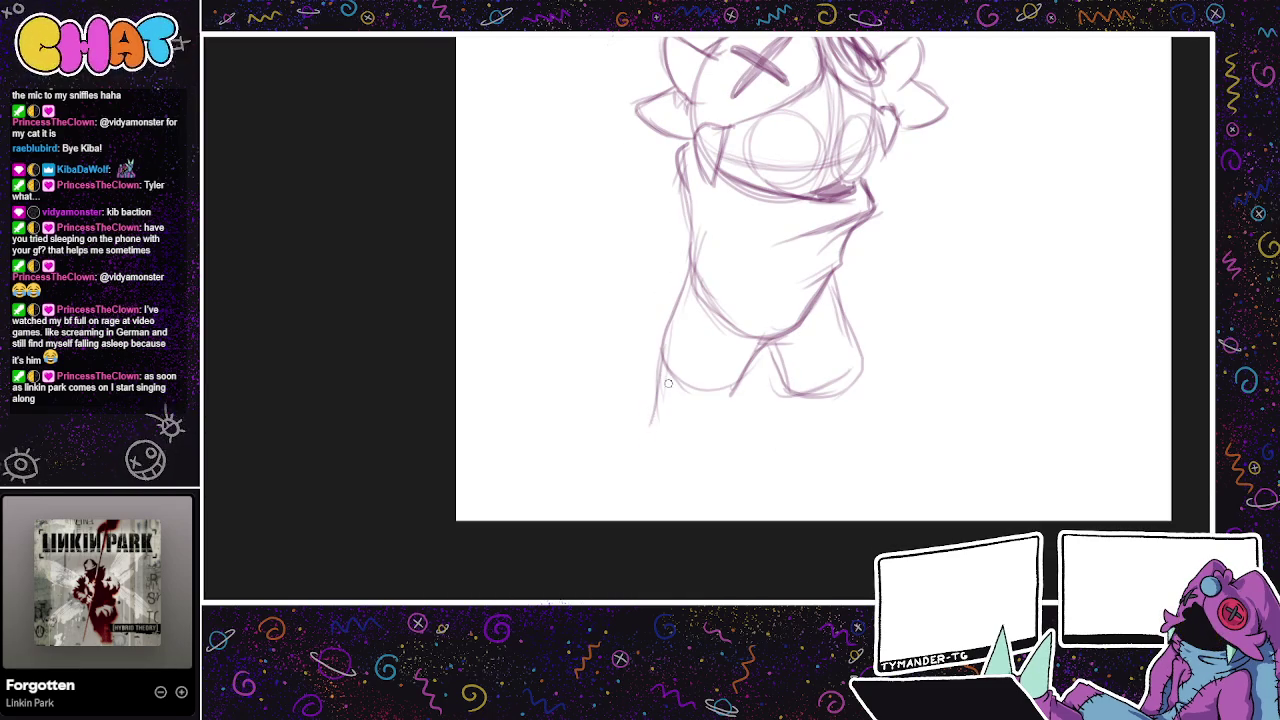
# Step: Draw both stubby legs ending in rounded, clawed feet
pyautogui.moveTo(659, 362)
pyautogui.mouseDown()
pyautogui.moveTo(646, 419)
pyautogui.moveTo(612, 452)
pyautogui.moveTo(640, 463)
pyautogui.moveTo(648, 420)
pyautogui.moveTo(636, 427)
pyautogui.moveTo(678, 472)
pyautogui.moveTo(710, 434)
pyautogui.moveTo(705, 476)
pyautogui.mouseUp()
pyautogui.hotkey('ctrl', 'z')
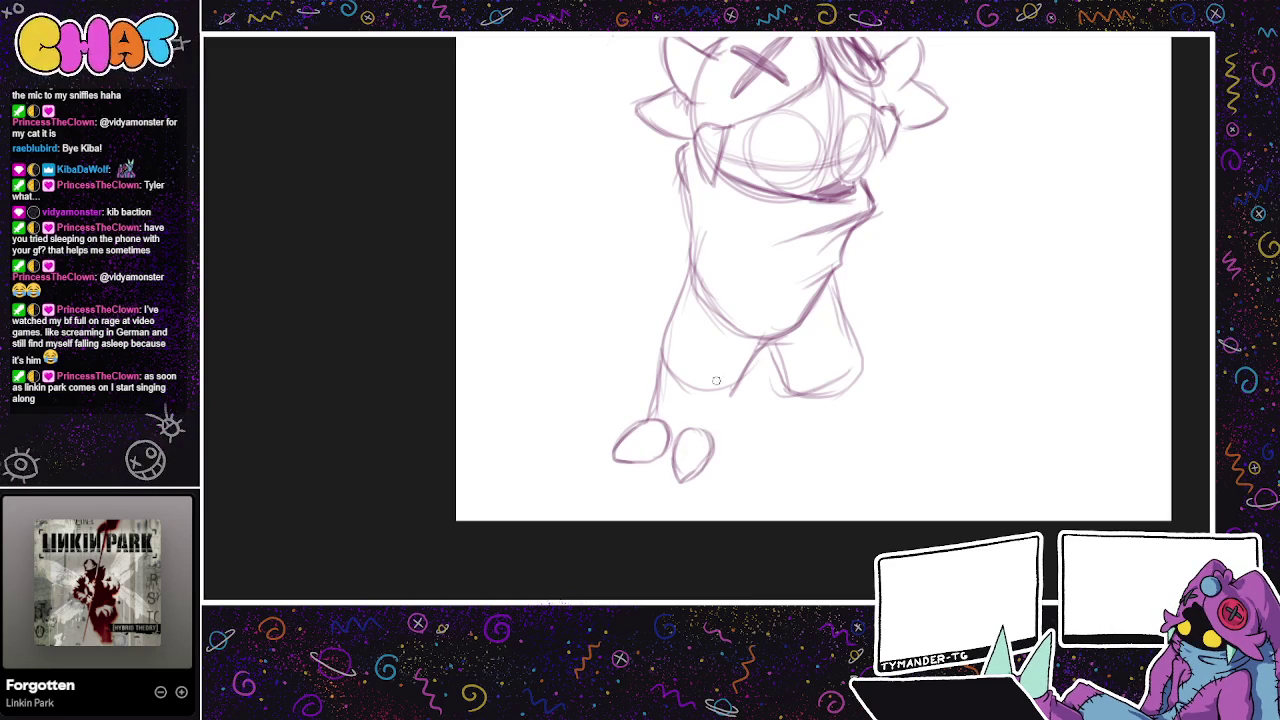
pyautogui.moveTo(728, 405); pyautogui.dragTo(722, 452)
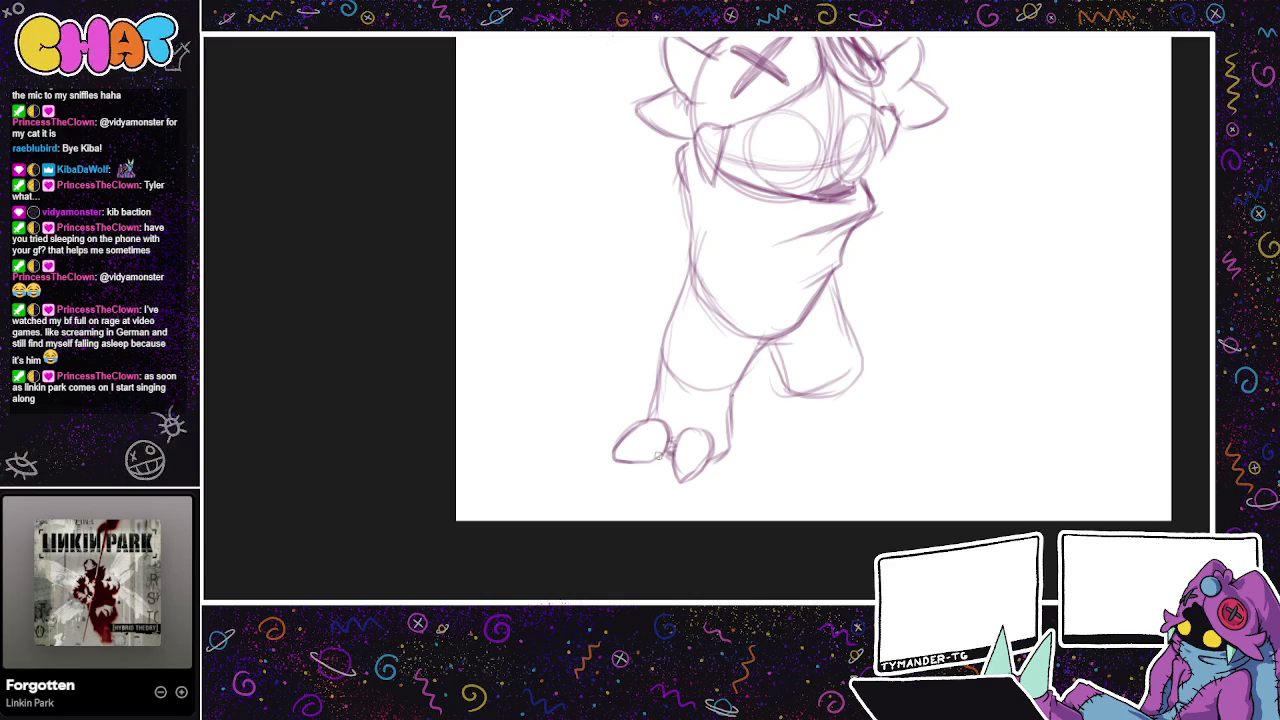
pyautogui.moveTo(674, 383); pyautogui.dragTo(705, 411)
pyautogui.moveTo(785, 368)
pyautogui.mouseDown()
pyautogui.moveTo(790, 448)
pyautogui.moveTo(848, 460)
pyautogui.mouseUp()
pyautogui.moveTo(860, 350)
pyautogui.mouseDown()
pyautogui.moveTo(872, 408)
pyautogui.moveTo(868, 398)
pyautogui.moveTo(920, 457)
pyautogui.moveTo(818, 450)
pyautogui.moveTo(860, 430)
pyautogui.moveTo(825, 462)
pyautogui.moveTo(857, 480)
pyautogui.mouseUp()
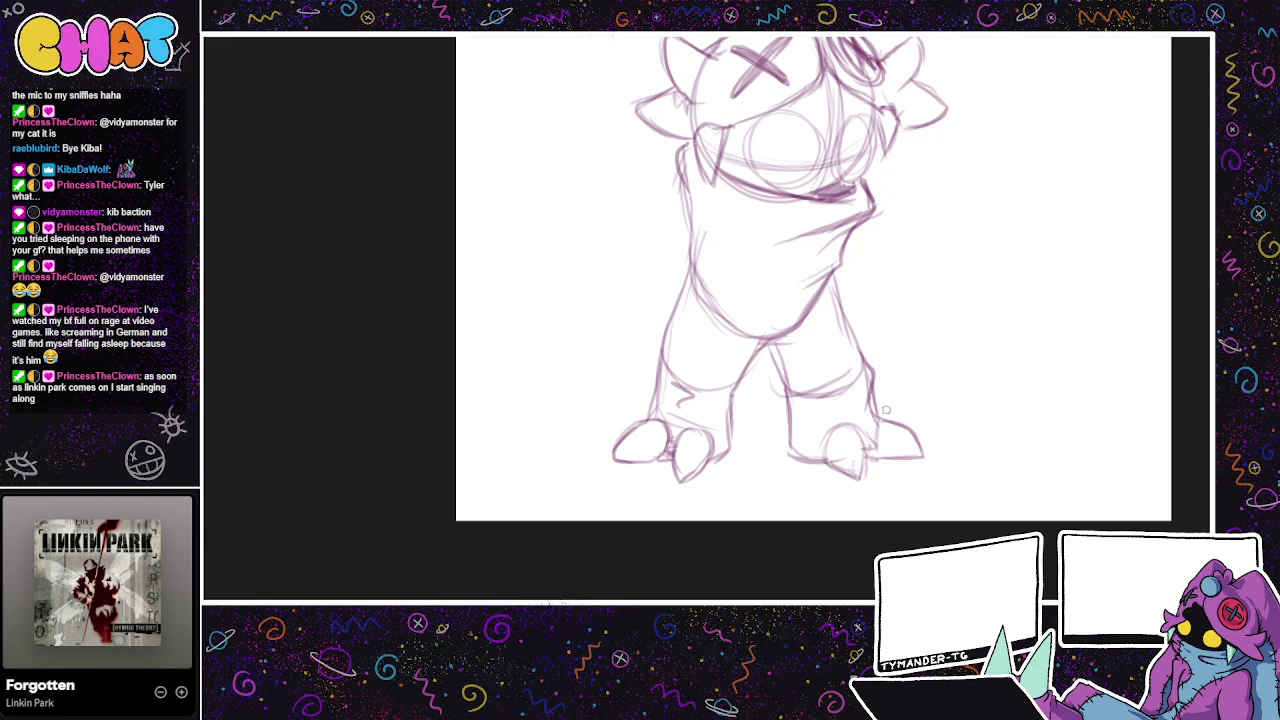
pyautogui.moveTo(862, 347); pyautogui.dragTo(879, 422)
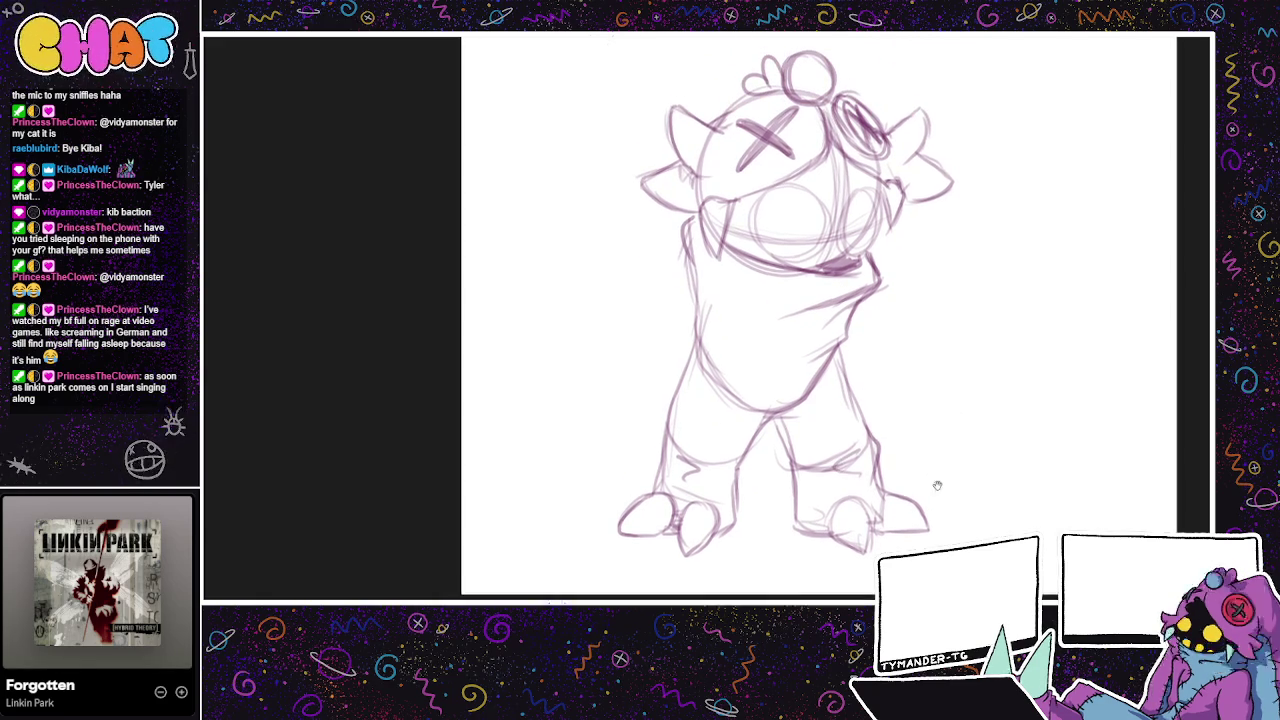
# Step: Sketch and darken the torso's left and right edges
pyautogui.moveTo(935, 471); pyautogui.dragTo(881, 447)
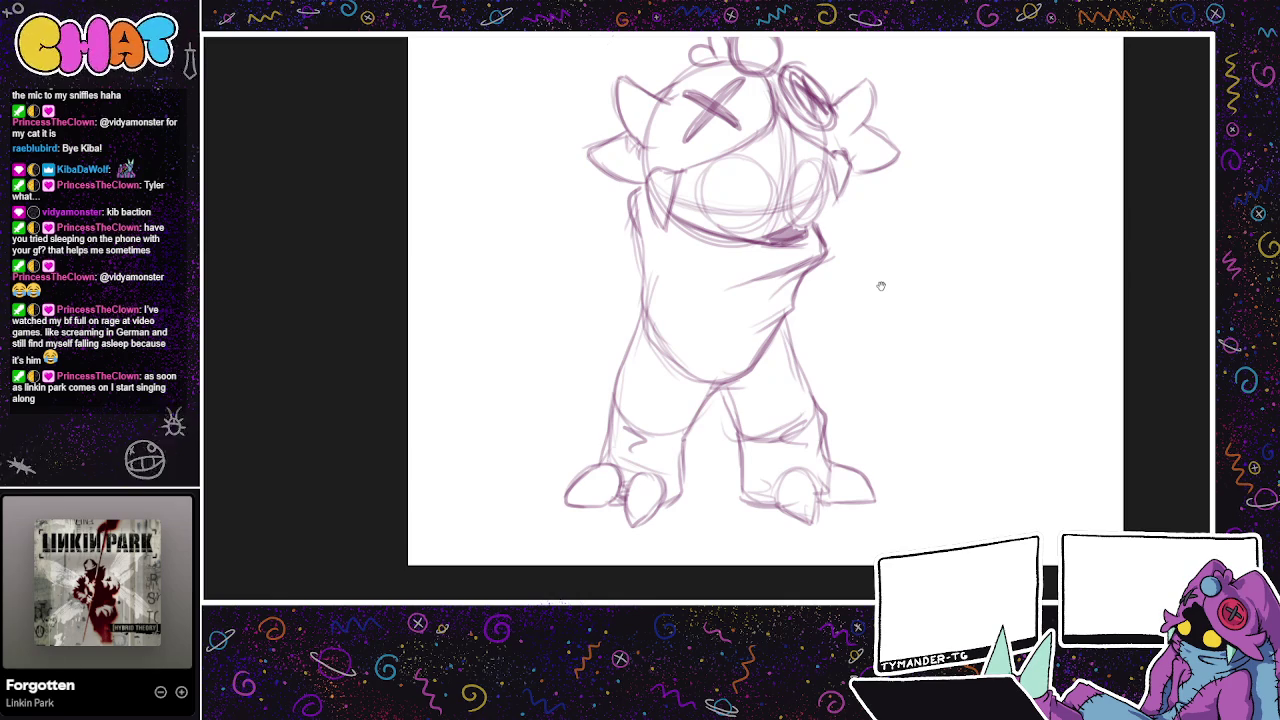
pyautogui.moveTo(881, 286); pyautogui.dragTo(924, 358)
pyautogui.moveTo(700, 305)
pyautogui.mouseDown()
pyautogui.moveTo(680, 366)
pyautogui.moveTo(706, 380)
pyautogui.mouseUp()
pyautogui.hotkey('ctrl', 'z')
pyautogui.moveTo(684, 306); pyautogui.dragTo(664, 360)
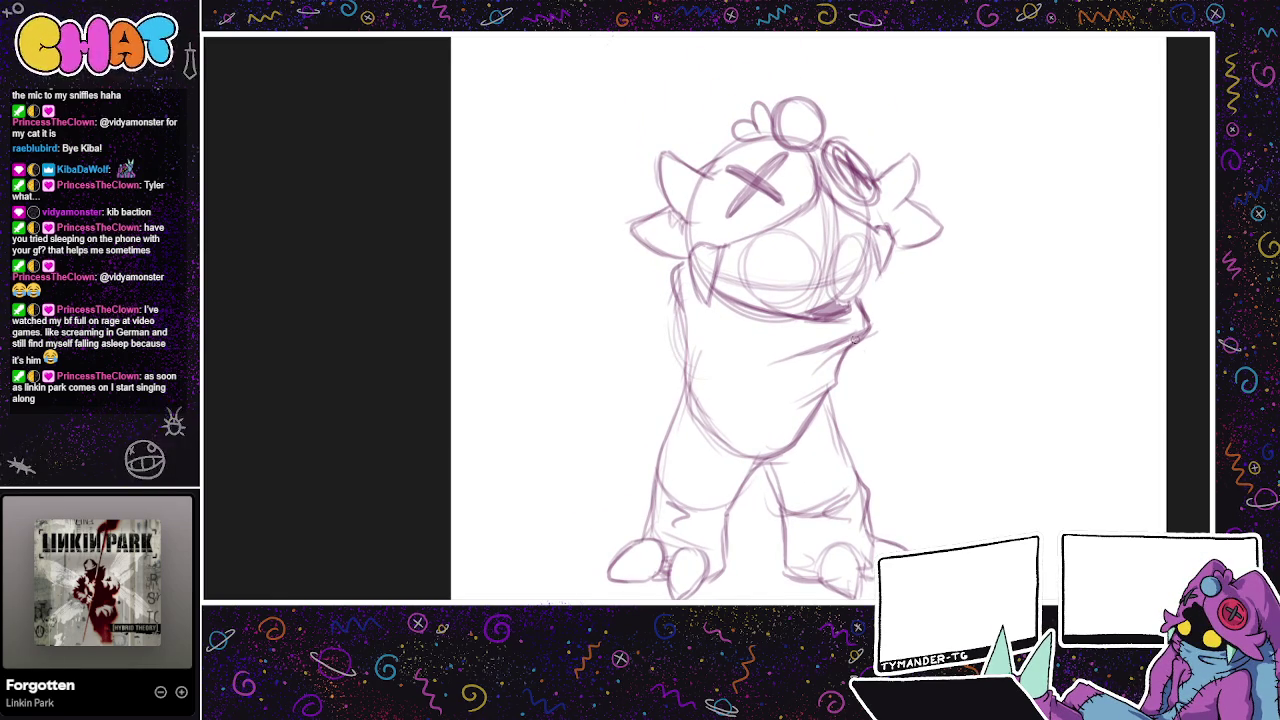
pyautogui.moveTo(852, 352); pyautogui.dragTo(872, 405)
pyautogui.moveTo(851, 353)
pyautogui.mouseDown()
pyautogui.moveTo(926, 450)
pyautogui.moveTo(936, 490)
pyautogui.mouseUp()
# Step: Draw a clawed arm on the right side and reinforce the left torso edge
pyautogui.moveTo(916, 434)
pyautogui.mouseDown()
pyautogui.moveTo(940, 476)
pyautogui.moveTo(888, 455)
pyautogui.moveTo(891, 412)
pyautogui.moveTo(886, 458)
pyautogui.moveTo(906, 518)
pyautogui.moveTo(881, 477)
pyautogui.mouseUp()
pyautogui.hotkey('ctrl', 'z')
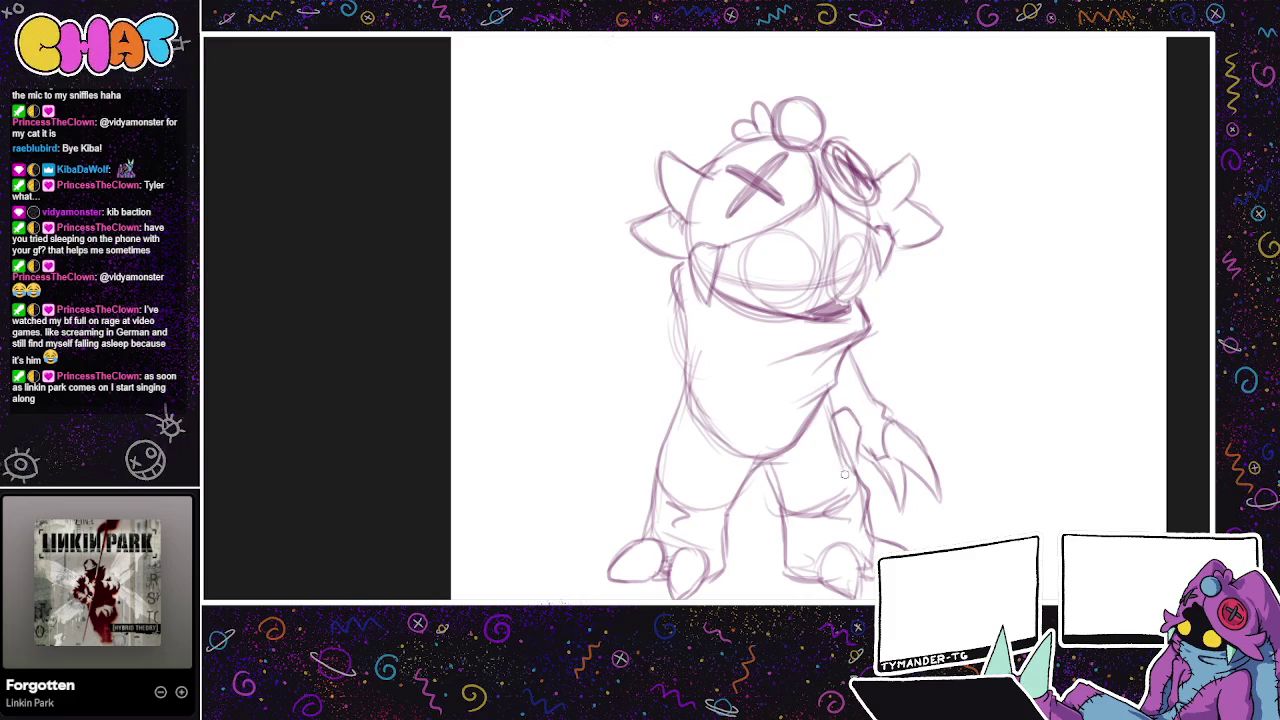
pyautogui.moveTo(838, 417)
pyautogui.mouseDown()
pyautogui.moveTo(834, 442)
pyautogui.moveTo(864, 476)
pyautogui.mouseUp()
pyautogui.moveTo(858, 414); pyautogui.dragTo(866, 452)
pyautogui.moveTo(911, 386); pyautogui.dragTo(898, 371)
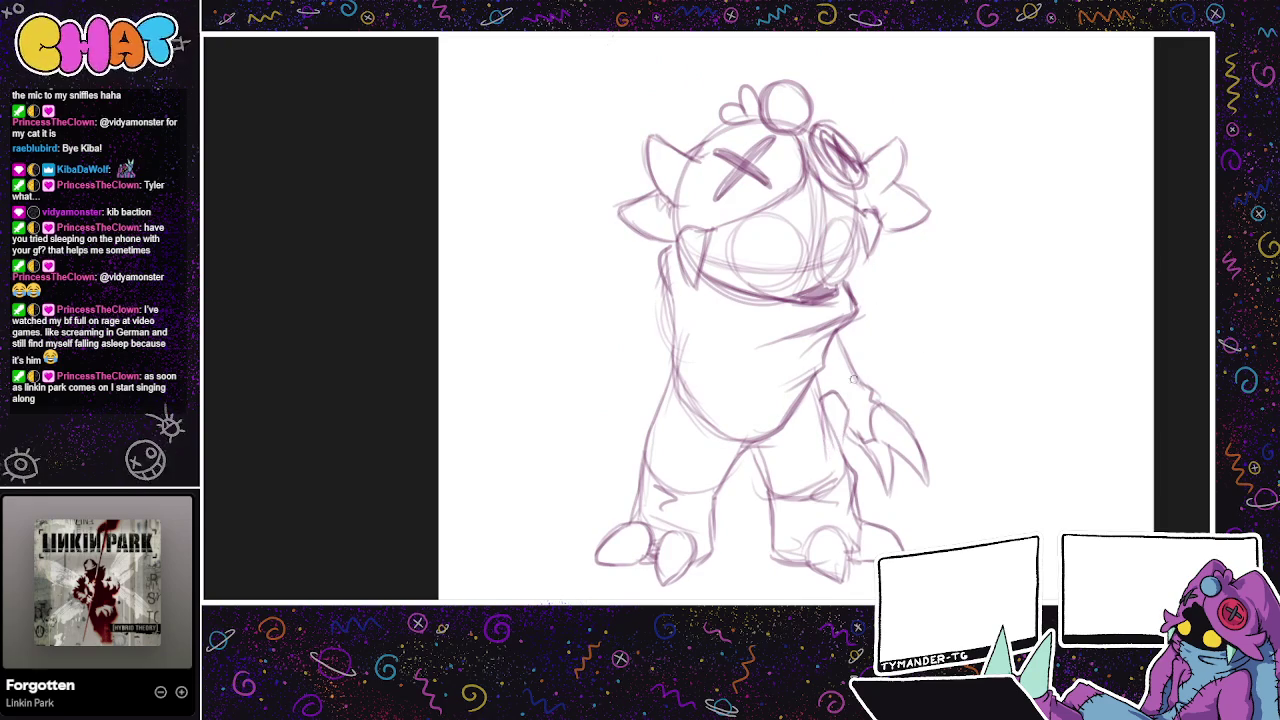
pyautogui.moveTo(865, 364)
pyautogui.mouseDown()
pyautogui.moveTo(871, 340)
pyautogui.moveTo(844, 340)
pyautogui.mouseUp()
pyautogui.moveTo(720, 347); pyautogui.dragTo(712, 400)
pyautogui.moveTo(924, 397); pyautogui.dragTo(931, 320)
pyautogui.moveTo(730, 265)
pyautogui.mouseDown()
pyautogui.moveTo(708, 318)
pyautogui.moveTo(690, 315)
pyautogui.mouseUp()
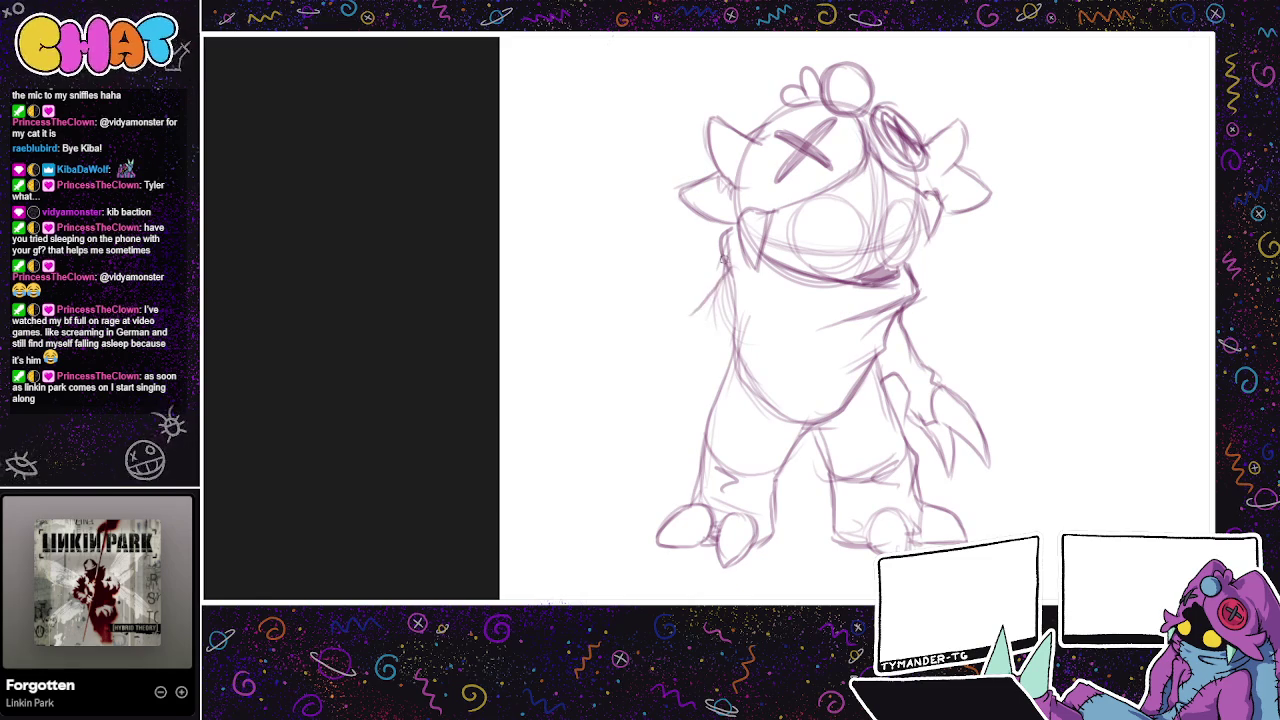
# Step: Draw the left arm out from the torso with a clawed hand
pyautogui.moveTo(728, 262); pyautogui.dragTo(634, 400)
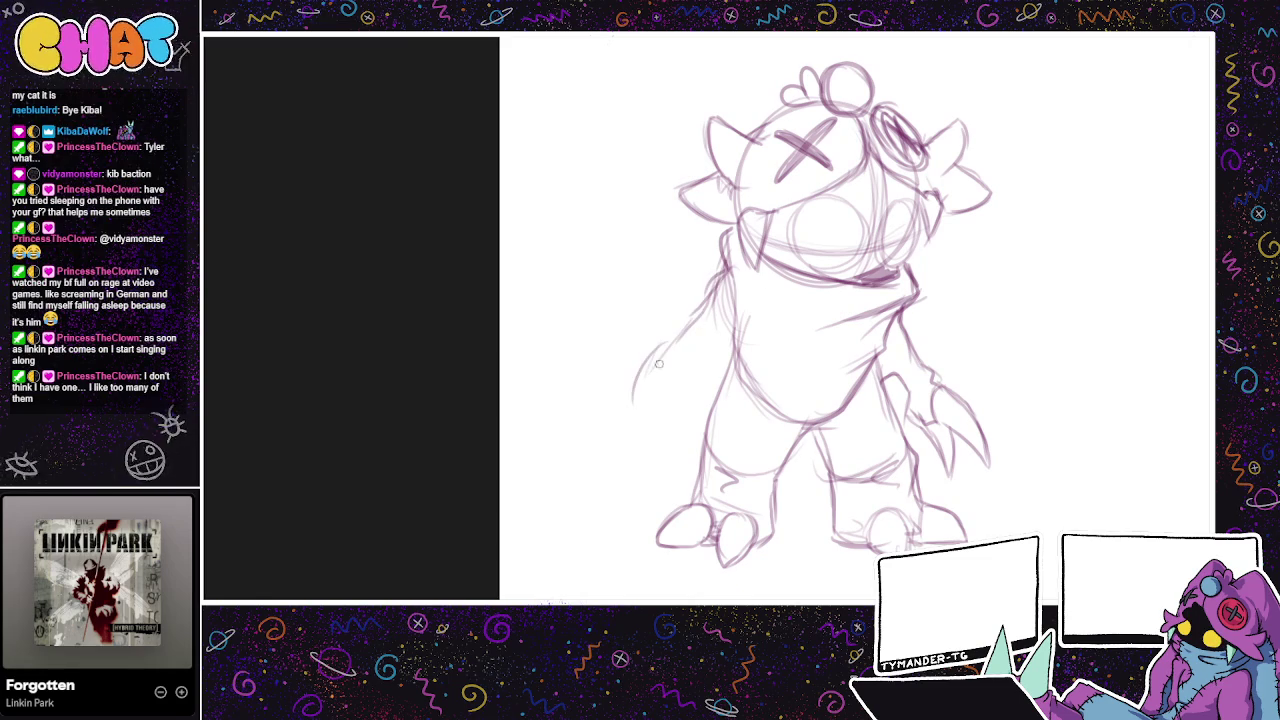
pyautogui.moveTo(692, 318)
pyautogui.mouseDown()
pyautogui.moveTo(635, 375)
pyautogui.moveTo(630, 422)
pyautogui.moveTo(660, 389)
pyautogui.moveTo(688, 412)
pyautogui.moveTo(690, 442)
pyautogui.mouseUp()
pyautogui.moveTo(718, 378); pyautogui.dragTo(735, 343)
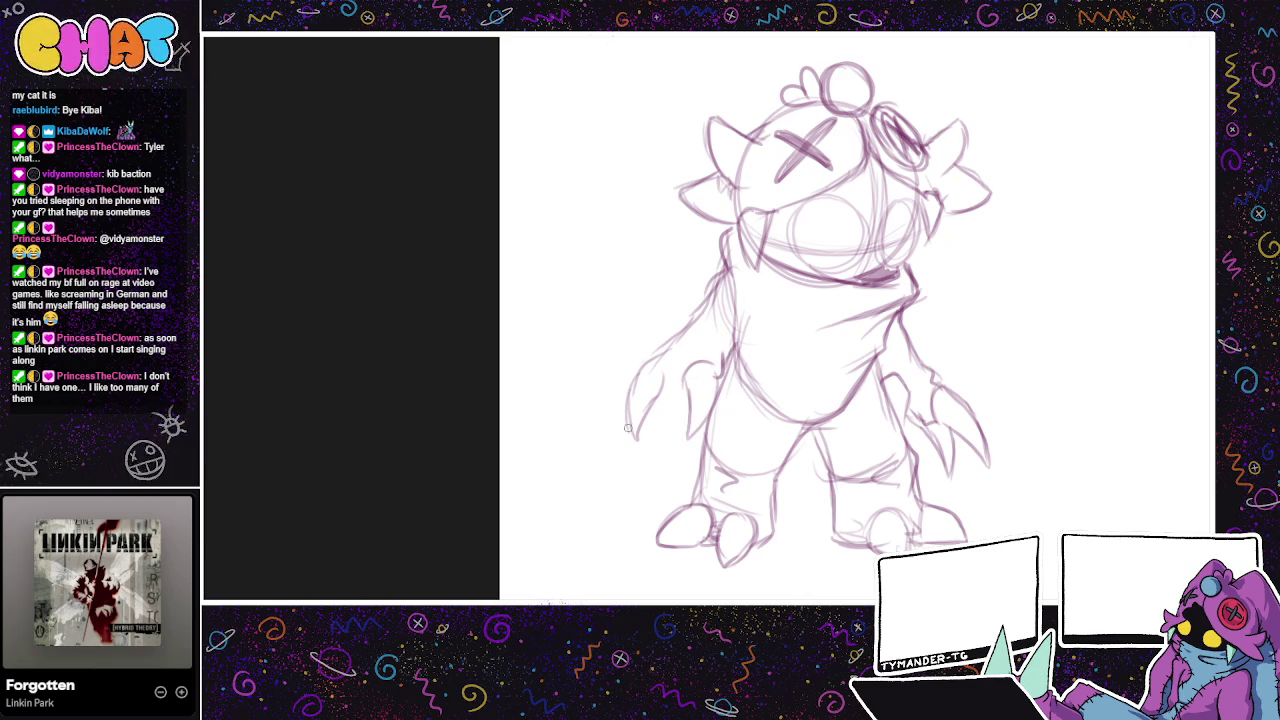
pyautogui.moveTo(658, 396)
pyautogui.mouseDown()
pyautogui.moveTo(666, 446)
pyautogui.moveTo(688, 394)
pyautogui.mouseUp()
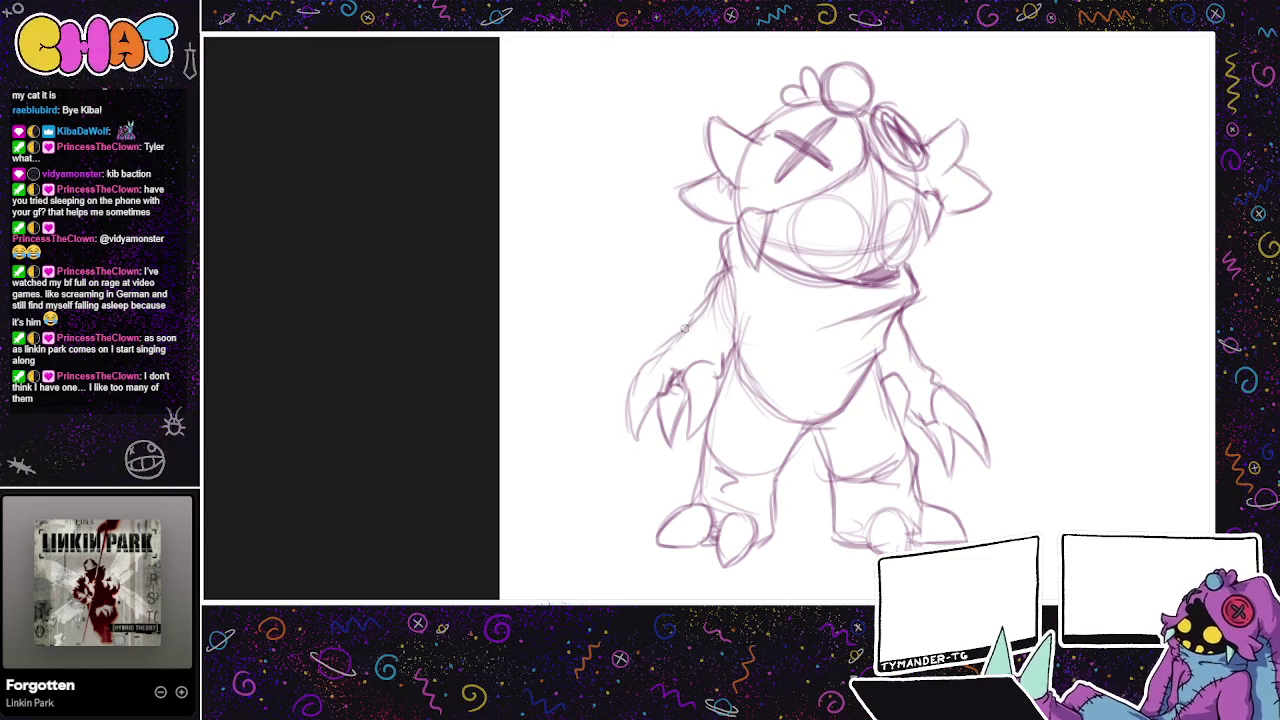
pyautogui.moveTo(660, 358)
pyautogui.mouseDown()
pyautogui.moveTo(648, 394)
pyautogui.moveTo(632, 376)
pyautogui.moveTo(638, 447)
pyautogui.mouseUp()
pyautogui.moveTo(652, 397); pyautogui.dragTo(678, 446)
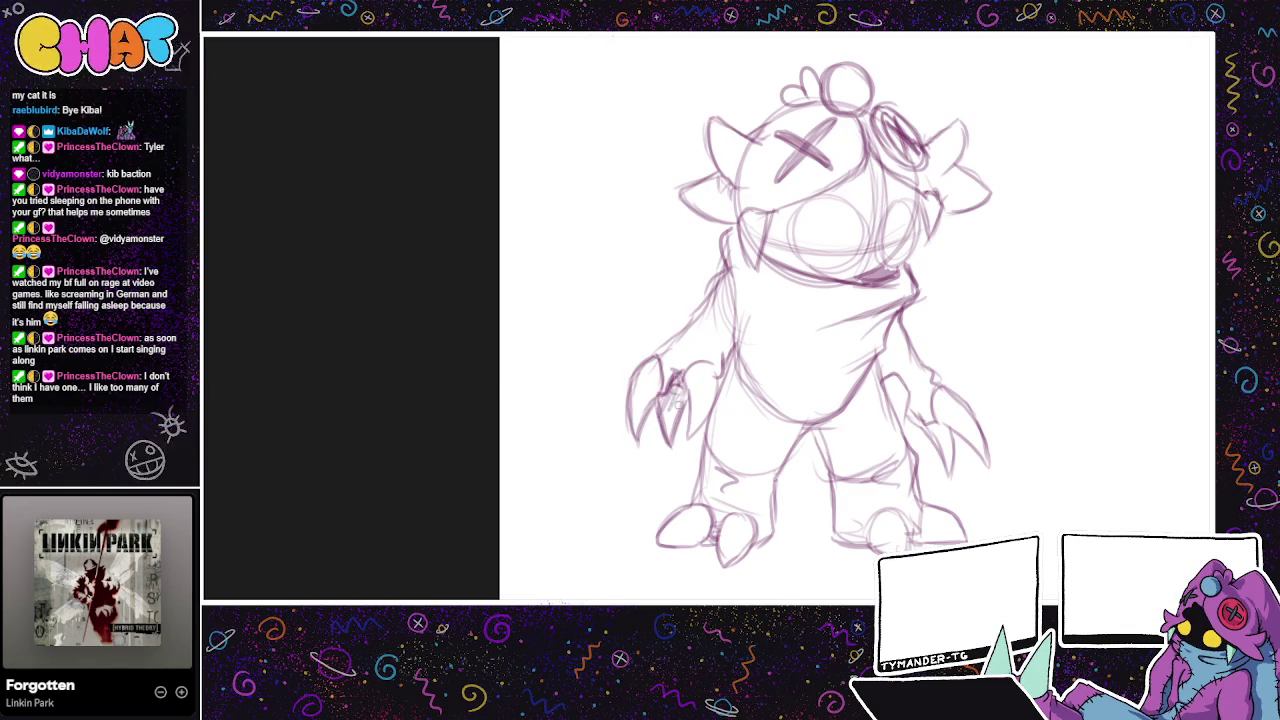
# Step: Add stitch strokes across the chest below the chin line
pyautogui.moveTo(716, 366); pyautogui.dragTo(710, 400)
pyautogui.moveTo(917, 290)
pyautogui.mouseDown()
pyautogui.moveTo(907, 240)
pyautogui.moveTo(838, 286)
pyautogui.mouseUp()
pyautogui.moveTo(845, 237)
pyautogui.mouseDown()
pyautogui.moveTo(836, 296)
pyautogui.moveTo(792, 322)
pyautogui.moveTo(758, 316)
pyautogui.moveTo(736, 288)
pyautogui.moveTo(760, 326)
pyautogui.mouseUp()
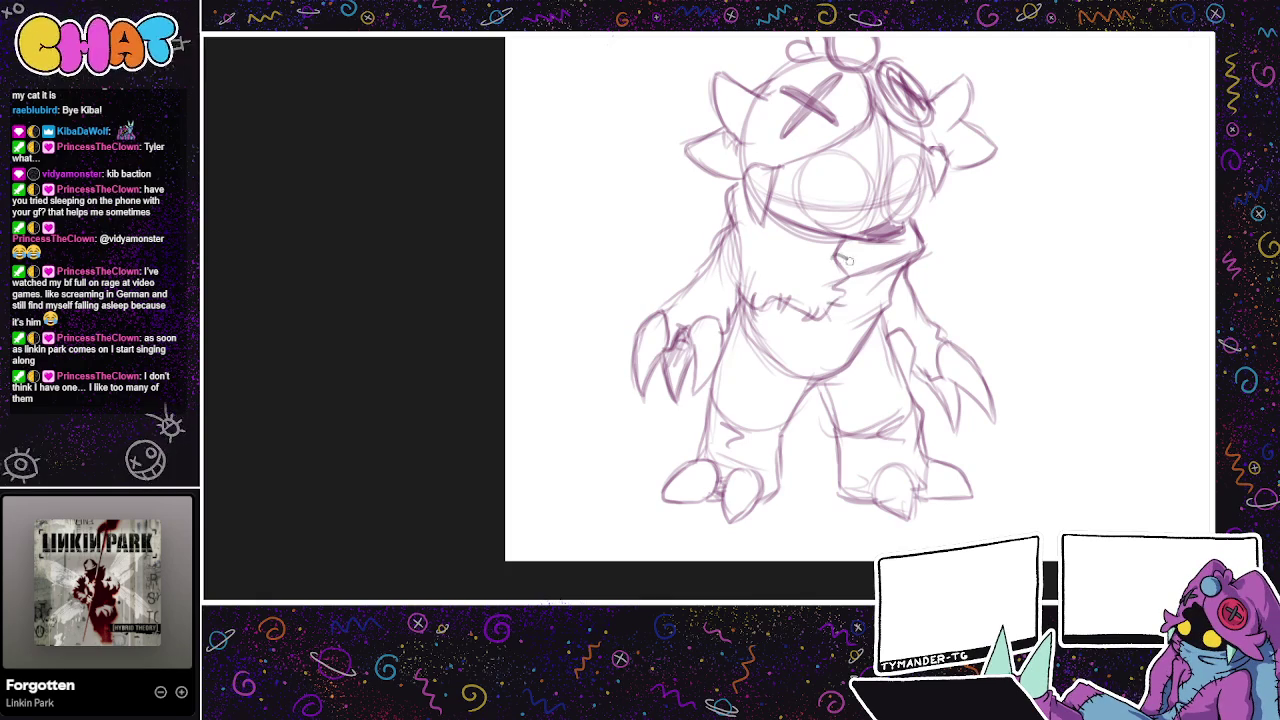
# Step: Draw a stitch line across the belly and short stitch strokes on the body
pyautogui.scroll(1, 845, 246)
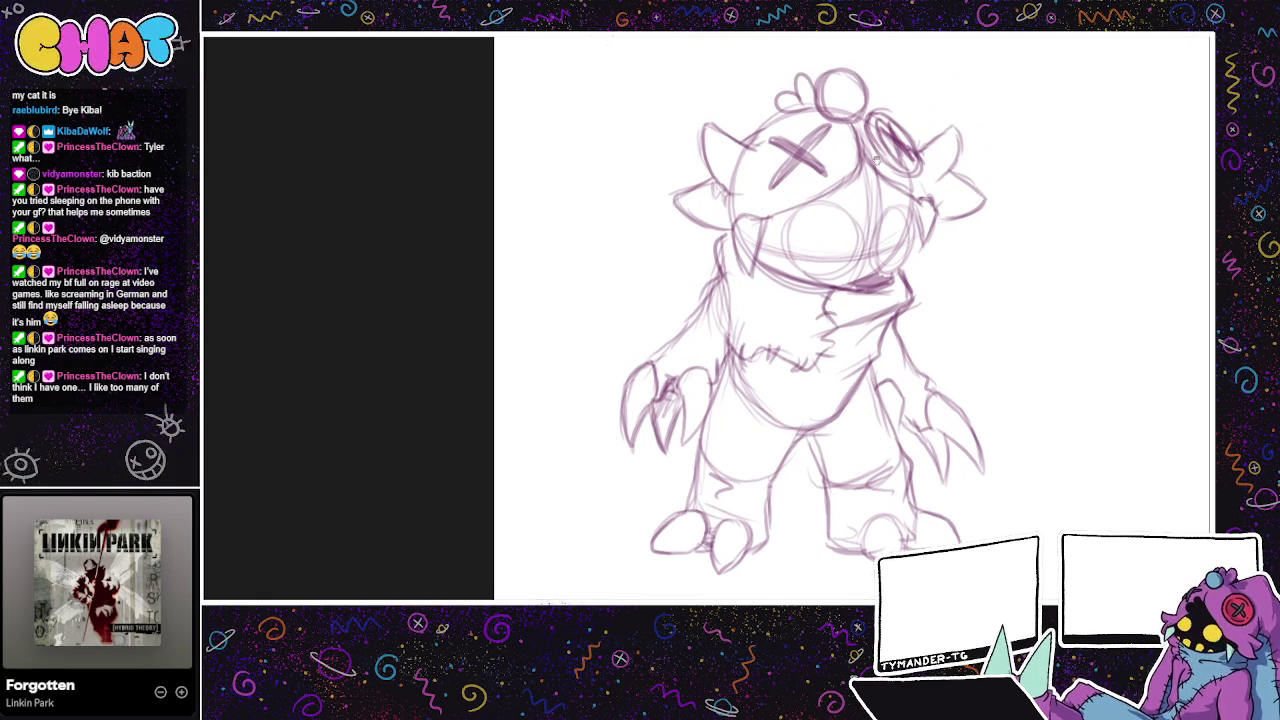
pyautogui.scroll(-2, 802, 343)
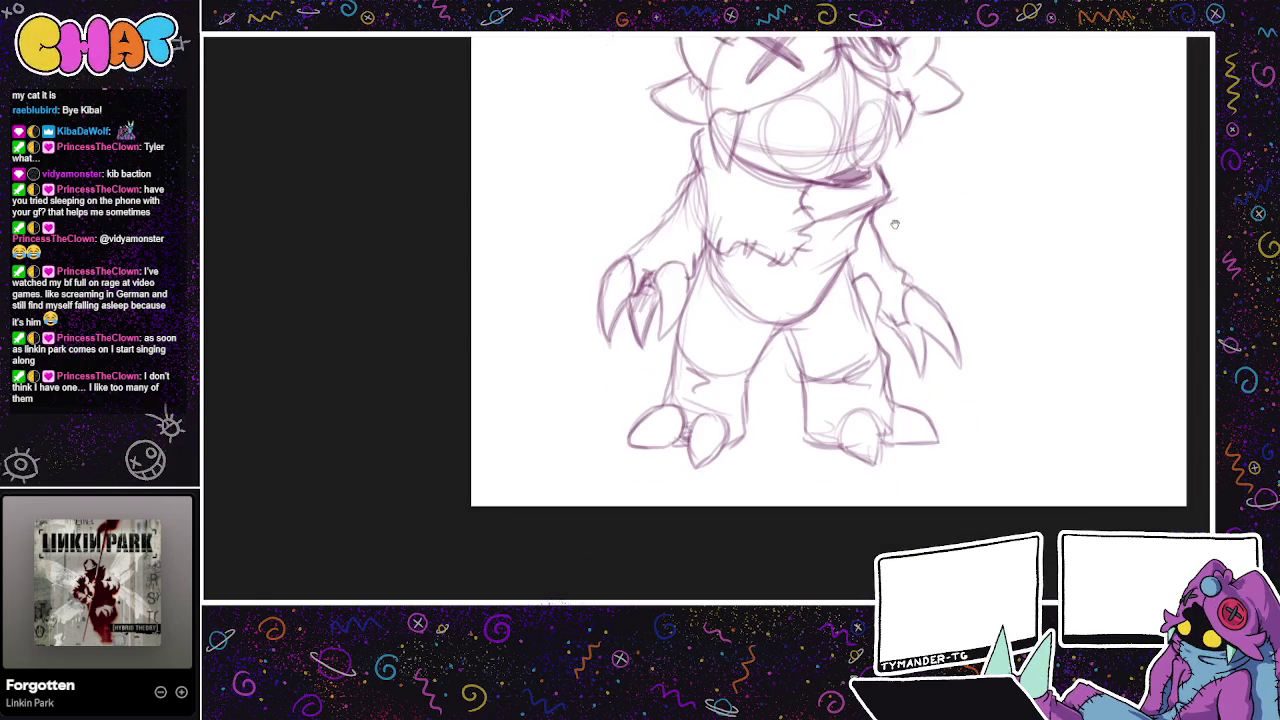
pyautogui.moveTo(804, 334); pyautogui.dragTo(882, 230)
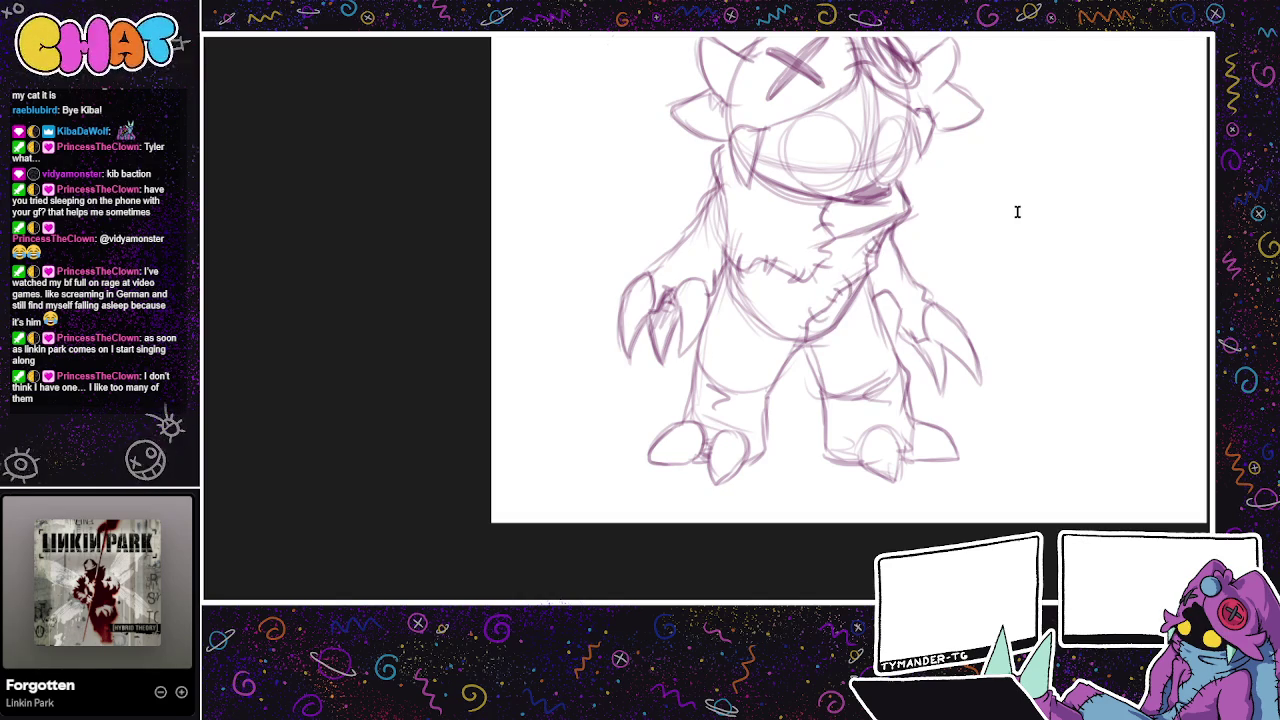
pyautogui.moveTo(902, 422); pyautogui.dragTo(888, 460)
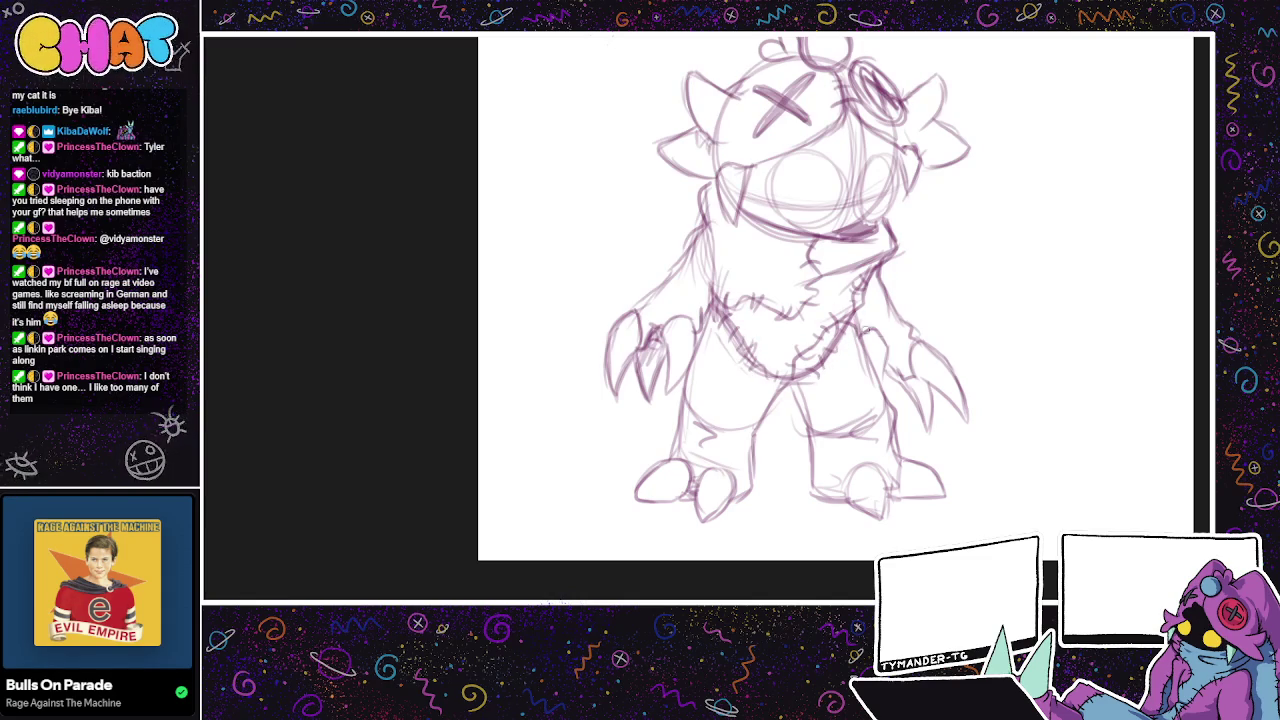
pyautogui.moveTo(852, 347); pyautogui.dragTo(901, 517)
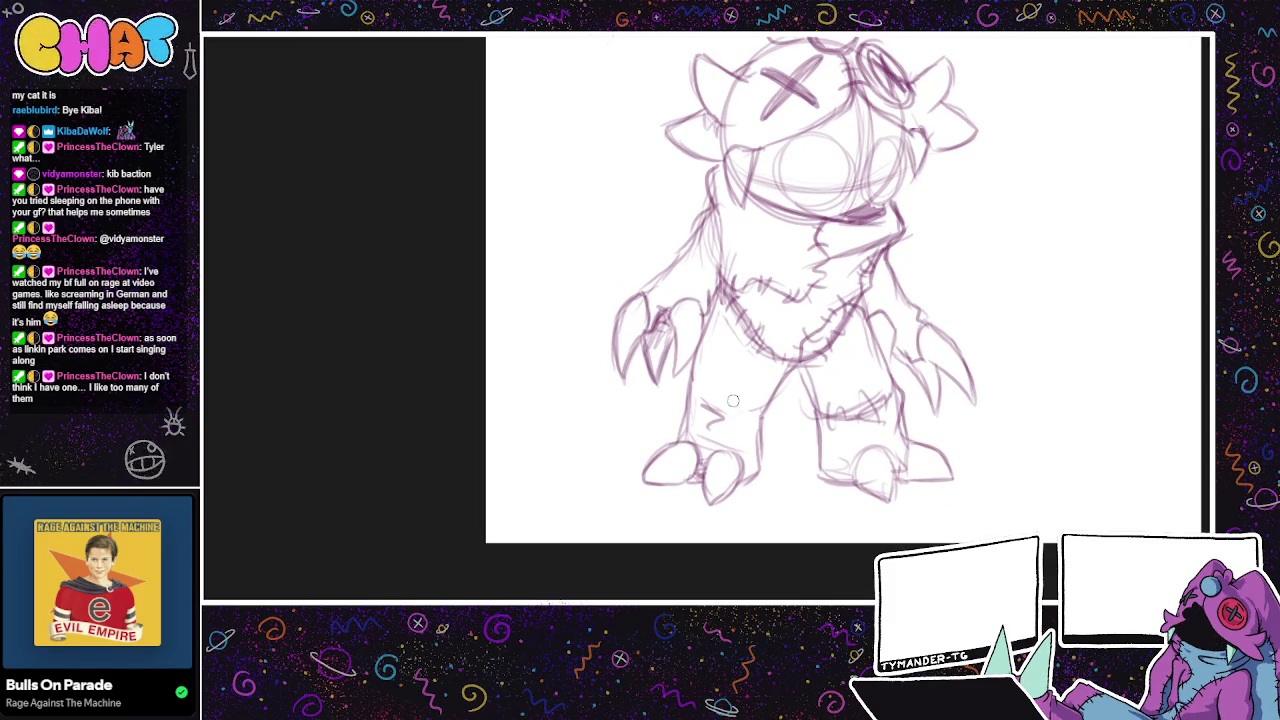
pyautogui.moveTo(861, 302); pyautogui.dragTo(900, 290)
pyautogui.moveTo(938, 338)
pyautogui.mouseDown()
pyautogui.moveTo(834, 334)
pyautogui.moveTo(823, 363)
pyautogui.moveTo(837, 428)
pyautogui.moveTo(913, 491)
pyautogui.moveTo(894, 331)
pyautogui.moveTo(849, 282)
pyautogui.moveTo(896, 265)
pyautogui.mouseUp()
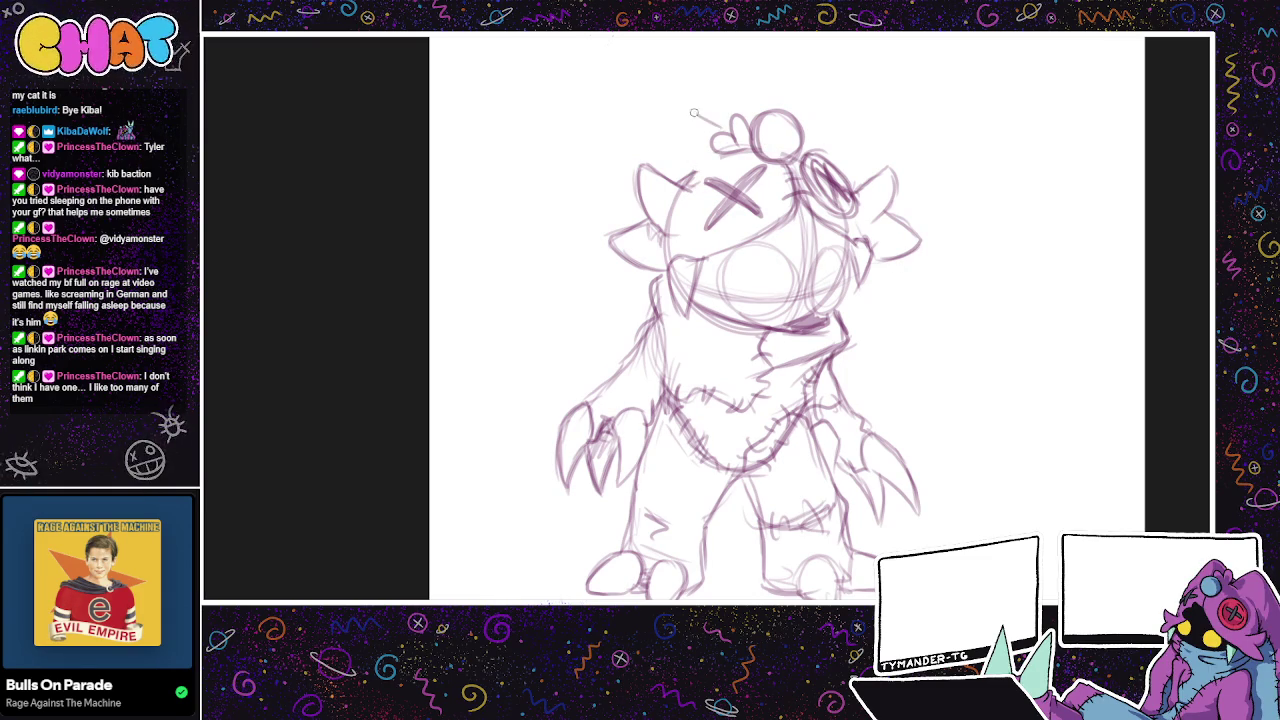
# Step: Sketch curves above and across the top of the head, undoing the misplaced ones
pyautogui.moveTo(719, 116)
pyautogui.mouseDown()
pyautogui.moveTo(602, 117)
pyautogui.moveTo(717, 128)
pyautogui.moveTo(628, 165)
pyautogui.mouseUp()
pyautogui.hotkey('ctrl', 'z')
pyautogui.moveTo(721, 122); pyautogui.dragTo(636, 188)
pyautogui.moveTo(752, 110)
pyautogui.mouseDown()
pyautogui.moveTo(876, 146)
pyautogui.moveTo(899, 170)
pyautogui.moveTo(897, 401)
pyautogui.moveTo(901, 379)
pyautogui.mouseUp()
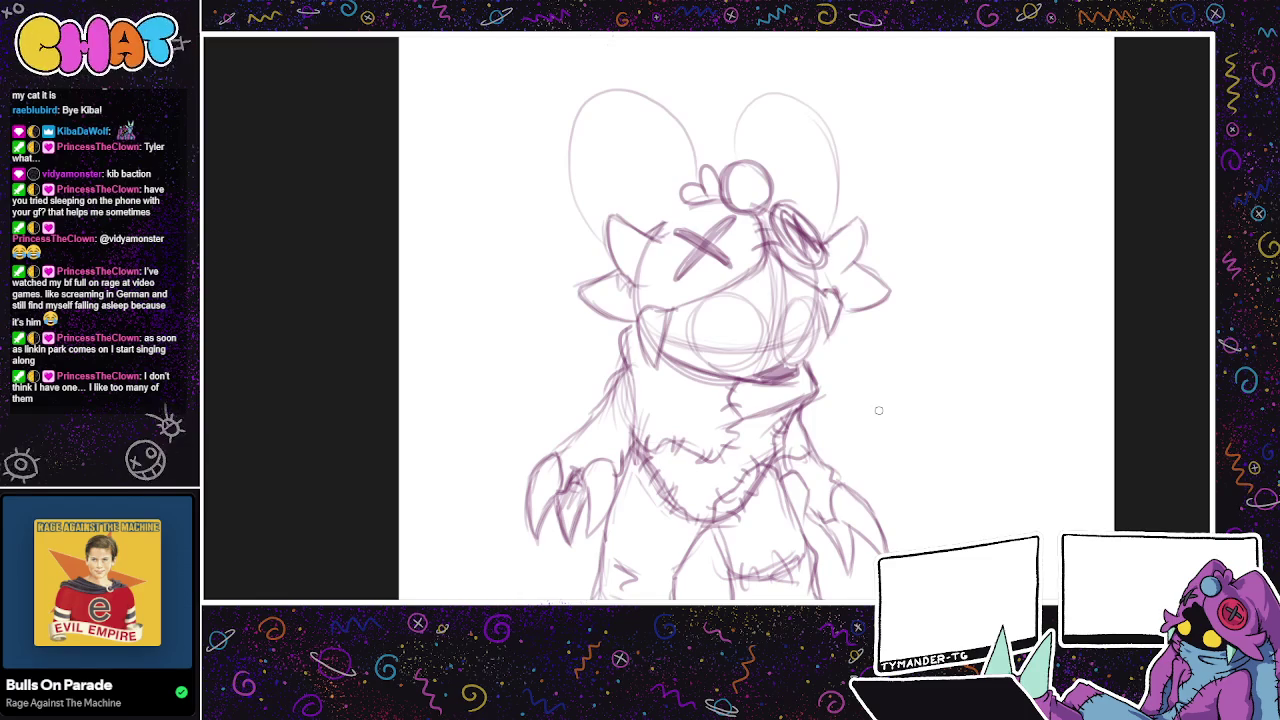
pyautogui.moveTo(790, 100); pyautogui.dragTo(800, 220)
pyautogui.moveTo(630, 95); pyautogui.dragTo(620, 230)
pyautogui.moveTo(565, 180); pyautogui.dragTo(700, 162)
pyautogui.hotkey('ctrl', 'z')
pyautogui.moveTo(594, 171)
pyautogui.mouseDown()
pyautogui.moveTo(551, 223)
pyautogui.moveTo(530, 330)
pyautogui.moveTo(420, 570)
pyautogui.mouseUp()
# Step: Draw a long tail curve from the lower left up to the head, redoing it once
pyautogui.moveTo(813, 419); pyautogui.dragTo(877, 327)
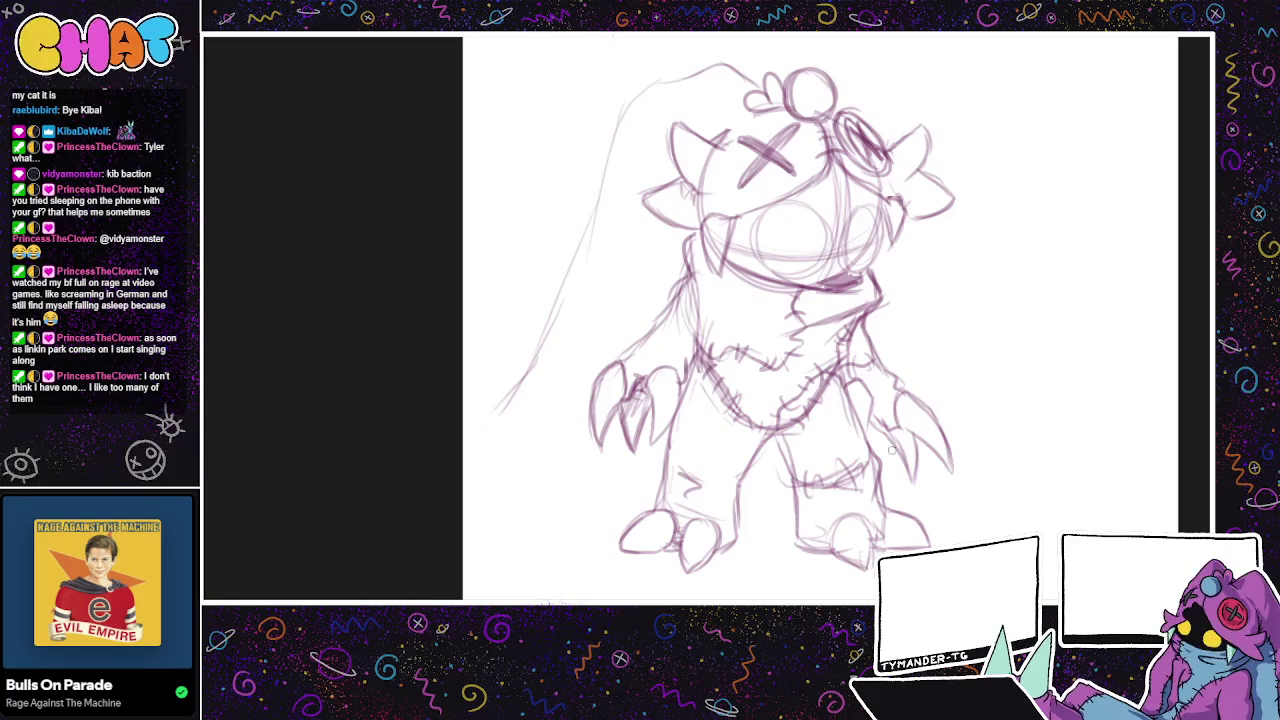
pyautogui.moveTo(900, 443); pyautogui.dragTo(780, 490)
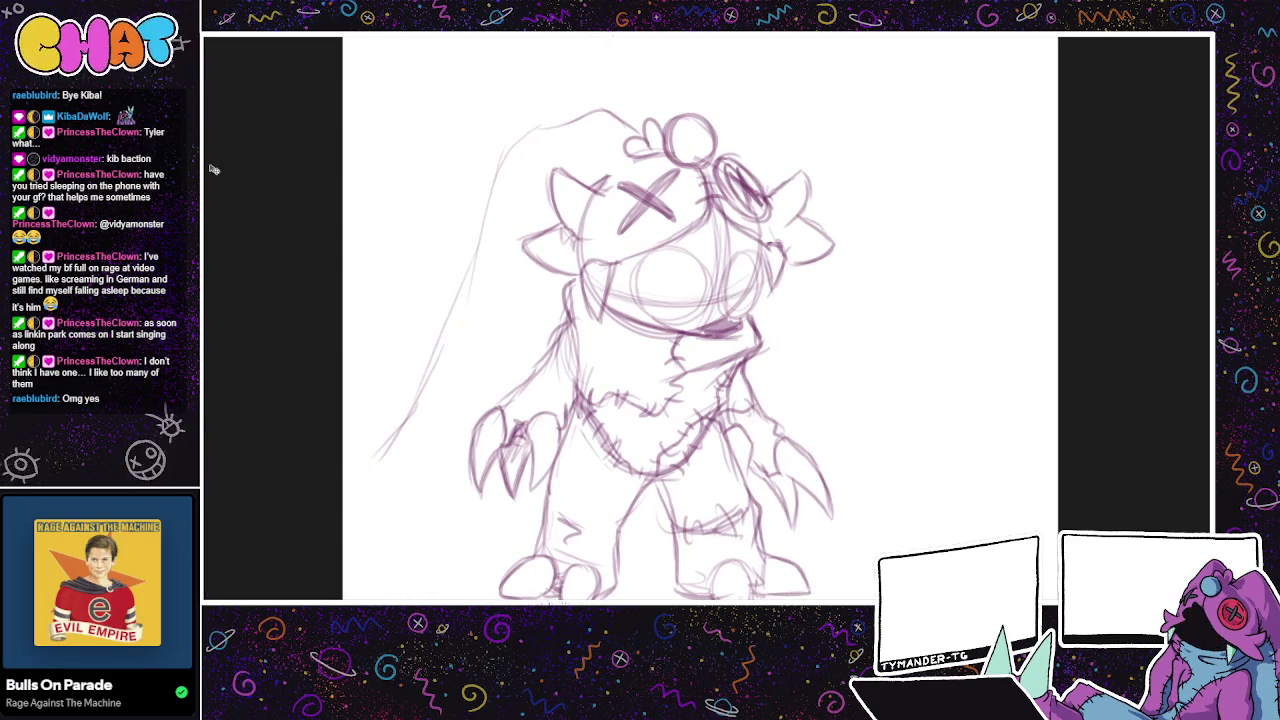
pyautogui.moveTo(493, 347); pyautogui.dragTo(548, 315)
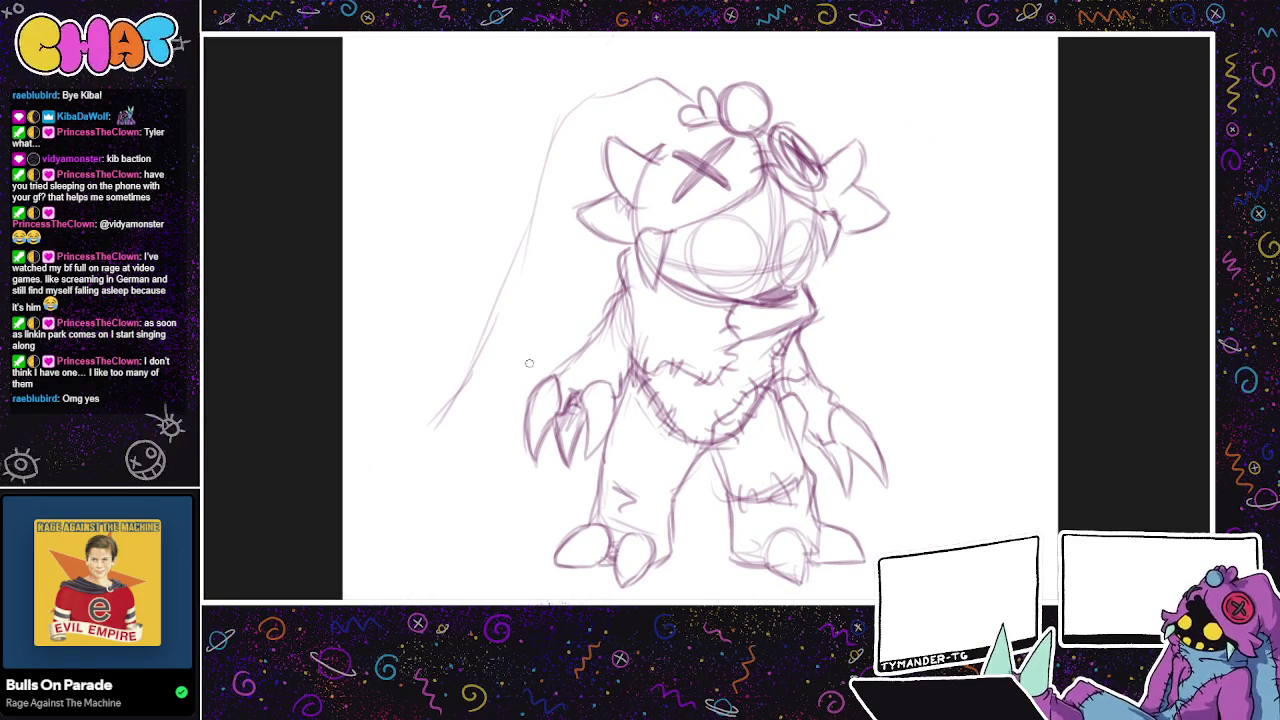
pyautogui.moveTo(462, 380)
pyautogui.mouseDown()
pyautogui.moveTo(420, 440)
pyautogui.moveTo(422, 416)
pyautogui.moveTo(405, 410)
pyautogui.moveTo(348, 464)
pyautogui.moveTo(344, 512)
pyautogui.mouseUp()
pyautogui.hotkey('ctrl', 'z')
pyautogui.hotkey('ctrl', 'z')
pyautogui.hotkey('ctrl', 'z')
pyautogui.hotkey('ctrl', 'z')
pyautogui.hotkey('ctrl', 'z')
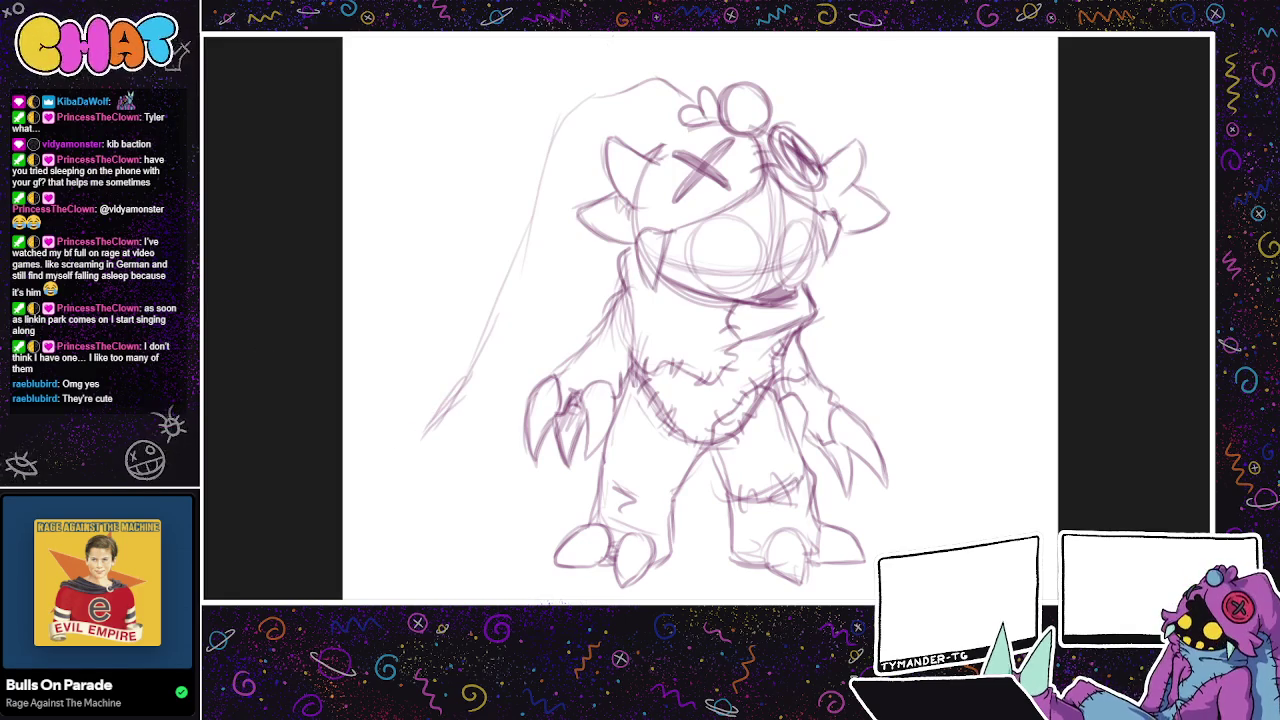
pyautogui.moveTo(416, 468); pyautogui.dragTo(673, 102)
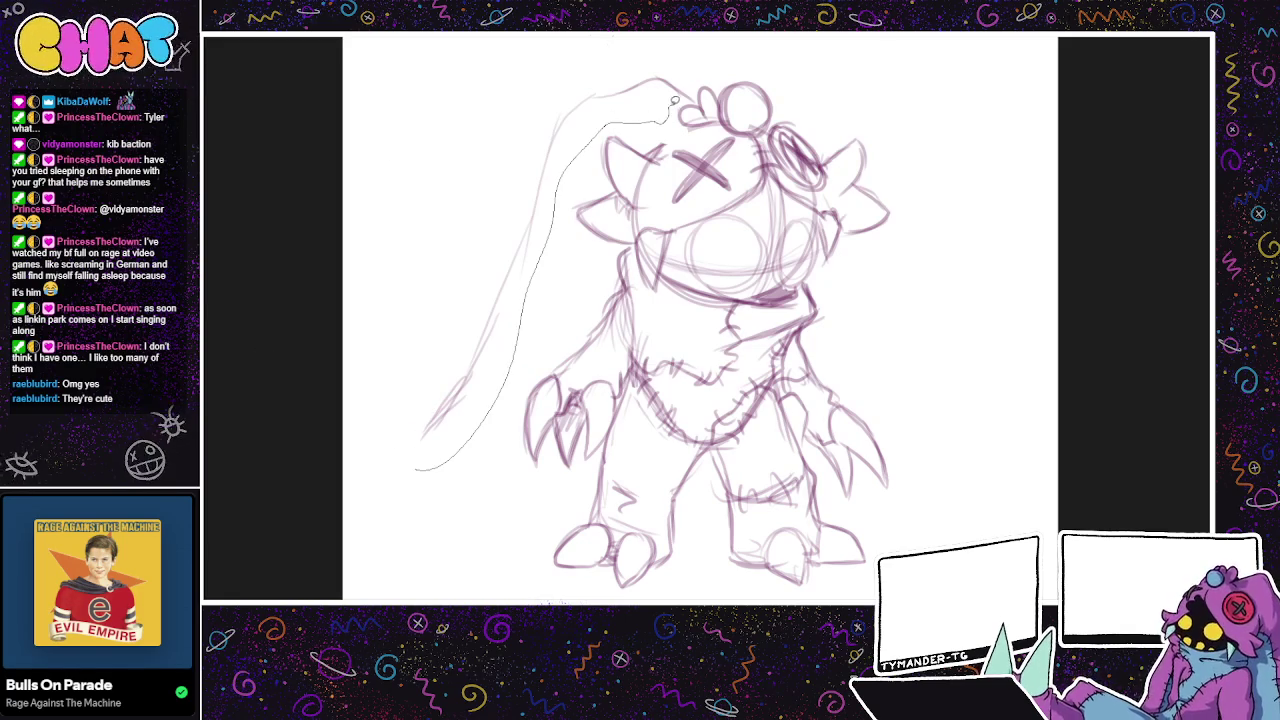
# Step: Remove the long tail stroke and clear the leftover selection
pyautogui.moveTo(673, 102); pyautogui.dragTo(372, 405)
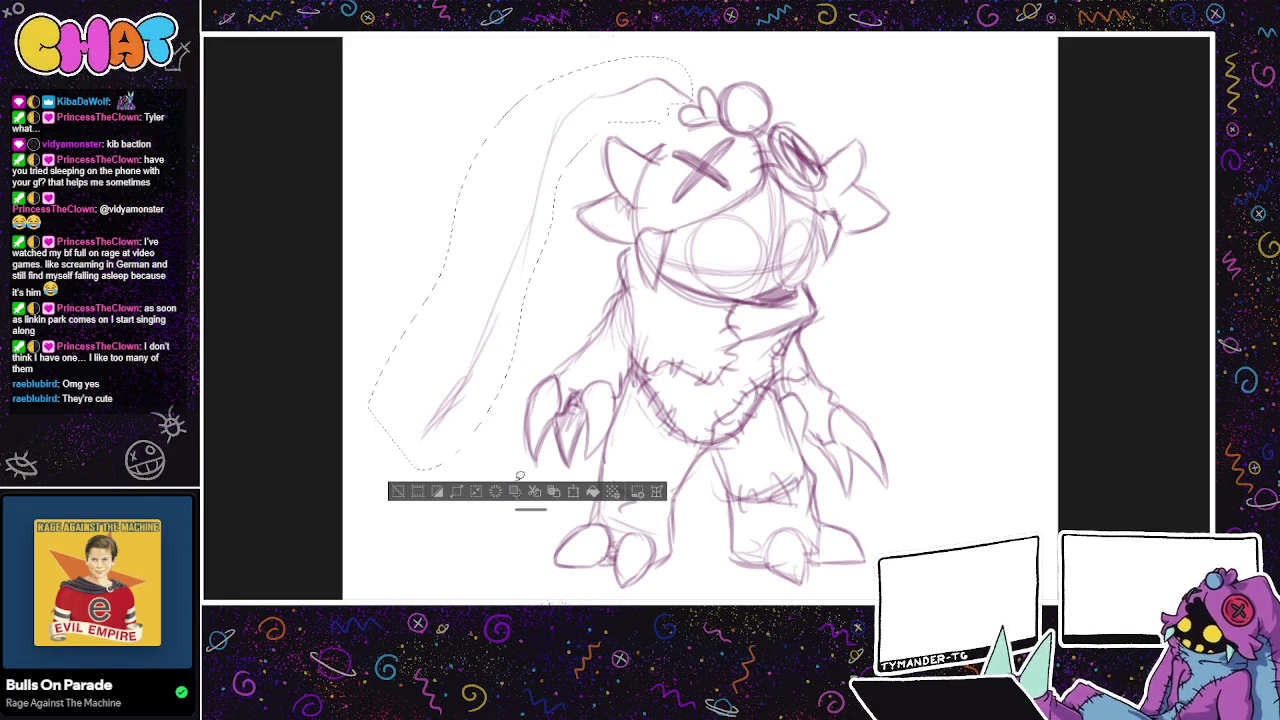
pyautogui.click(370, 440)
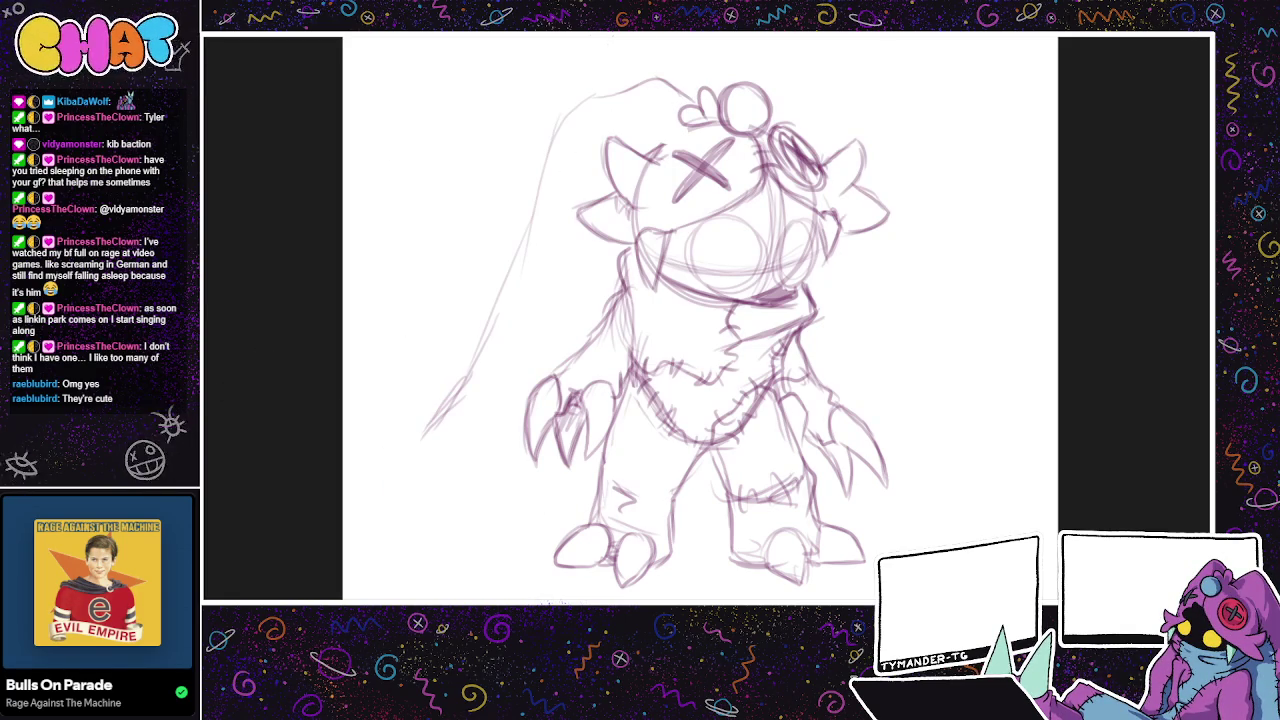
pyautogui.hotkey('ctrl', 'z')
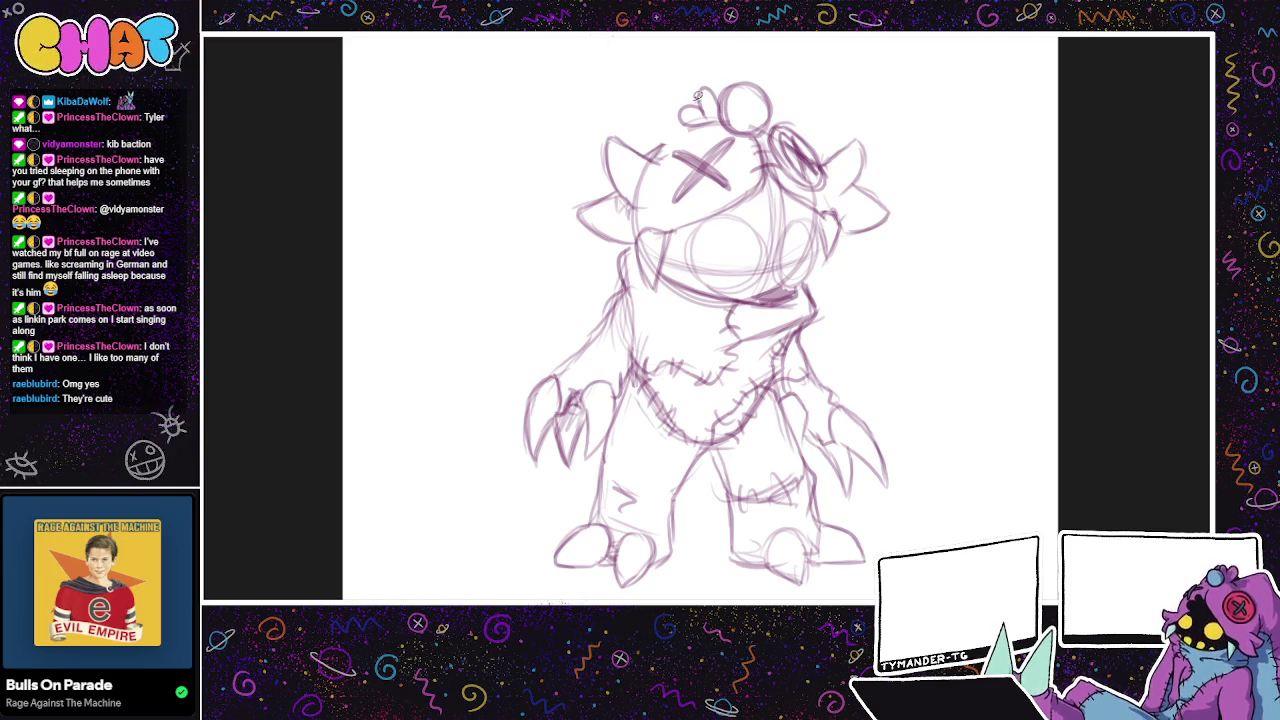
pyautogui.moveTo(704, 96); pyautogui.dragTo(720, 47)
pyautogui.scroll(3, 720, 47)
pyautogui.hotkey('ctrl', 'd')
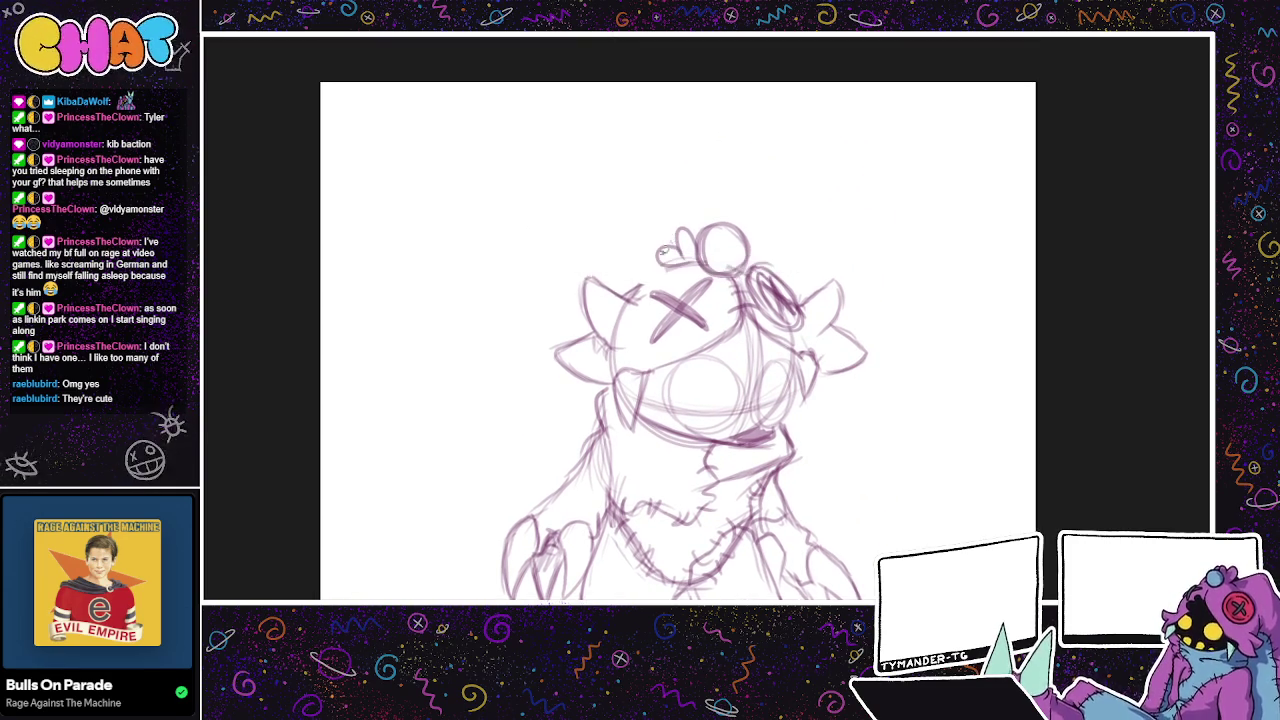
# Step: Sketch the first arched ear loop above the head
pyautogui.scroll(-3, 546, 67)
pyautogui.scroll(-2, 686, 352)
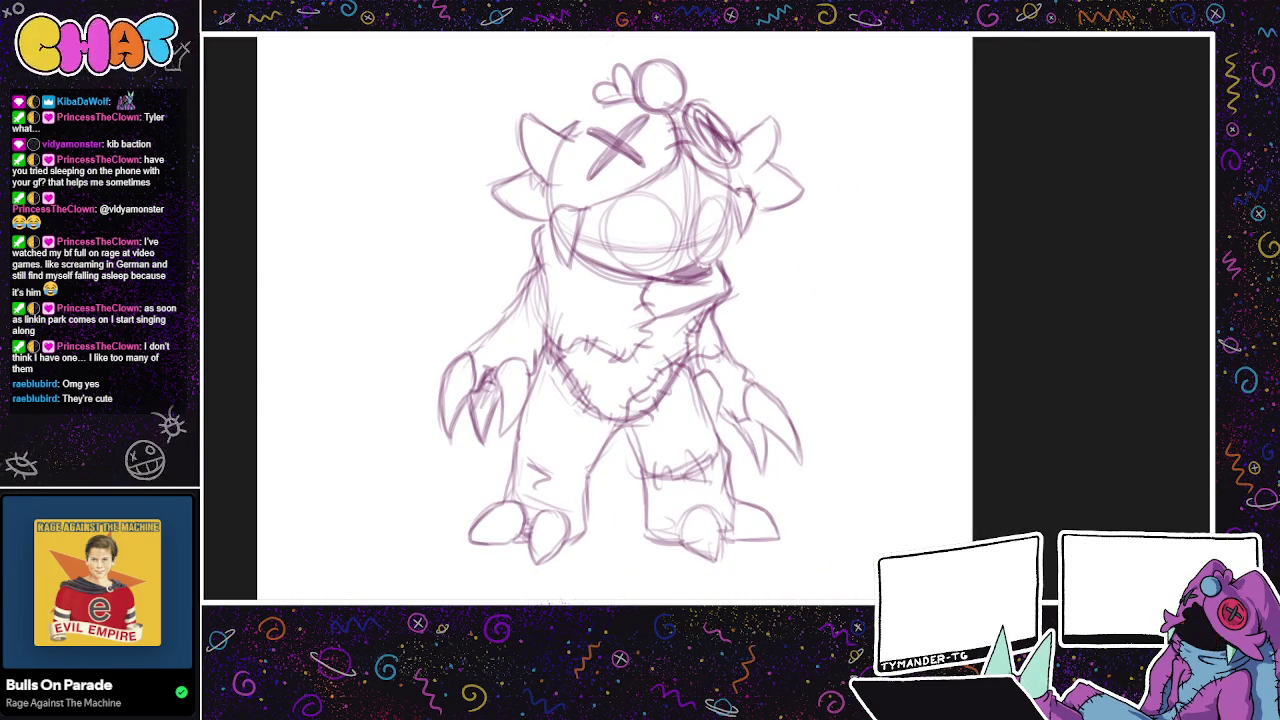
pyautogui.scroll(2, 667, 408)
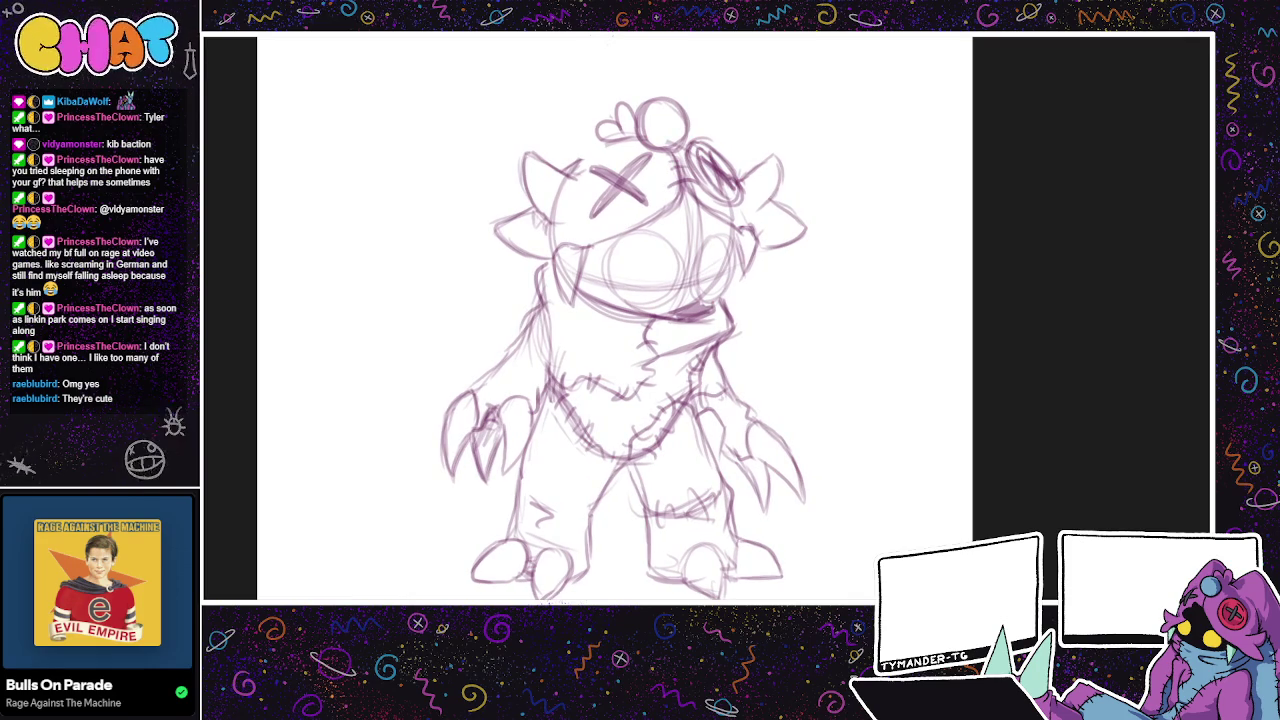
pyautogui.scroll(5, 682, 258)
pyautogui.moveTo(668, 308); pyautogui.dragTo(664, 243)
pyautogui.moveTo(620, 203); pyautogui.dragTo(545, 290)
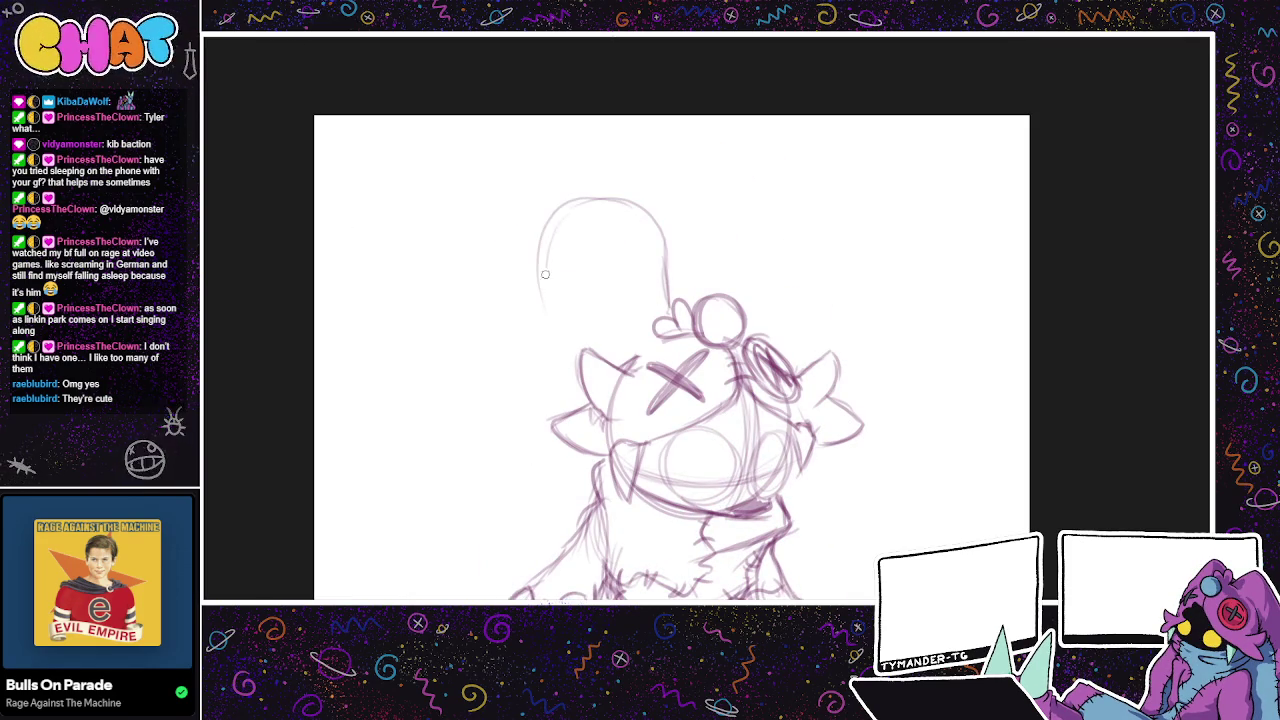
pyautogui.hotkey('ctrl', 'z')
pyautogui.hotkey('ctrl', 'z')
pyautogui.moveTo(667, 242)
pyautogui.mouseDown()
pyautogui.moveTo(669, 299)
pyautogui.moveTo(590, 206)
pyautogui.moveTo(555, 285)
pyautogui.mouseUp()
pyautogui.moveTo(606, 198); pyautogui.dragTo(553, 320)
pyautogui.moveTo(575, 240); pyautogui.dragTo(560, 340)
pyautogui.moveTo(565, 290)
pyautogui.mouseDown()
pyautogui.moveTo(580, 360)
pyautogui.moveTo(612, 198)
pyautogui.moveTo(680, 270)
pyautogui.moveTo(676, 322)
pyautogui.moveTo(673, 209)
pyautogui.moveTo(700, 136)
pyautogui.moveTo(780, 172)
pyautogui.moveTo(778, 240)
pyautogui.mouseUp()
# Step: Reinforce the right ear's outline and add its inner lines and arcs
pyautogui.moveTo(782, 184); pyautogui.dragTo(768, 290)
pyautogui.moveTo(784, 162); pyautogui.dragTo(768, 268)
pyautogui.moveTo(652, 224)
pyautogui.mouseDown()
pyautogui.moveTo(774, 152)
pyautogui.moveTo(694, 150)
pyautogui.mouseUp()
pyautogui.moveTo(808, 106); pyautogui.dragTo(775, 102)
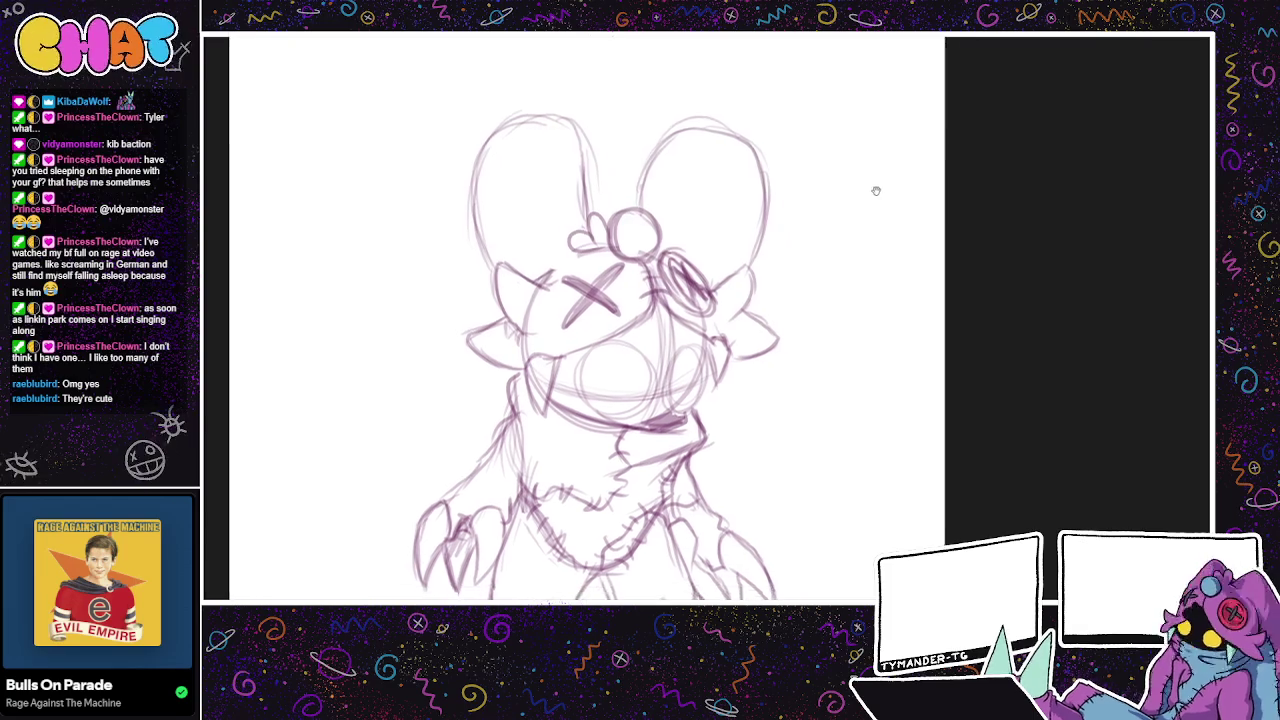
pyautogui.moveTo(655, 258)
pyautogui.mouseDown()
pyautogui.moveTo(667, 194)
pyautogui.moveTo(716, 162)
pyautogui.moveTo(740, 214)
pyautogui.moveTo(730, 280)
pyautogui.mouseUp()
pyautogui.moveTo(650, 228)
pyautogui.mouseDown()
pyautogui.moveTo(653, 187)
pyautogui.moveTo(708, 164)
pyautogui.mouseUp()
pyautogui.hotkey('ctrl', 'z')
pyautogui.hotkey('ctrl', 'z')
pyautogui.hotkey('ctrl', 'z')
pyautogui.hotkey('ctrl', 'z')
pyautogui.hotkey('ctrl', 'z')
pyautogui.moveTo(656, 262)
pyautogui.mouseDown()
pyautogui.moveTo(662, 198)
pyautogui.moveTo(728, 180)
pyautogui.moveTo(710, 286)
pyautogui.mouseUp()
pyautogui.moveTo(672, 182); pyautogui.dragTo(706, 168)
# Step: Add inner lines to the left ear and stitch ticks inside the right ear
pyautogui.moveTo(506, 284)
pyautogui.mouseDown()
pyautogui.moveTo(490, 190)
pyautogui.moveTo(548, 162)
pyautogui.mouseUp()
pyautogui.moveTo(494, 213)
pyautogui.mouseDown()
pyautogui.moveTo(518, 290)
pyautogui.moveTo(490, 180)
pyautogui.mouseUp()
pyautogui.moveTo(494, 242); pyautogui.dragTo(513, 156)
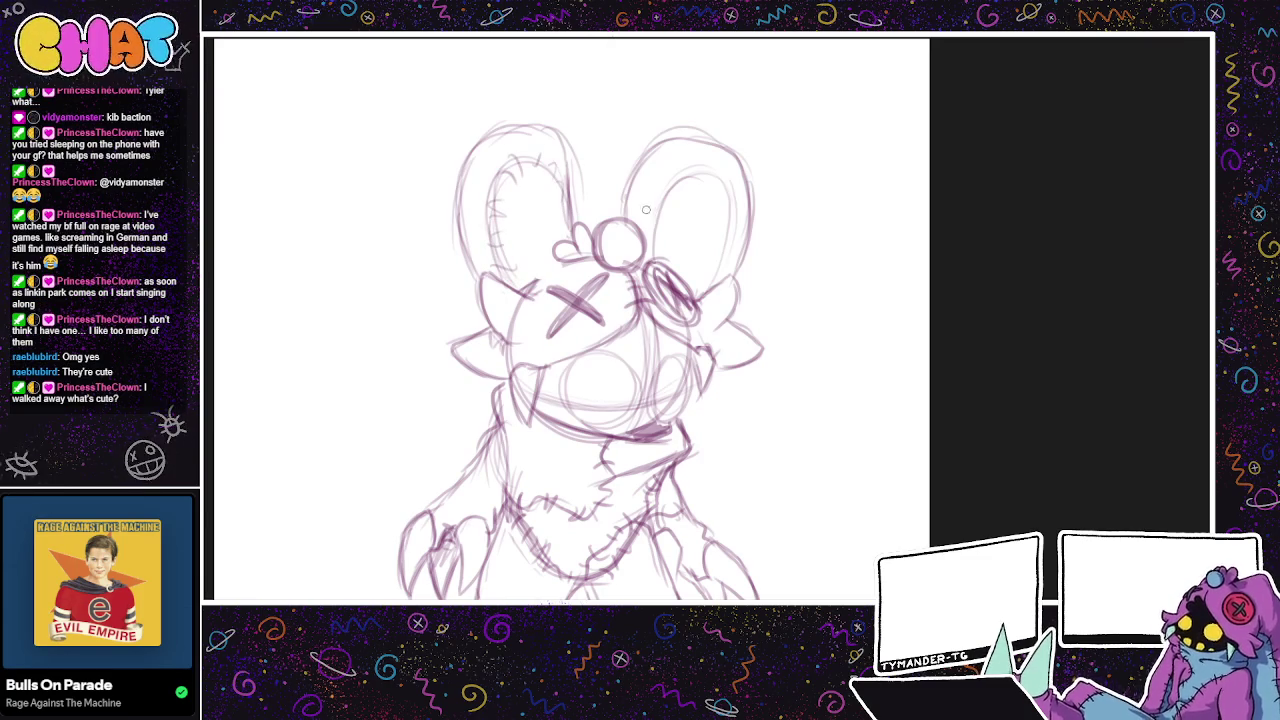
pyautogui.moveTo(682, 167); pyautogui.dragTo(728, 190)
pyautogui.moveTo(726, 262); pyautogui.dragTo(698, 286)
# Step: Redraw the left ear's inner edge until it sits right
pyautogui.moveTo(660, 225); pyautogui.dragTo(760, 200)
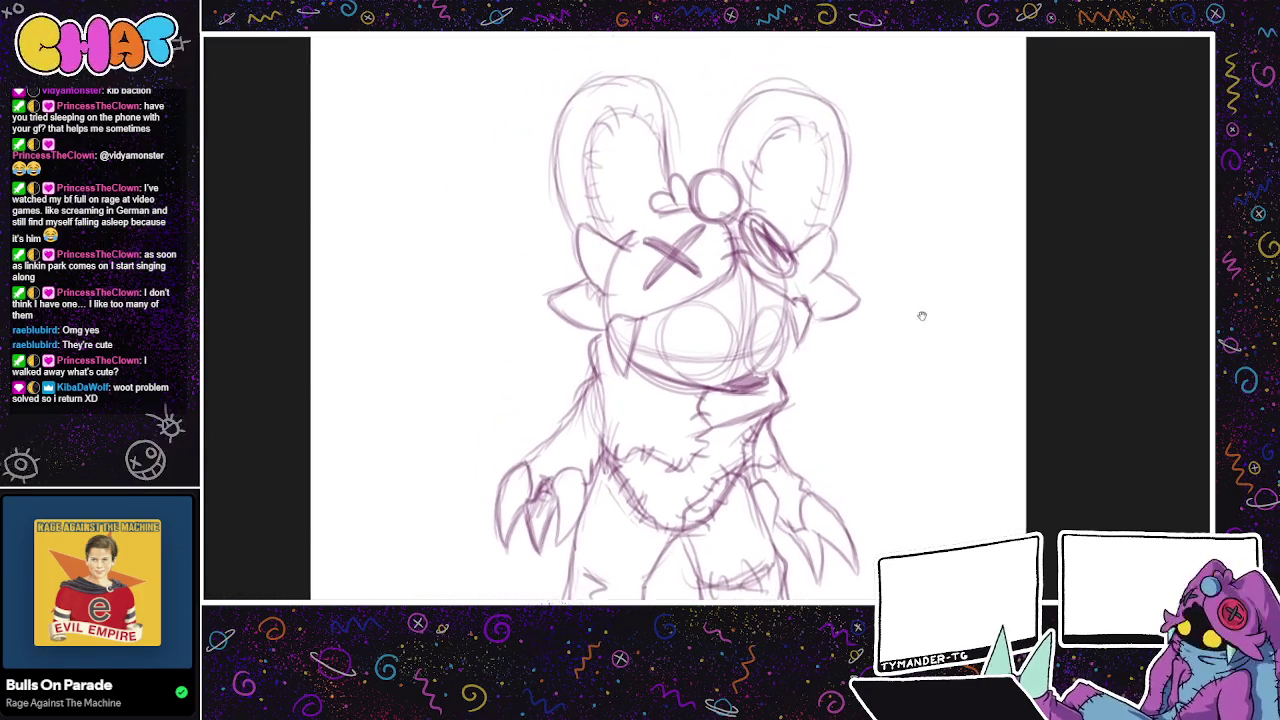
pyautogui.moveTo(650, 104); pyautogui.dragTo(677, 162)
pyautogui.hotkey('ctrl', 'z')
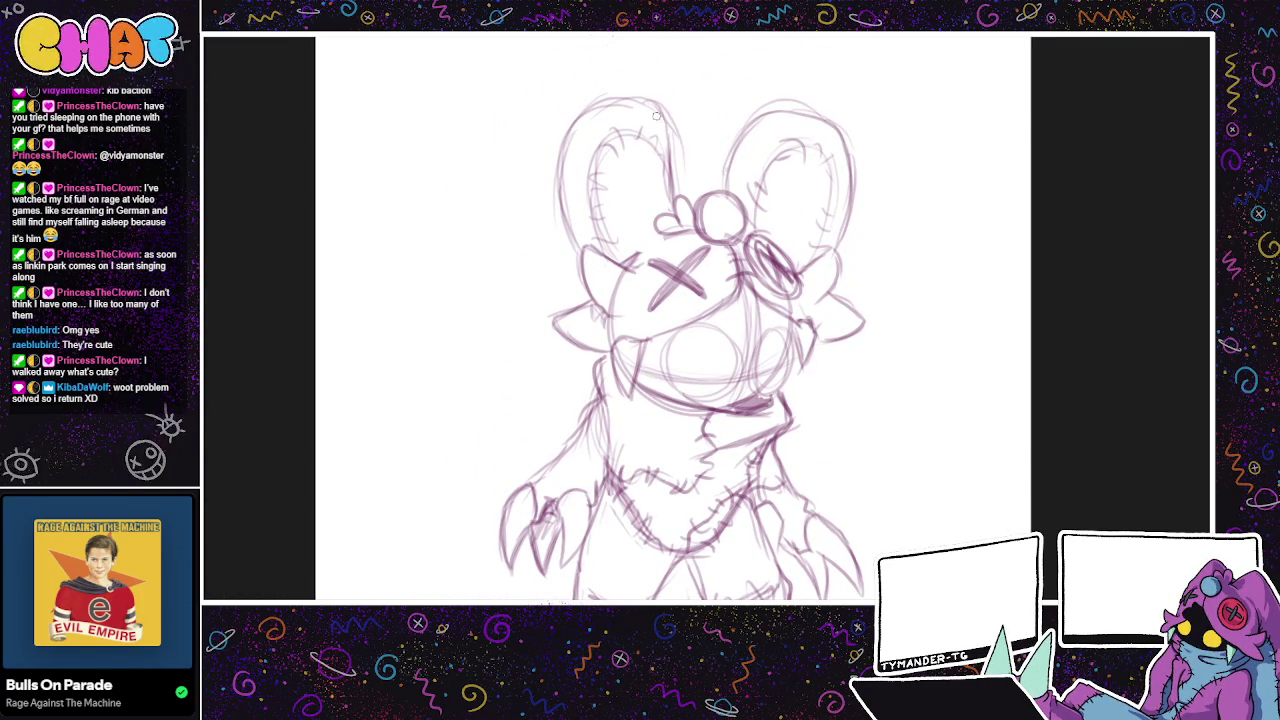
pyautogui.moveTo(650, 101); pyautogui.dragTo(670, 168)
pyautogui.hotkey('ctrl', 'z')
pyautogui.moveTo(651, 100); pyautogui.dragTo(670, 196)
pyautogui.moveTo(670, 141)
pyautogui.mouseDown()
pyautogui.moveTo(679, 200)
pyautogui.moveTo(763, 82)
pyautogui.mouseUp()
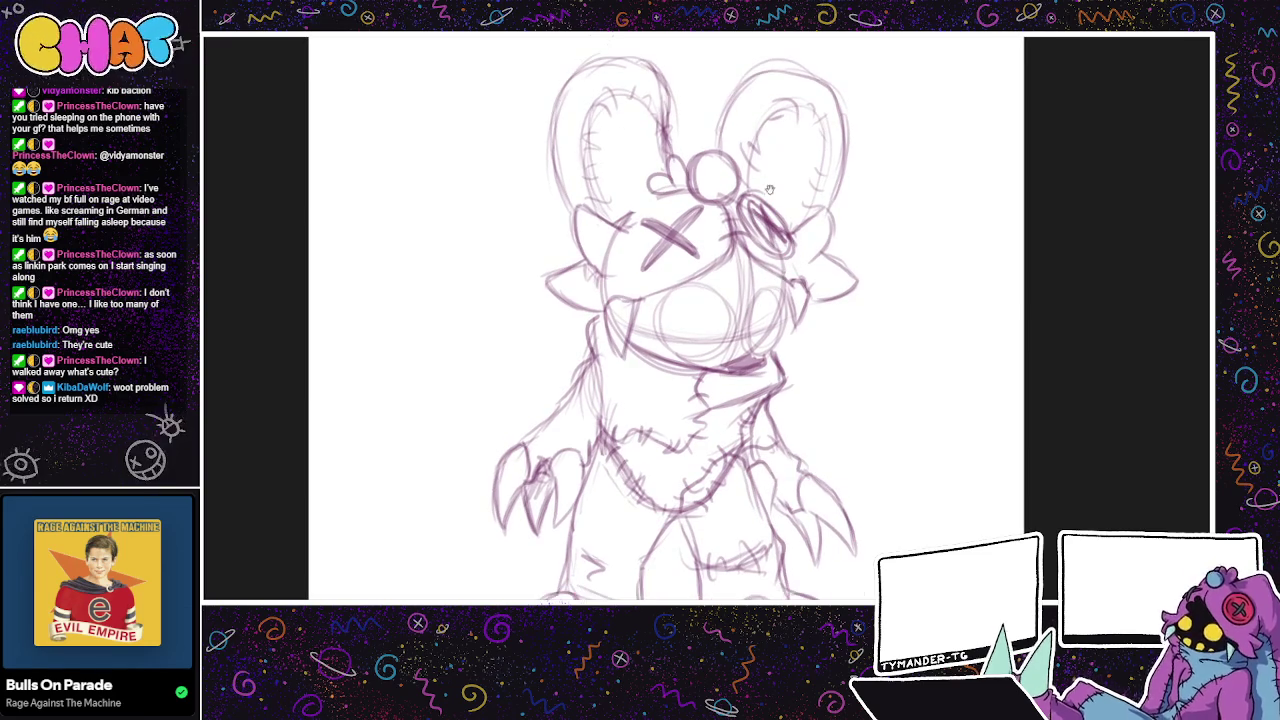
# Step: Darken the shoulder and arm outline on the left side
pyautogui.moveTo(930, 220); pyautogui.dragTo(647, 416)
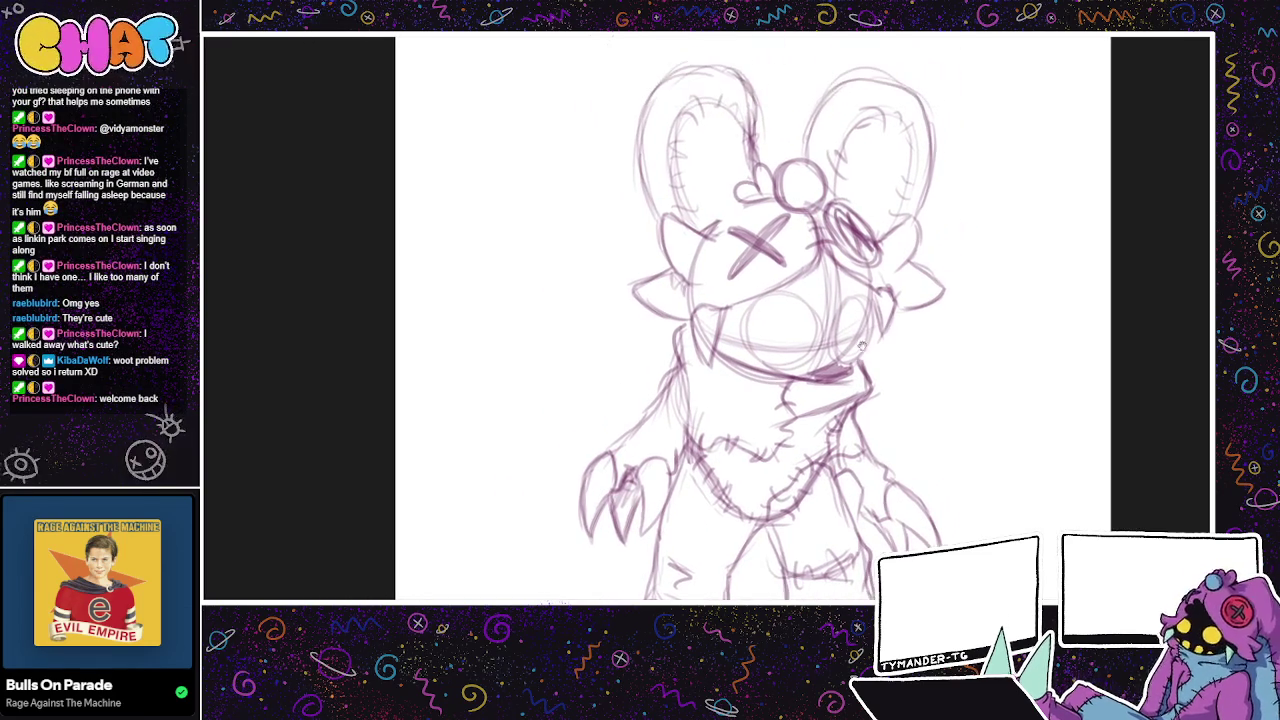
pyautogui.moveTo(810, 320); pyautogui.dragTo(654, 383)
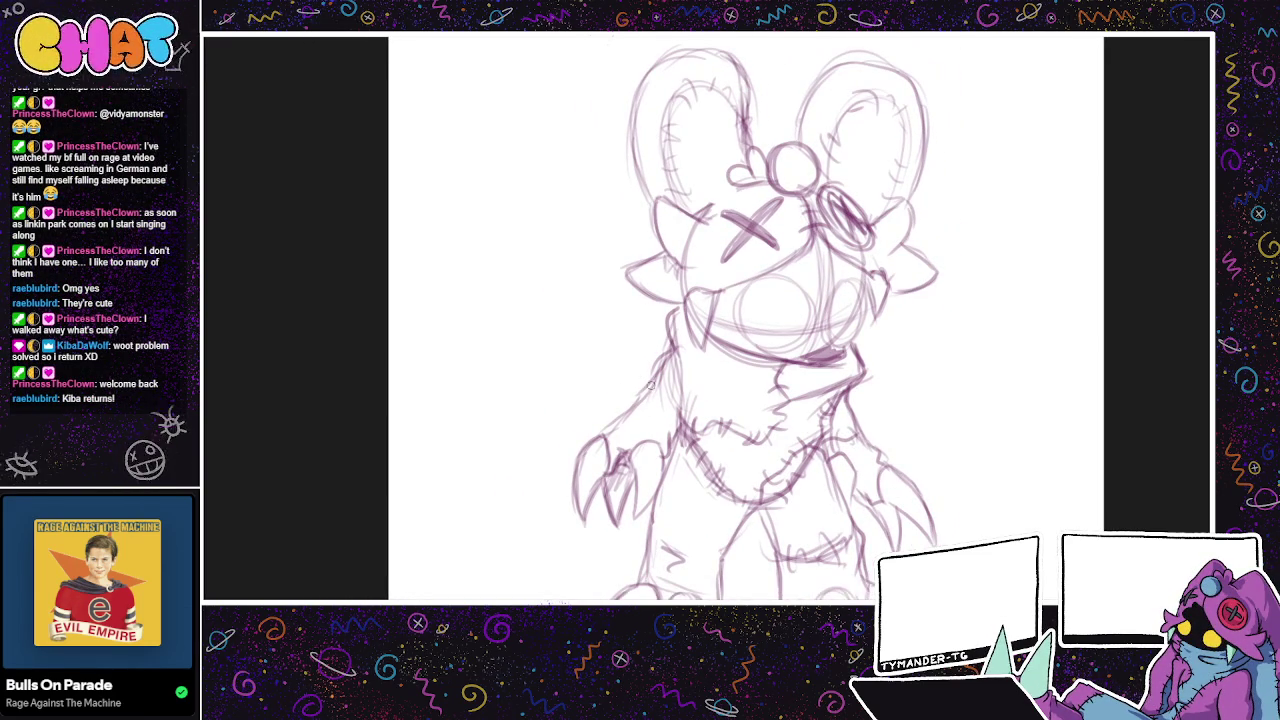
pyautogui.moveTo(621, 396)
pyautogui.mouseDown()
pyautogui.moveTo(629, 381)
pyautogui.moveTo(628, 405)
pyautogui.mouseUp()
pyautogui.moveTo(662, 352)
pyautogui.mouseDown()
pyautogui.moveTo(624, 390)
pyautogui.moveTo(628, 405)
pyautogui.mouseUp()
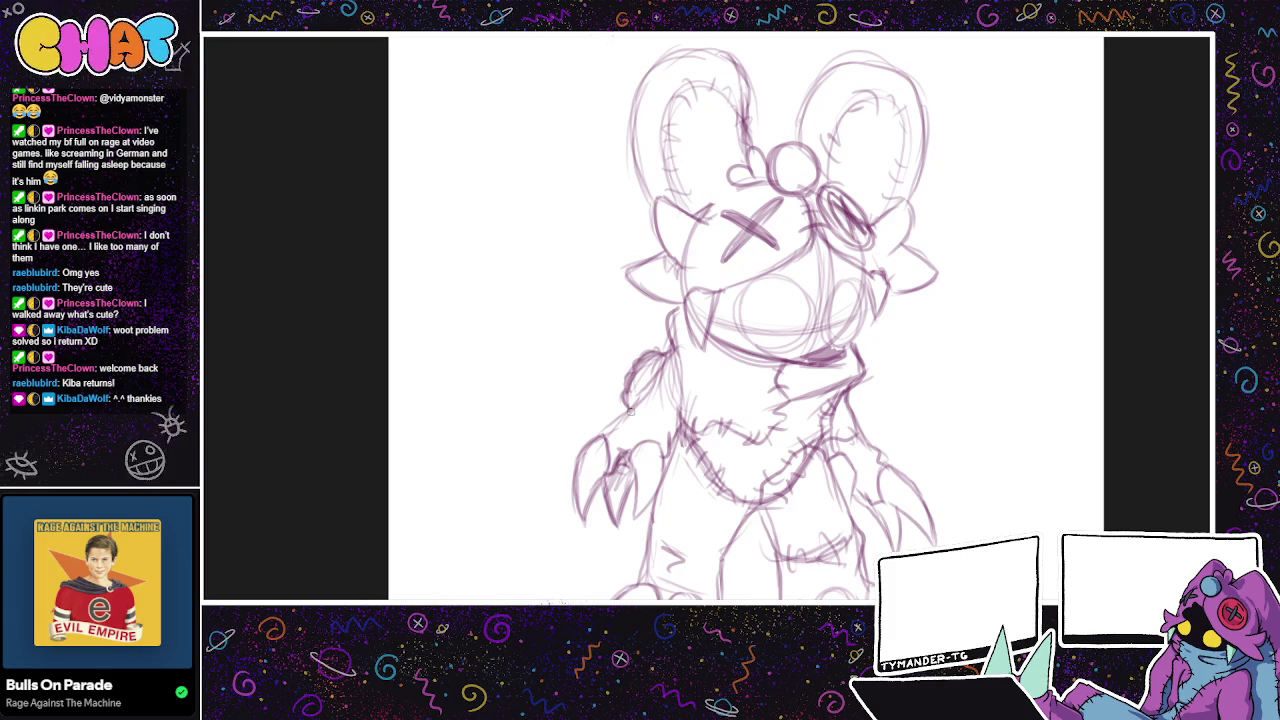
pyautogui.moveTo(654, 358); pyautogui.dragTo(627, 405)
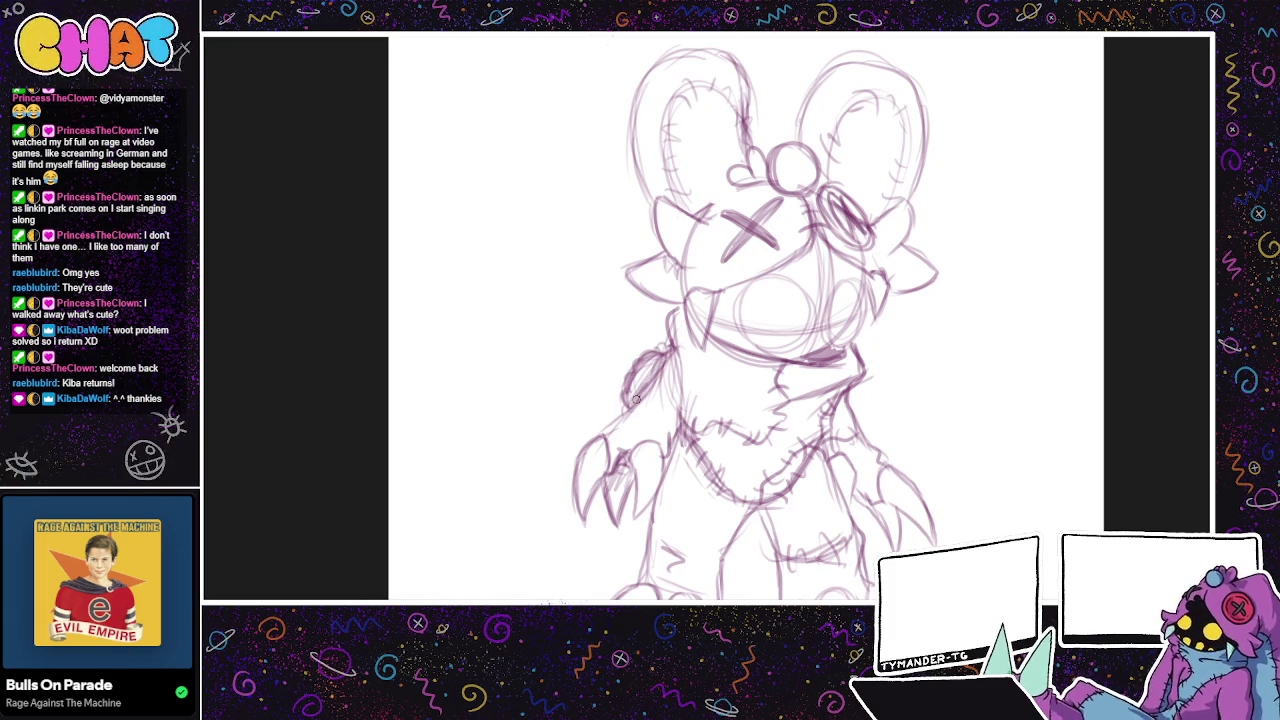
# Step: Zoom out to see the whole page, then remove the ear sketches
pyautogui.moveTo(936, 502); pyautogui.dragTo(910, 524)
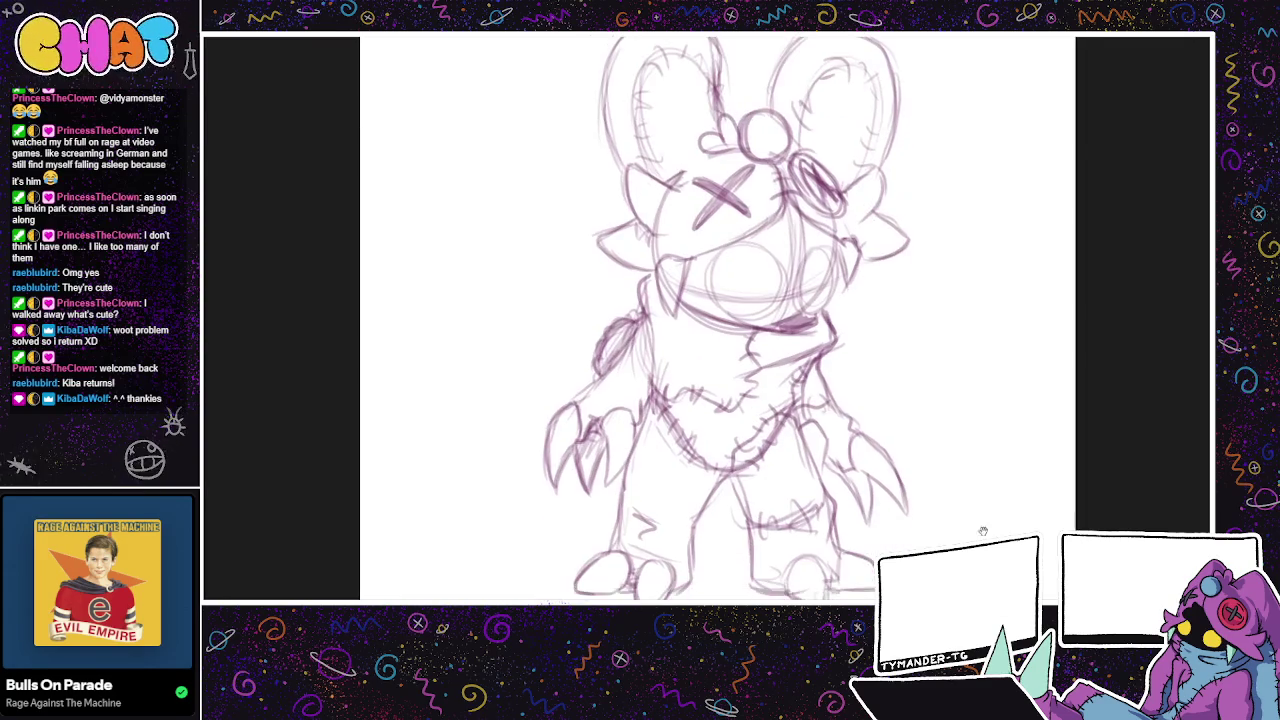
pyautogui.hotkey('ctrl', '-')
pyautogui.hotkey('ctrl', '-')
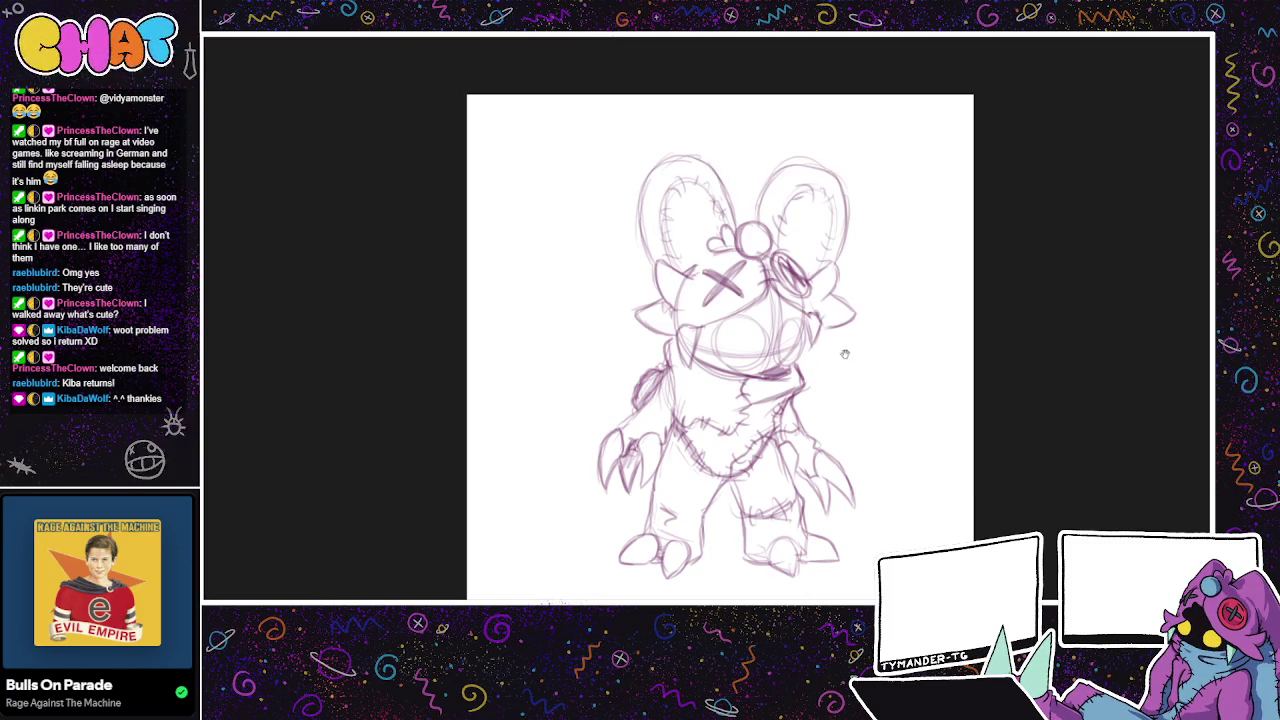
pyautogui.moveTo(837, 352); pyautogui.dragTo(841, 314)
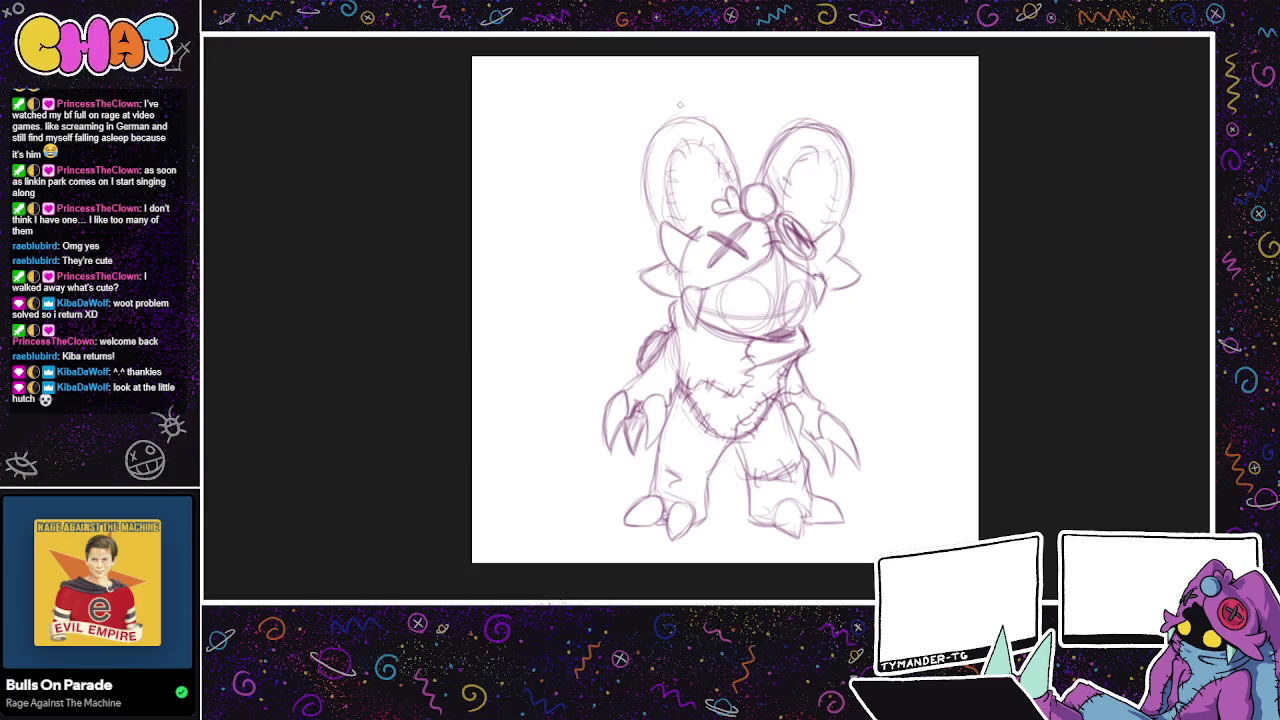
pyautogui.moveTo(855, 205)
pyautogui.mouseDown()
pyautogui.moveTo(845, 227)
pyautogui.moveTo(837, 182)
pyautogui.mouseUp()
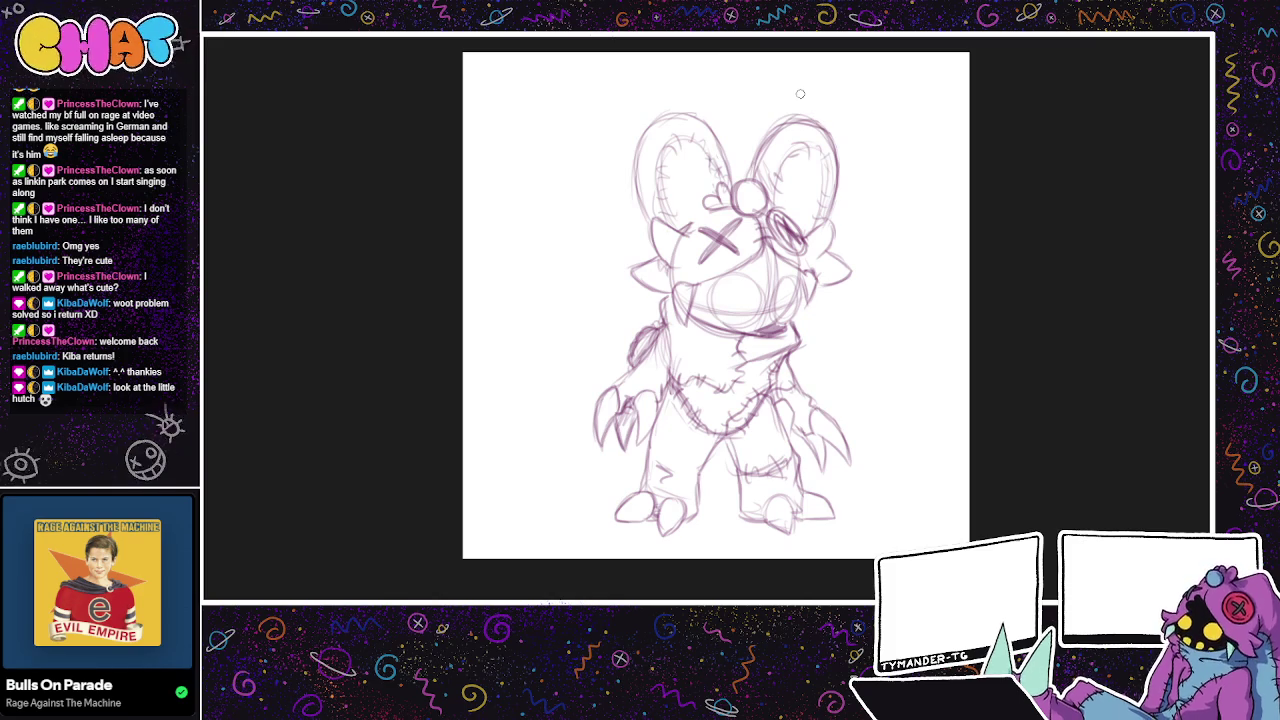
pyautogui.moveTo(826, 188)
pyautogui.mouseDown()
pyautogui.moveTo(851, 203)
pyautogui.moveTo(792, 361)
pyautogui.mouseUp()
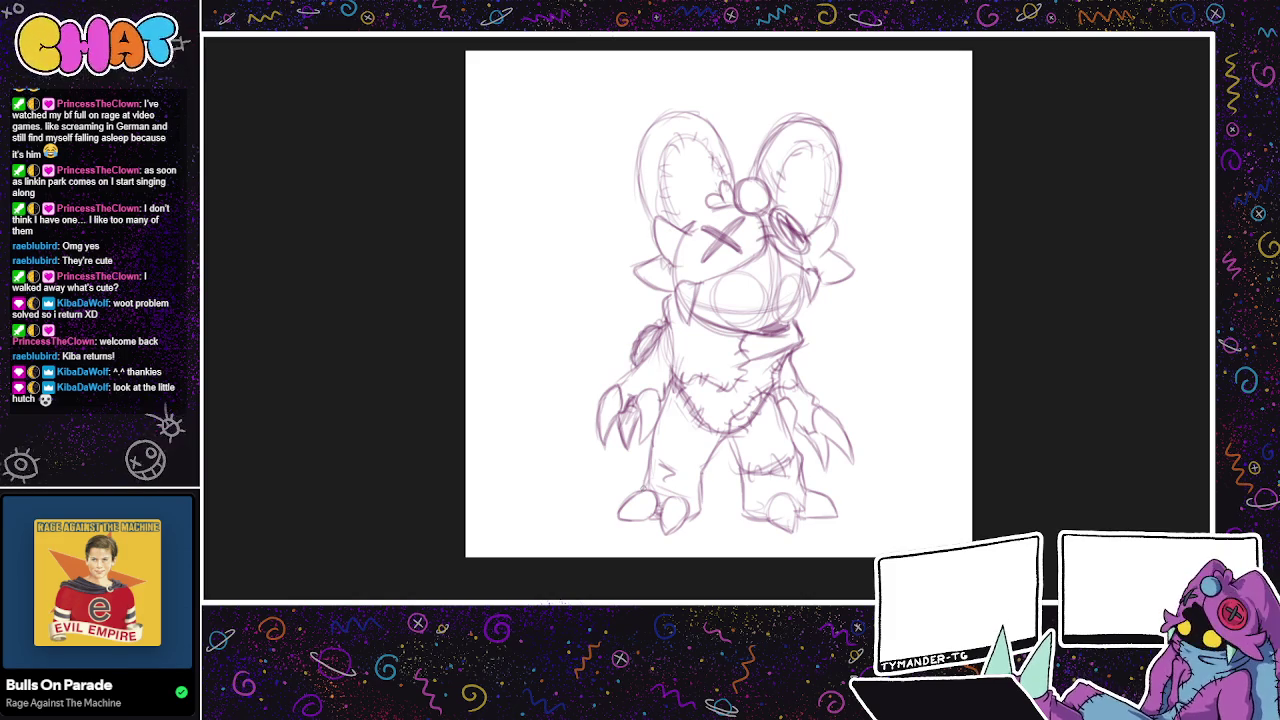
pyautogui.hotkey('ctrl', 'z')
pyautogui.moveTo(521, 402); pyautogui.dragTo(712, 160)
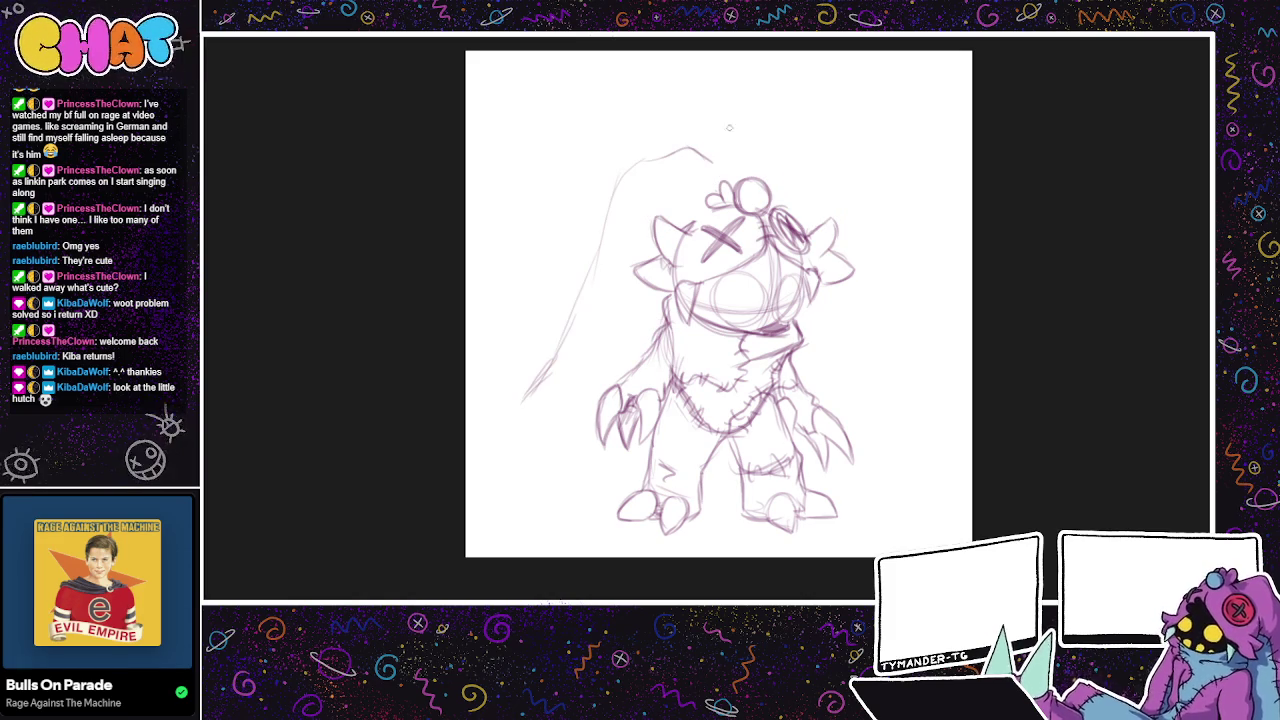
pyautogui.hotkey('ctrl', 'z')
pyautogui.moveTo(527, 428); pyautogui.dragTo(715, 178)
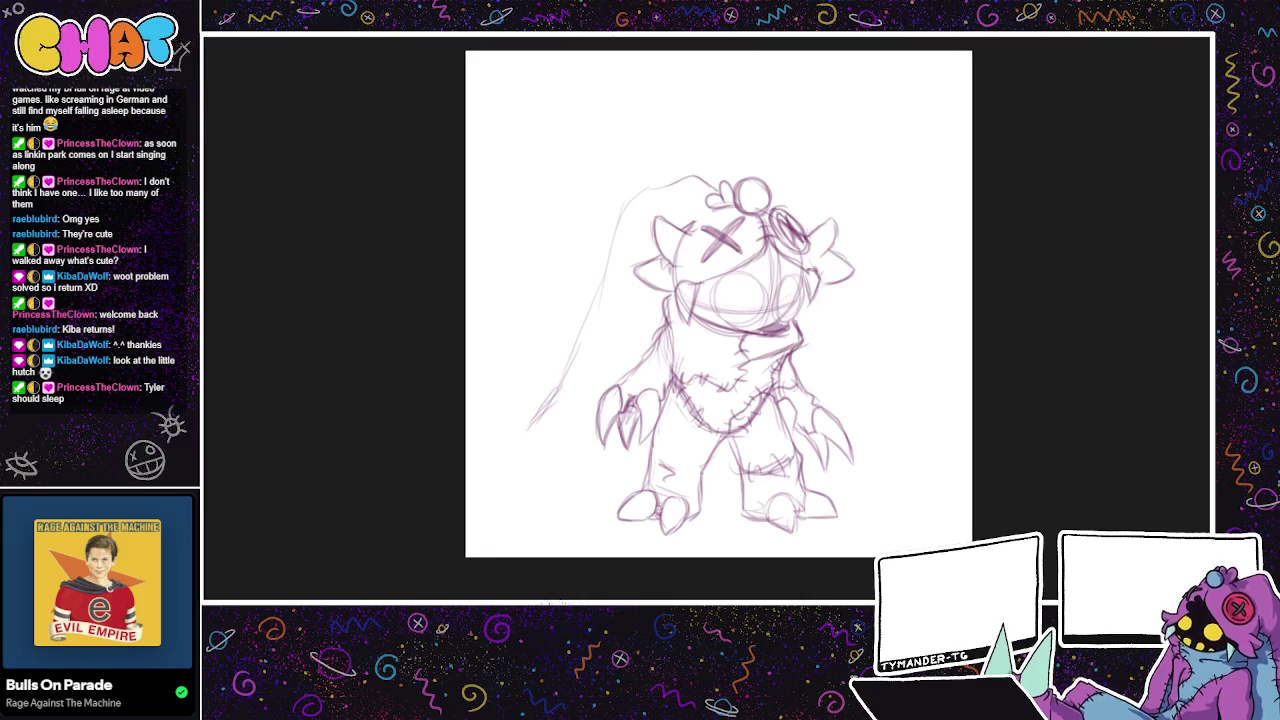
pyautogui.moveTo(528, 404); pyautogui.dragTo(549, 389)
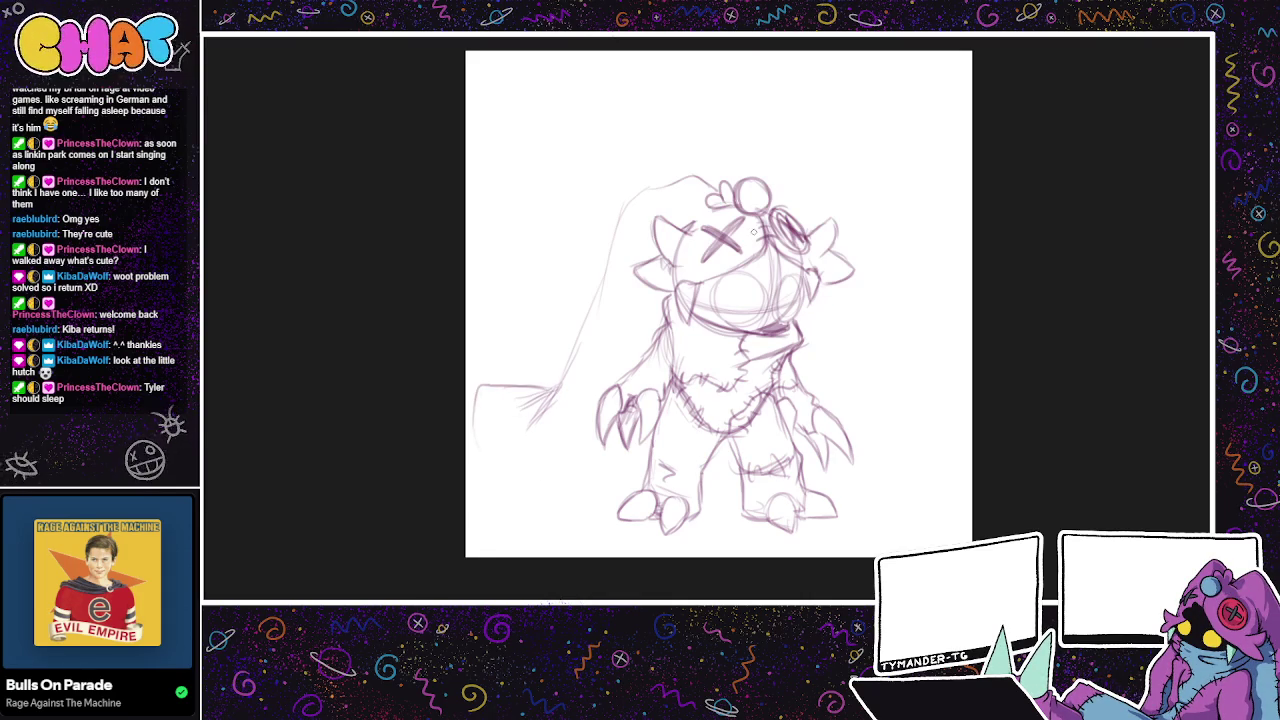
pyautogui.moveTo(560, 381)
pyautogui.mouseDown()
pyautogui.moveTo(506, 381)
pyautogui.moveTo(476, 443)
pyautogui.mouseUp()
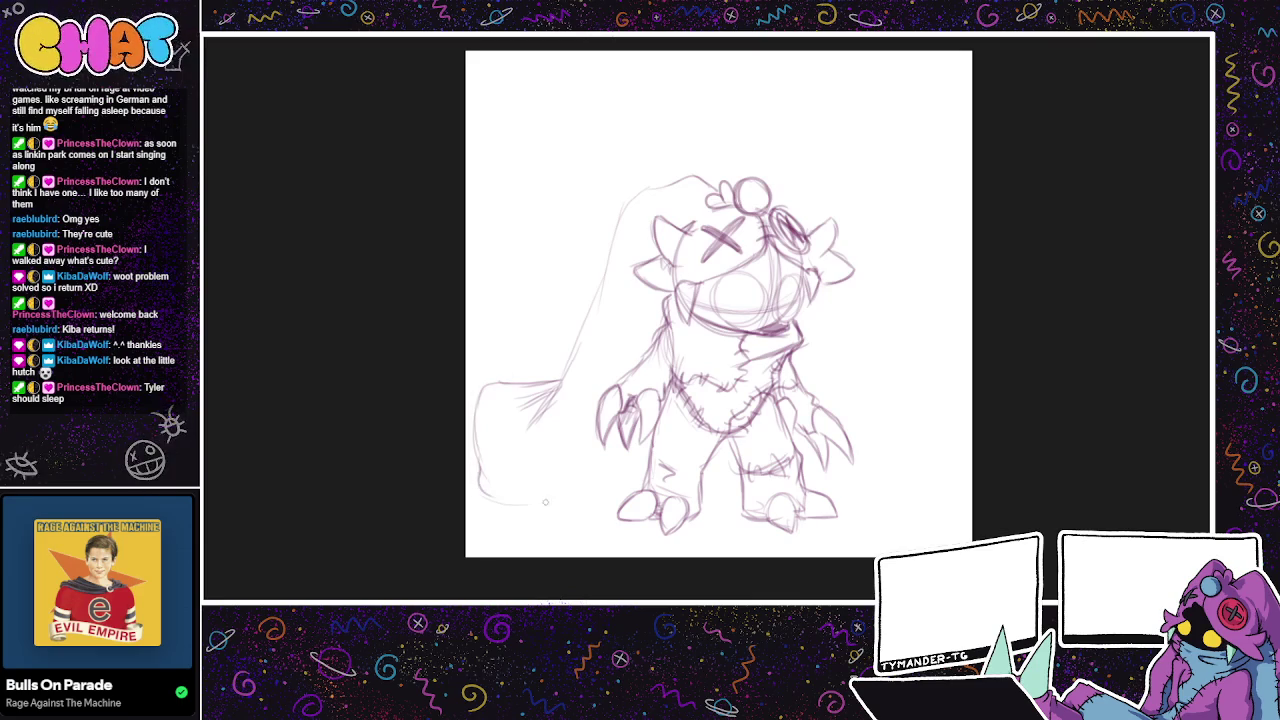
pyautogui.hotkey('ctrl', 'z')
pyautogui.moveTo(476, 440)
pyautogui.mouseDown()
pyautogui.moveTo(532, 501)
pyautogui.moveTo(648, 476)
pyautogui.moveTo(650, 458)
pyautogui.mouseUp()
pyautogui.moveTo(602, 494); pyautogui.dragTo(646, 468)
pyautogui.moveTo(558, 378); pyautogui.dragTo(590, 308)
pyautogui.moveTo(605, 262); pyautogui.dragTo(640, 190)
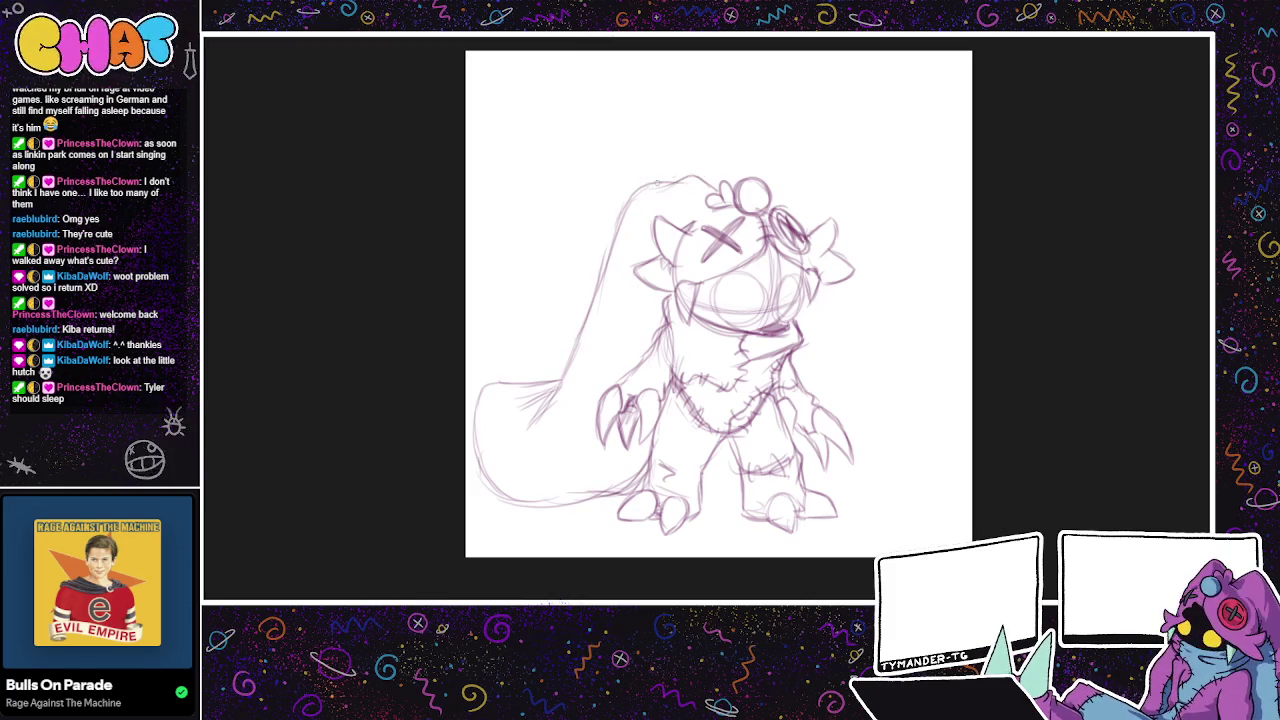
pyautogui.moveTo(715, 176); pyautogui.dragTo(785, 166)
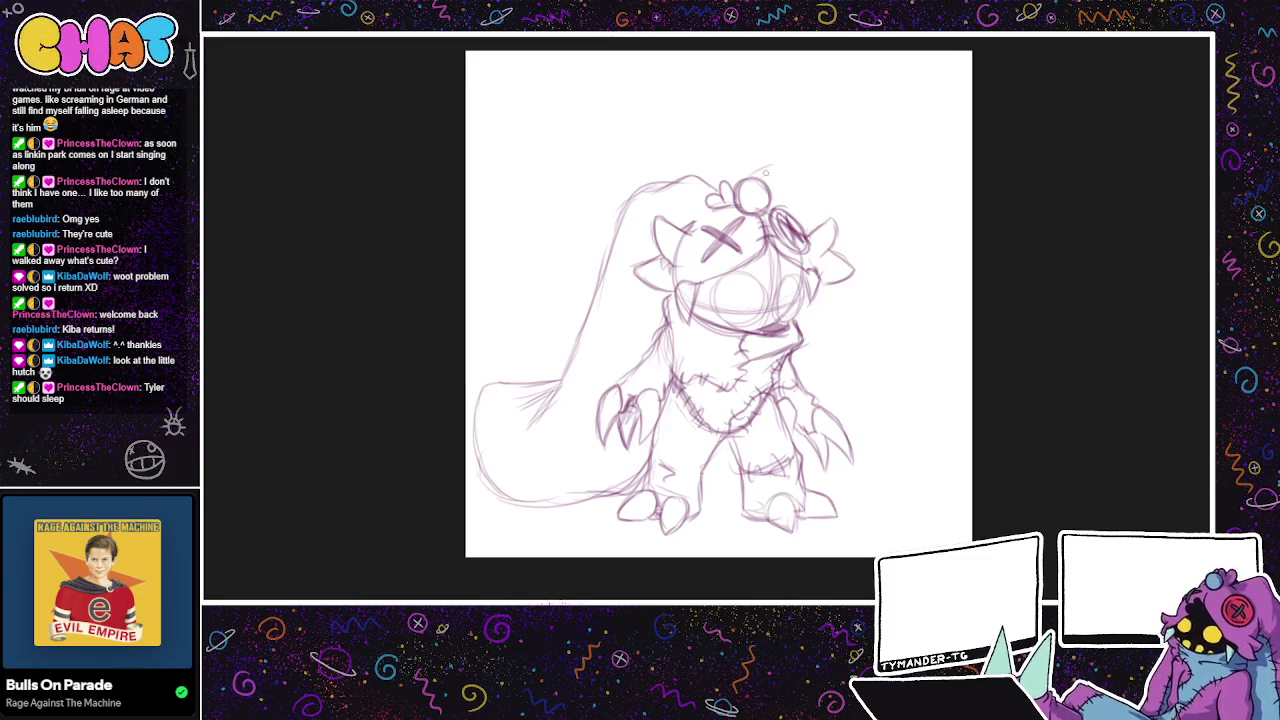
pyautogui.moveTo(786, 172); pyautogui.dragTo(820, 220)
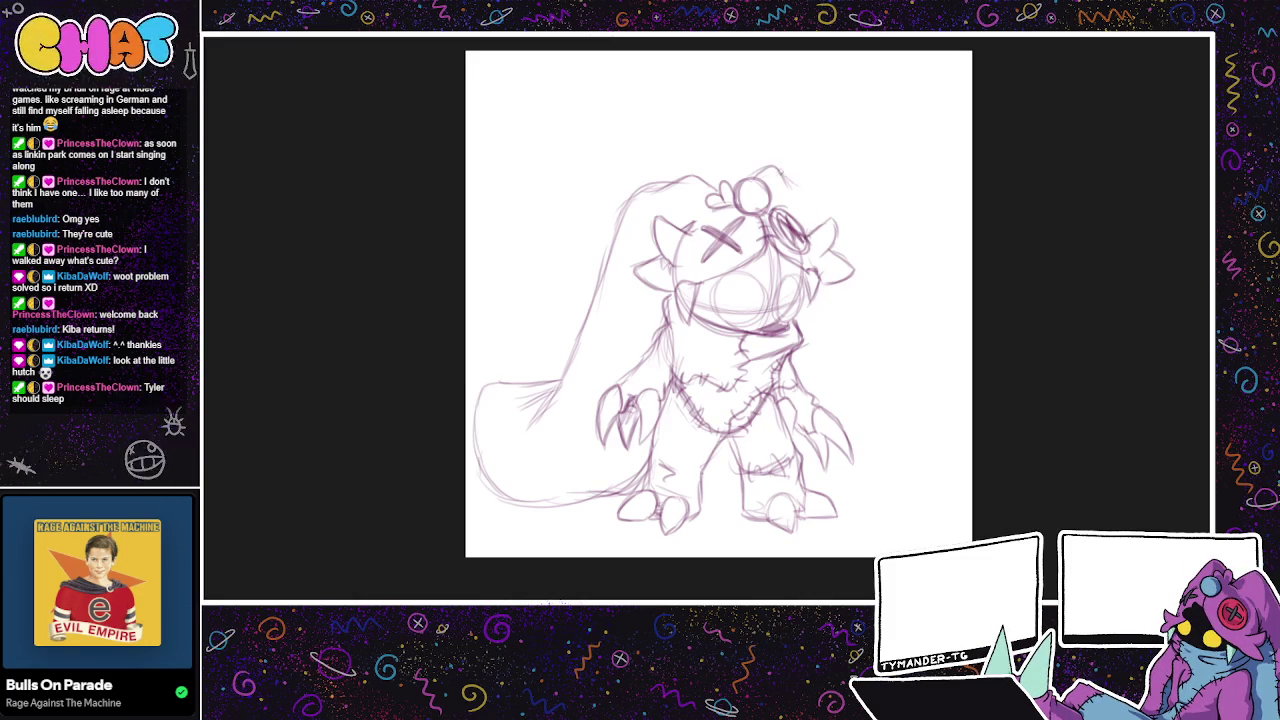
pyautogui.moveTo(830, 282)
pyautogui.mouseDown()
pyautogui.moveTo(852, 362)
pyautogui.moveTo(938, 432)
pyautogui.mouseUp()
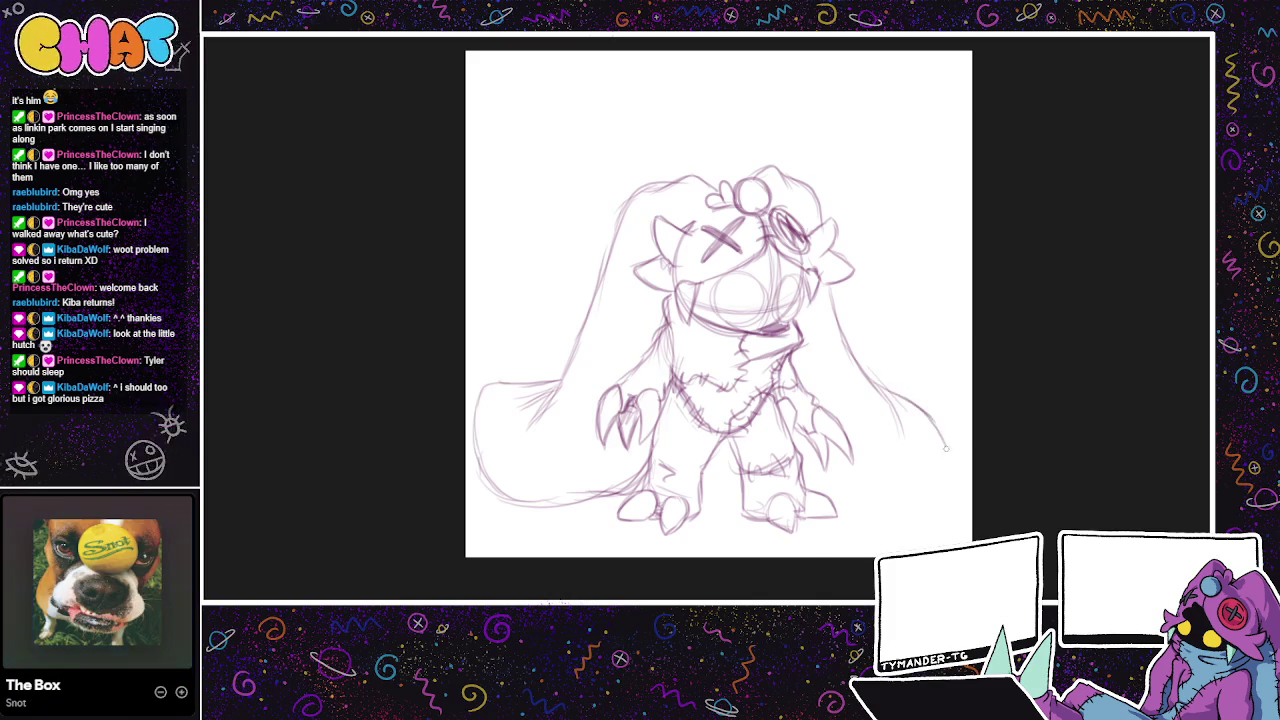
pyautogui.moveTo(938, 484); pyautogui.dragTo(848, 510)
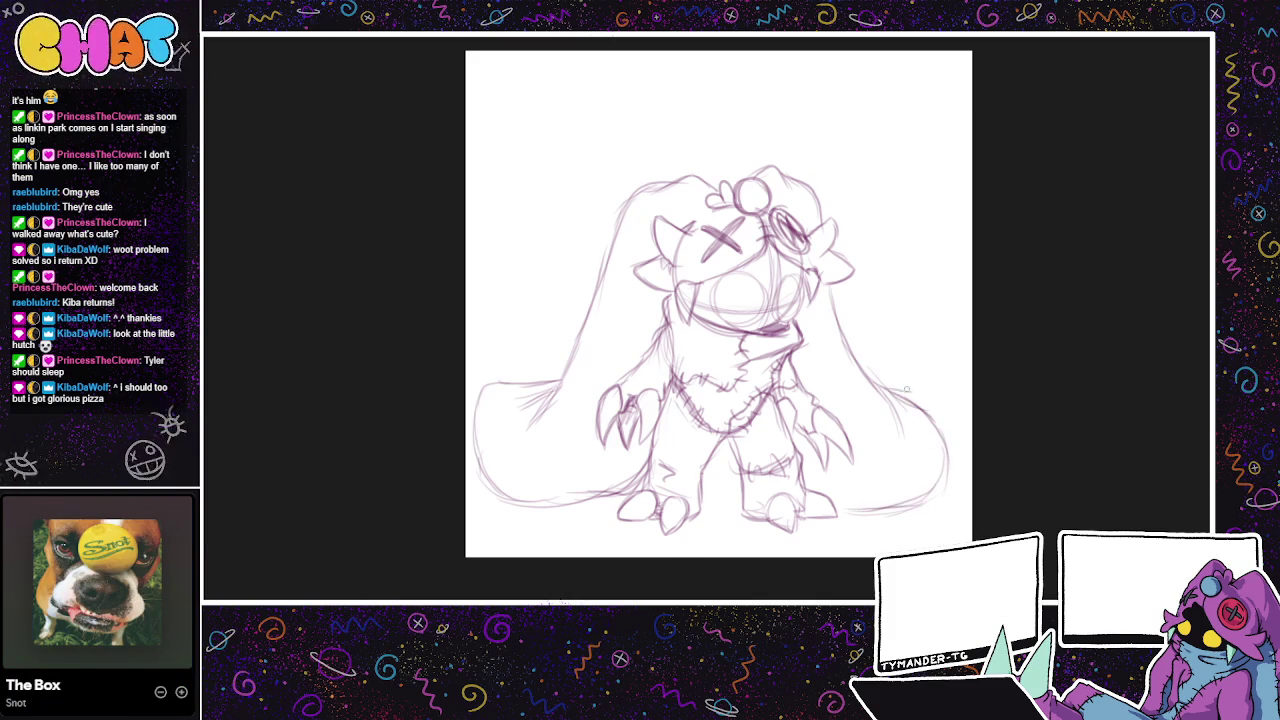
pyautogui.moveTo(890, 388); pyautogui.dragTo(946, 440)
pyautogui.hotkey('ctrl', 'z')
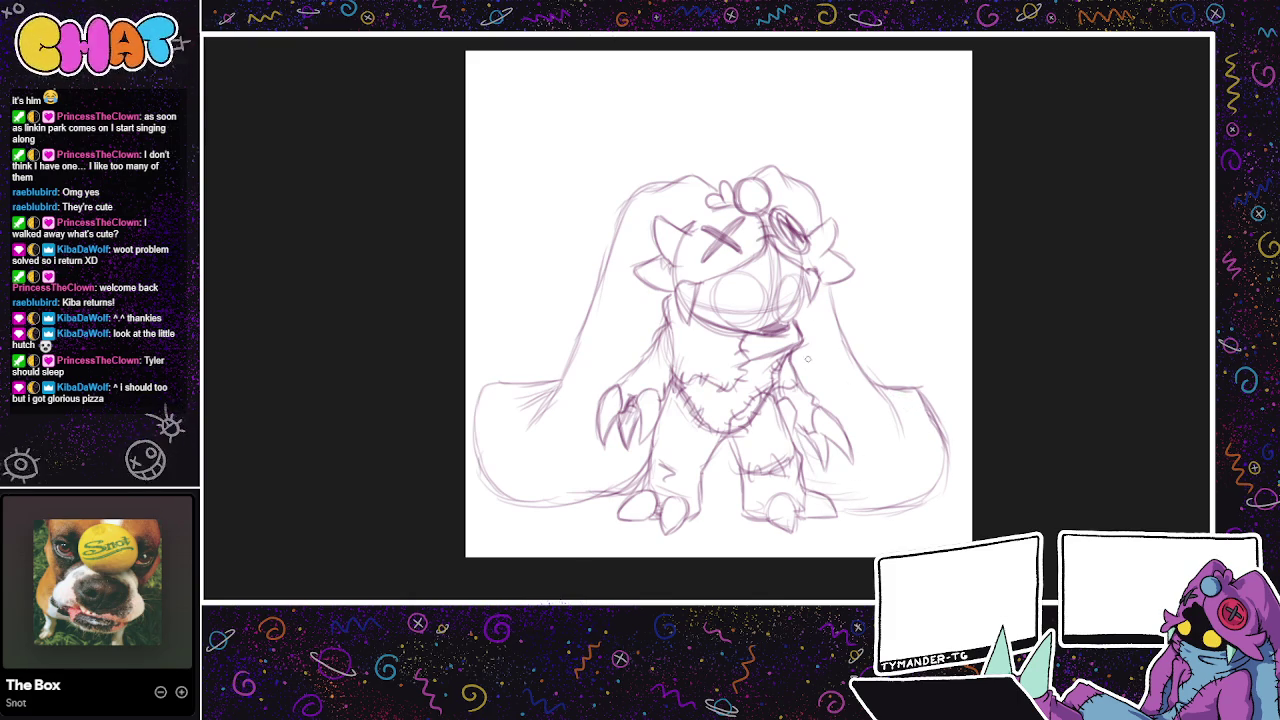
pyautogui.moveTo(829, 218)
pyautogui.mouseDown()
pyautogui.moveTo(850, 162)
pyautogui.moveTo(823, 153)
pyautogui.mouseUp()
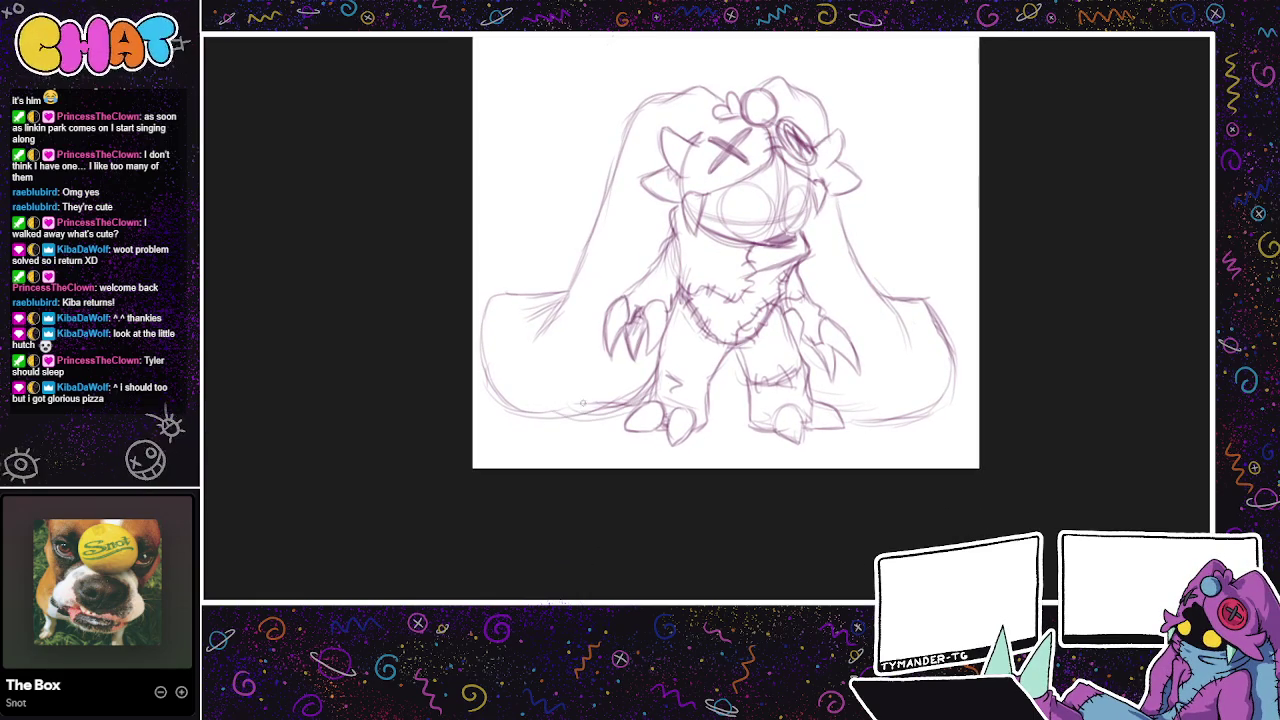
# Step: Draw darker eye circles and shade around both eyes
pyautogui.moveTo(808, 208); pyautogui.dragTo(782, 238)
pyautogui.moveTo(810, 206); pyautogui.dragTo(788, 186)
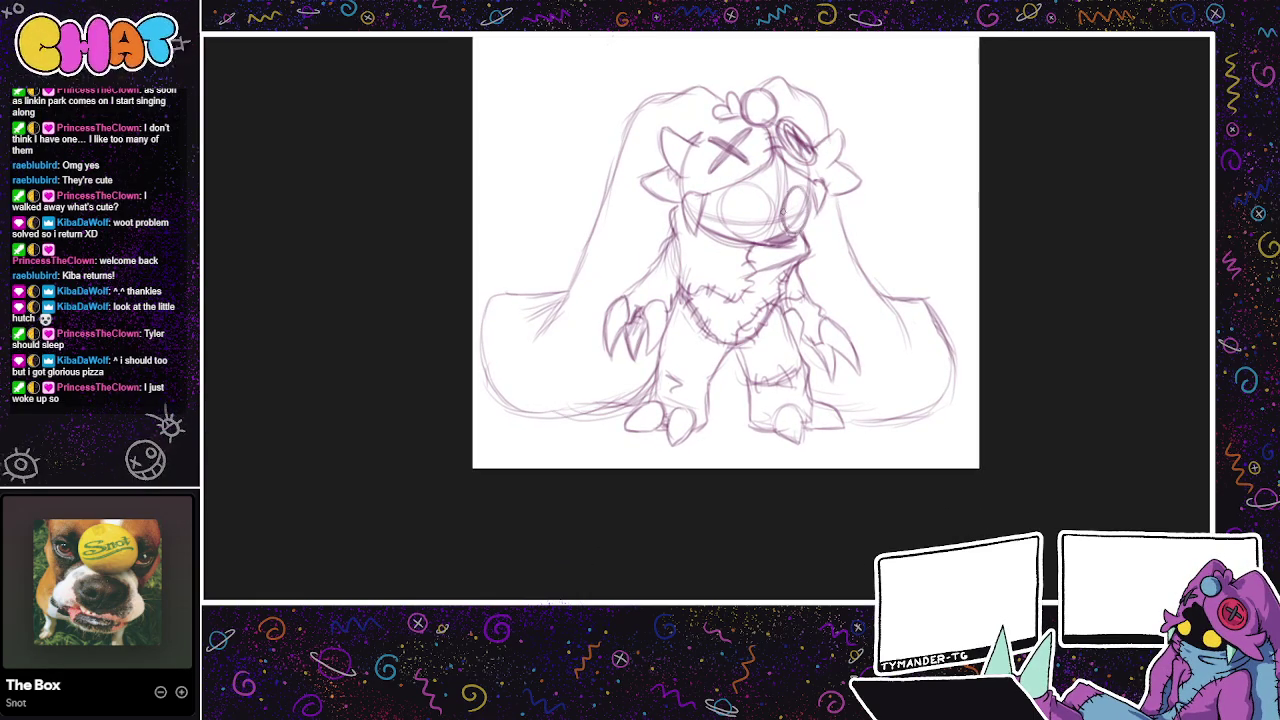
pyautogui.moveTo(718, 204)
pyautogui.mouseDown()
pyautogui.moveTo(760, 230)
pyautogui.moveTo(724, 221)
pyautogui.mouseUp()
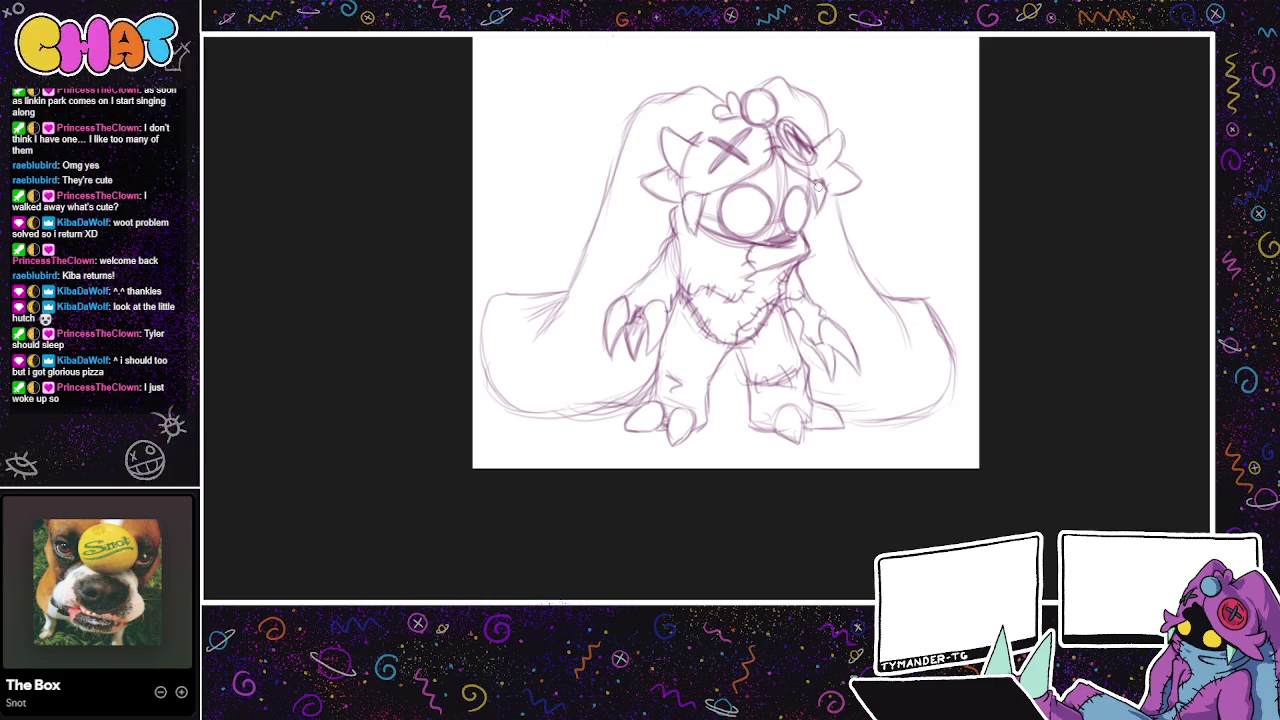
pyautogui.moveTo(700, 222); pyautogui.dragTo(722, 188)
pyautogui.moveTo(768, 166)
pyautogui.mouseDown()
pyautogui.moveTo(800, 206)
pyautogui.moveTo(802, 194)
pyautogui.mouseUp()
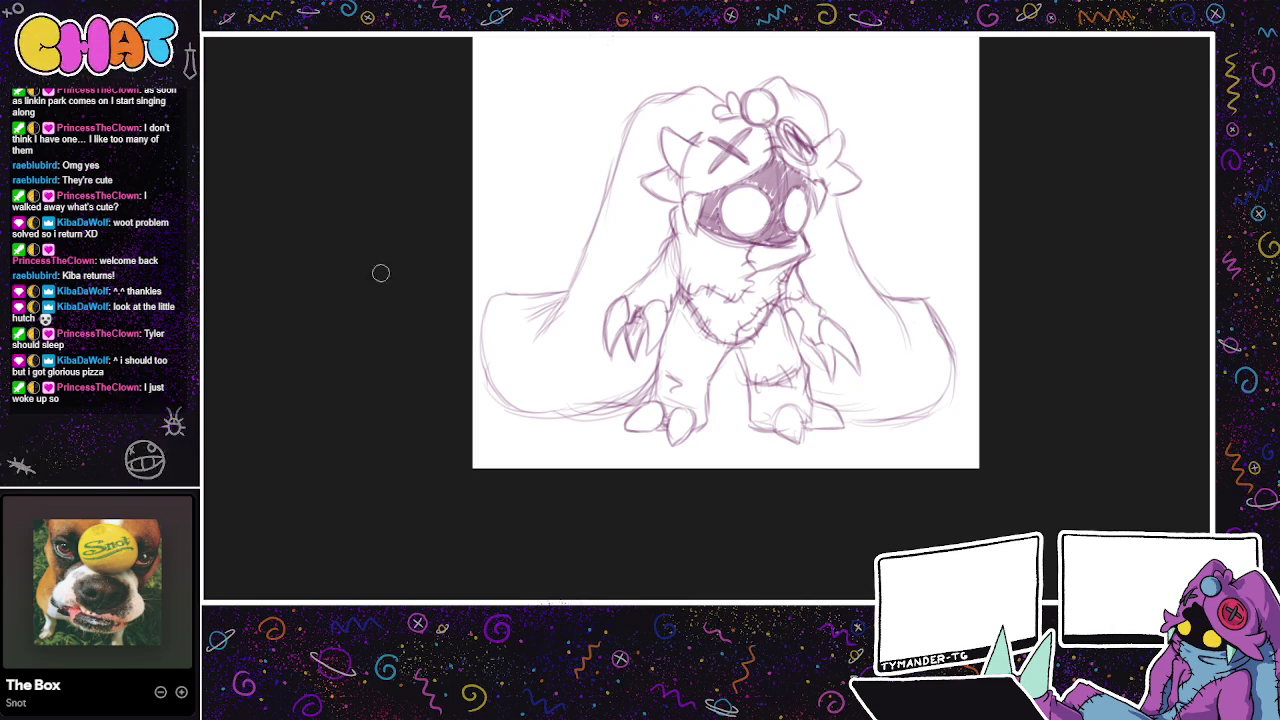
pyautogui.moveTo(760, 184)
pyautogui.mouseDown()
pyautogui.moveTo(714, 212)
pyautogui.moveTo(720, 200)
pyautogui.moveTo(764, 244)
pyautogui.moveTo(778, 238)
pyautogui.moveTo(729, 171)
pyautogui.mouseUp()
# Step: Fill the forehead, face edges and area around the eyes with dark purple
pyautogui.moveTo(776, 216)
pyautogui.mouseDown()
pyautogui.moveTo(800, 236)
pyautogui.moveTo(775, 214)
pyautogui.moveTo(792, 185)
pyautogui.moveTo(810, 190)
pyautogui.moveTo(766, 150)
pyautogui.moveTo(772, 204)
pyautogui.mouseUp()
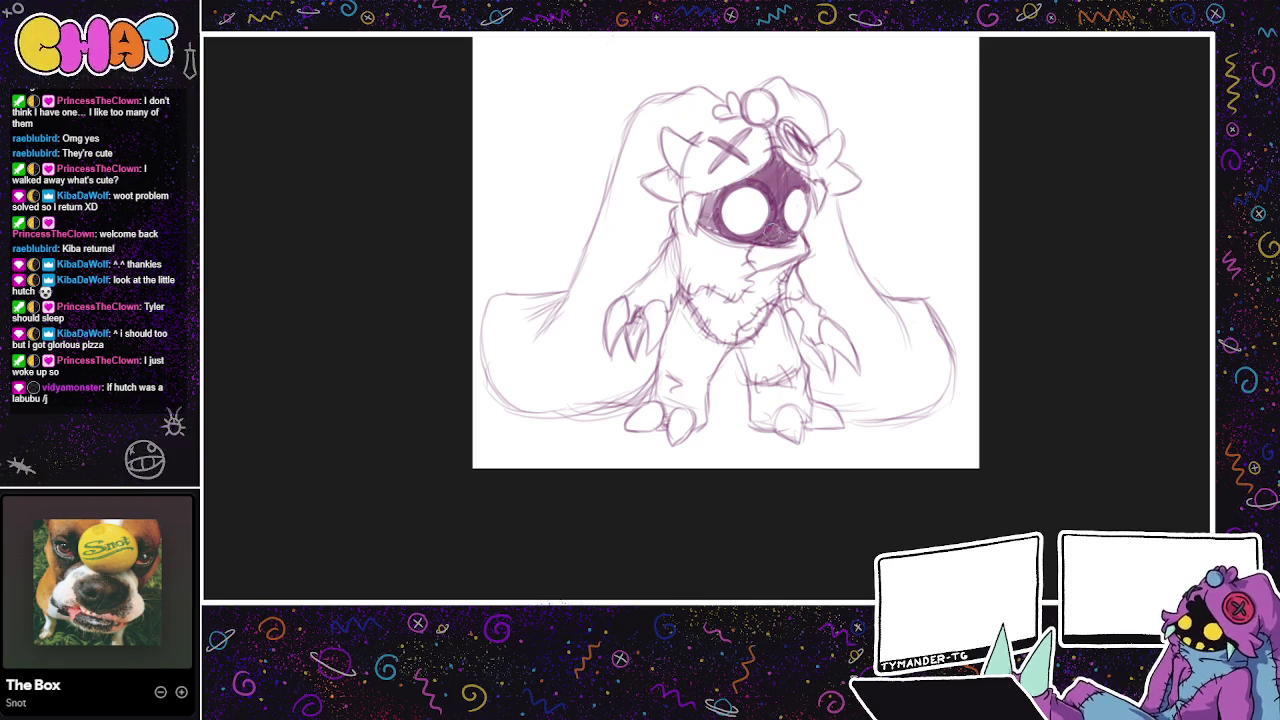
pyautogui.moveTo(716, 186)
pyautogui.mouseDown()
pyautogui.moveTo(710, 234)
pyautogui.moveTo(700, 228)
pyautogui.moveTo(727, 181)
pyautogui.mouseUp()
pyautogui.moveTo(714, 232)
pyautogui.mouseDown()
pyautogui.moveTo(696, 200)
pyautogui.moveTo(748, 176)
pyautogui.moveTo(708, 232)
pyautogui.mouseUp()
pyautogui.moveTo(748, 188)
pyautogui.mouseDown()
pyautogui.moveTo(784, 162)
pyautogui.moveTo(780, 148)
pyautogui.moveTo(778, 177)
pyautogui.moveTo(790, 152)
pyautogui.moveTo(804, 190)
pyautogui.moveTo(756, 244)
pyautogui.mouseUp()
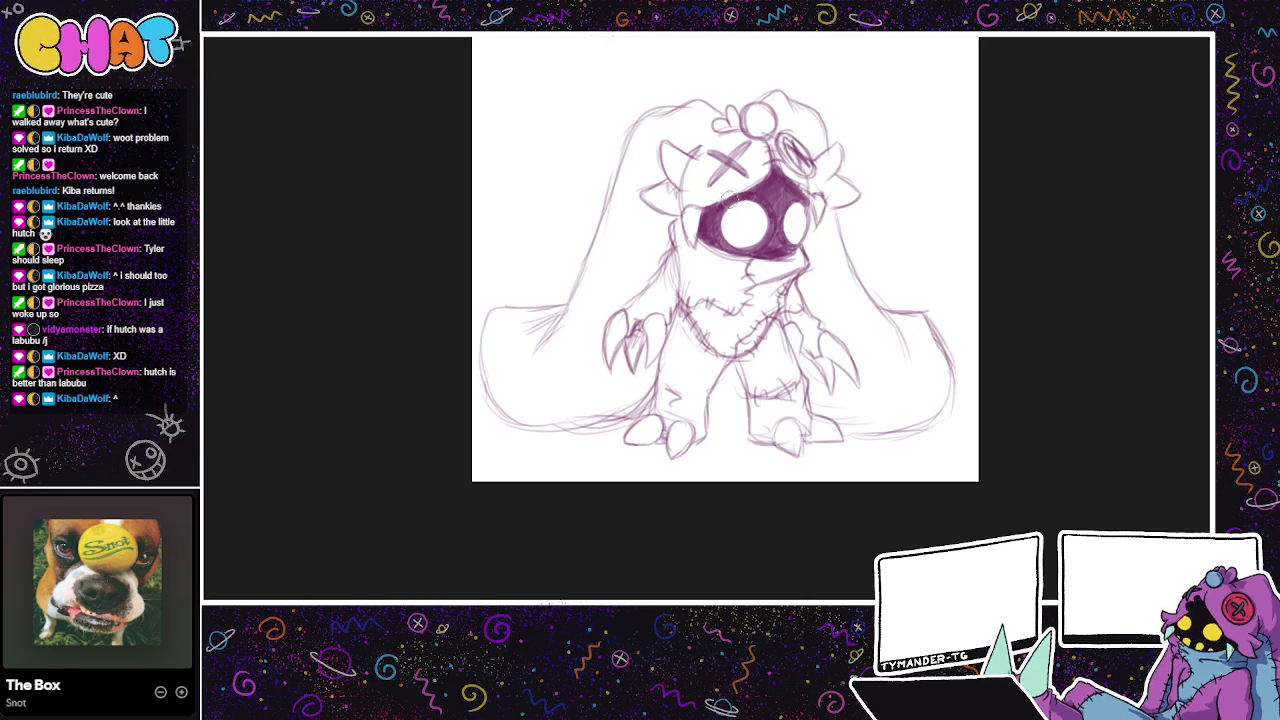
pyautogui.moveTo(716, 192)
pyautogui.mouseDown()
pyautogui.moveTo(726, 256)
pyautogui.moveTo(790, 200)
pyautogui.moveTo(806, 222)
pyautogui.mouseUp()
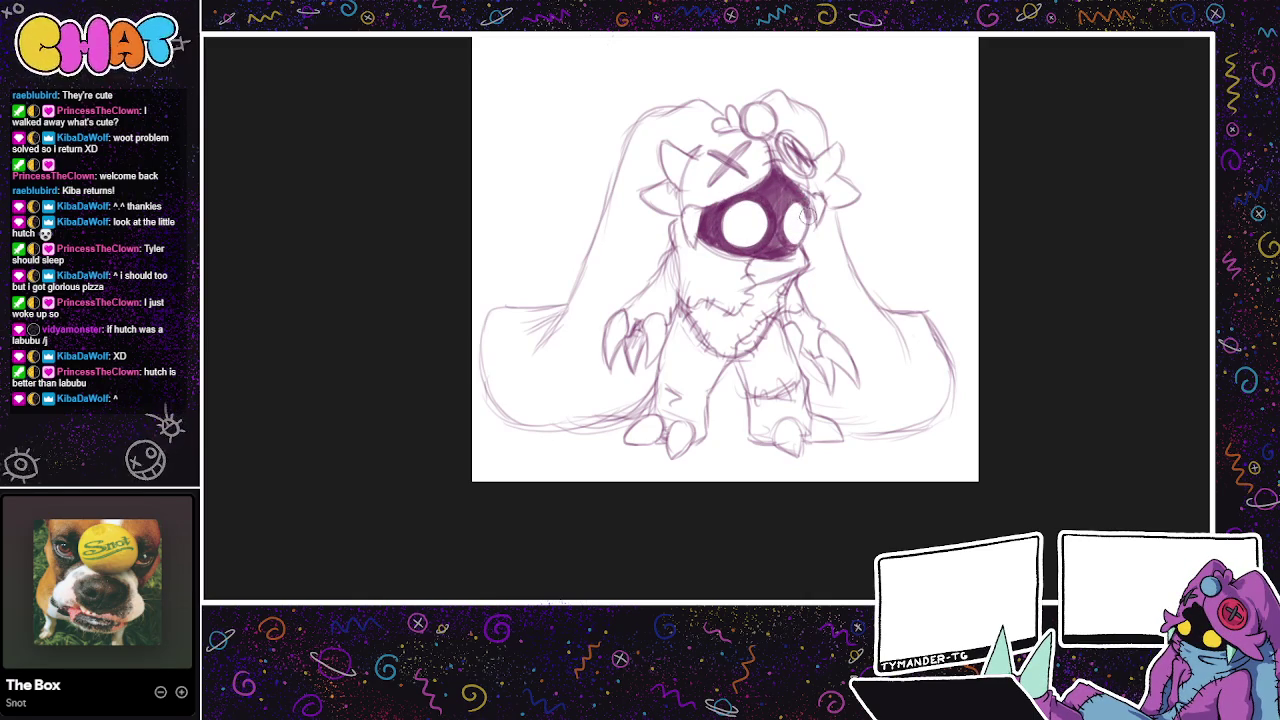
pyautogui.moveTo(780, 229)
pyautogui.mouseDown()
pyautogui.moveTo(865, 260)
pyautogui.moveTo(864, 292)
pyautogui.mouseUp()
pyautogui.moveTo(886, 456)
pyautogui.mouseDown()
pyautogui.moveTo(910, 493)
pyautogui.moveTo(947, 459)
pyautogui.moveTo(847, 473)
pyautogui.mouseUp()
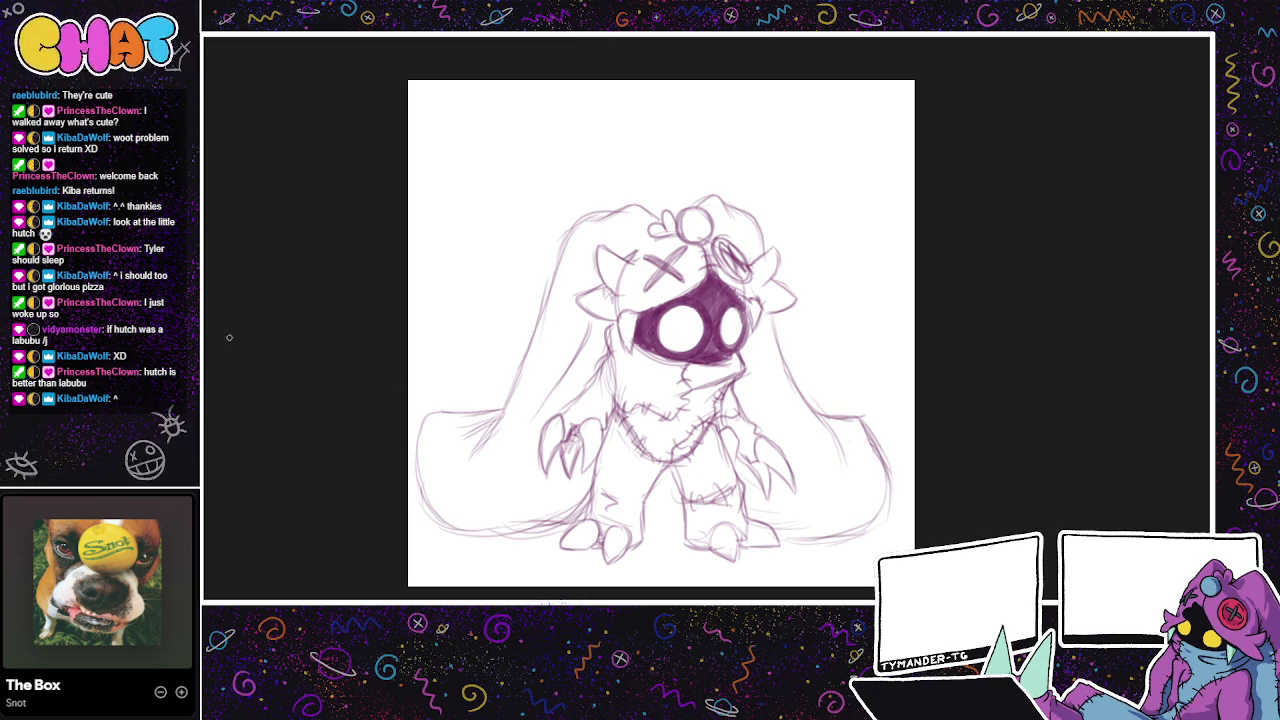
# Step: Select and deselect the dark face area, then add faint marks near the left arm
pyautogui.moveTo(742, 286); pyautogui.dragTo(633, 300)
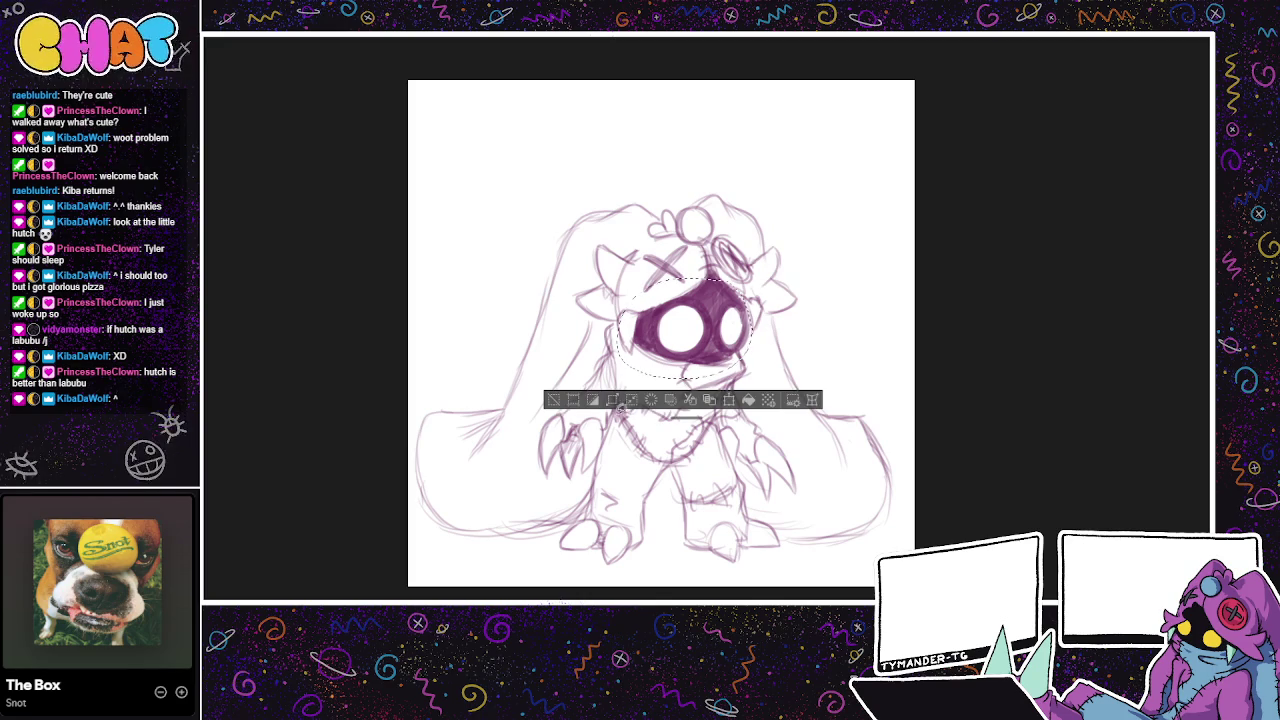
pyautogui.click(553, 400)
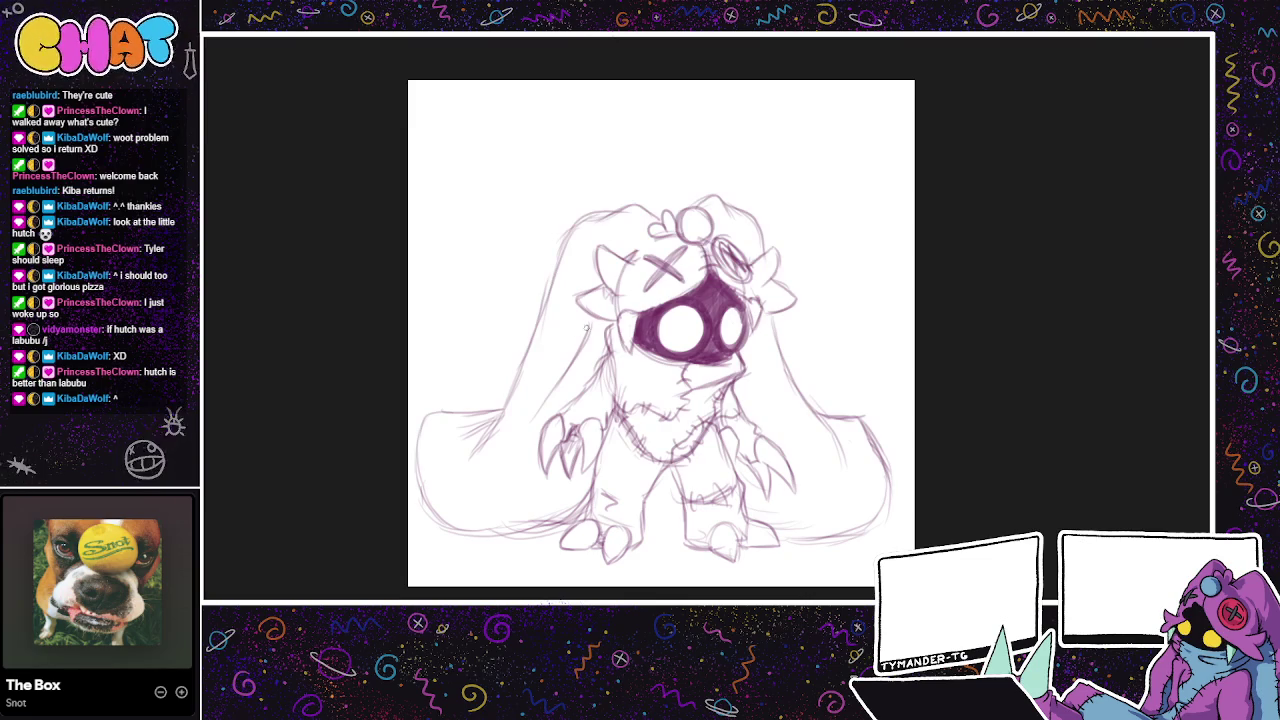
pyautogui.moveTo(540, 410); pyautogui.dragTo(523, 459)
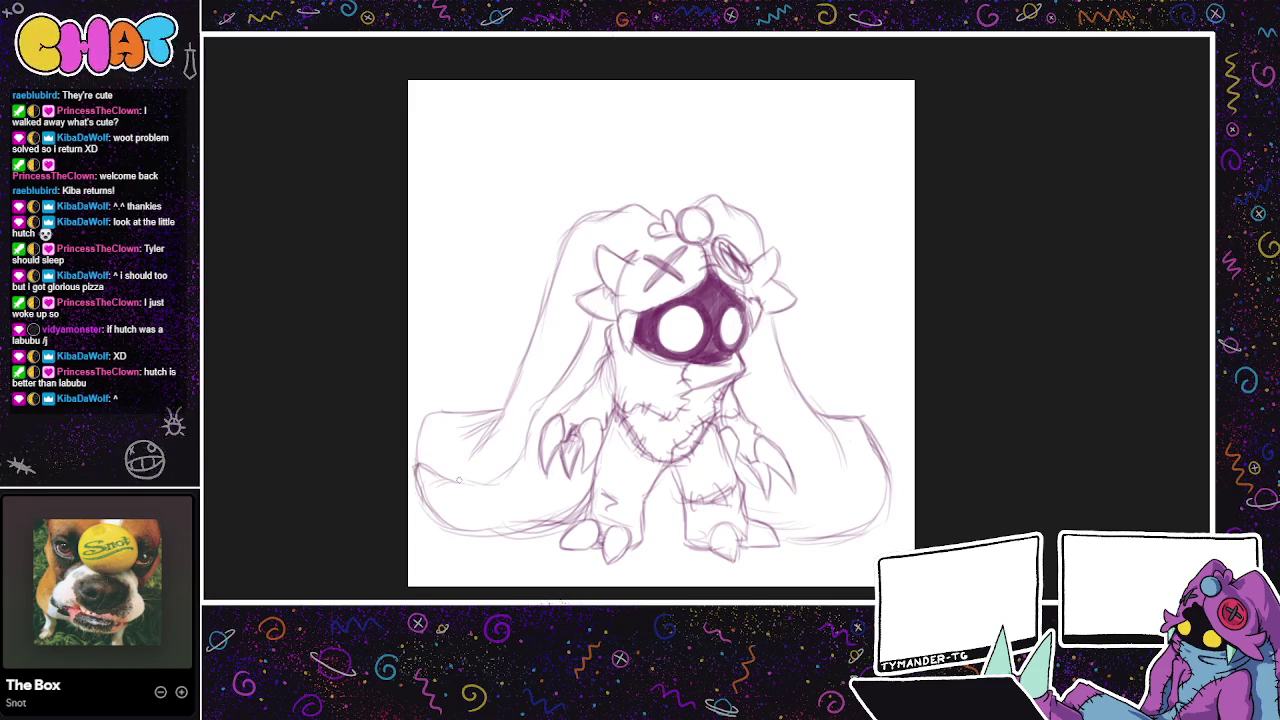
pyautogui.moveTo(424, 468); pyautogui.dragTo(444, 480)
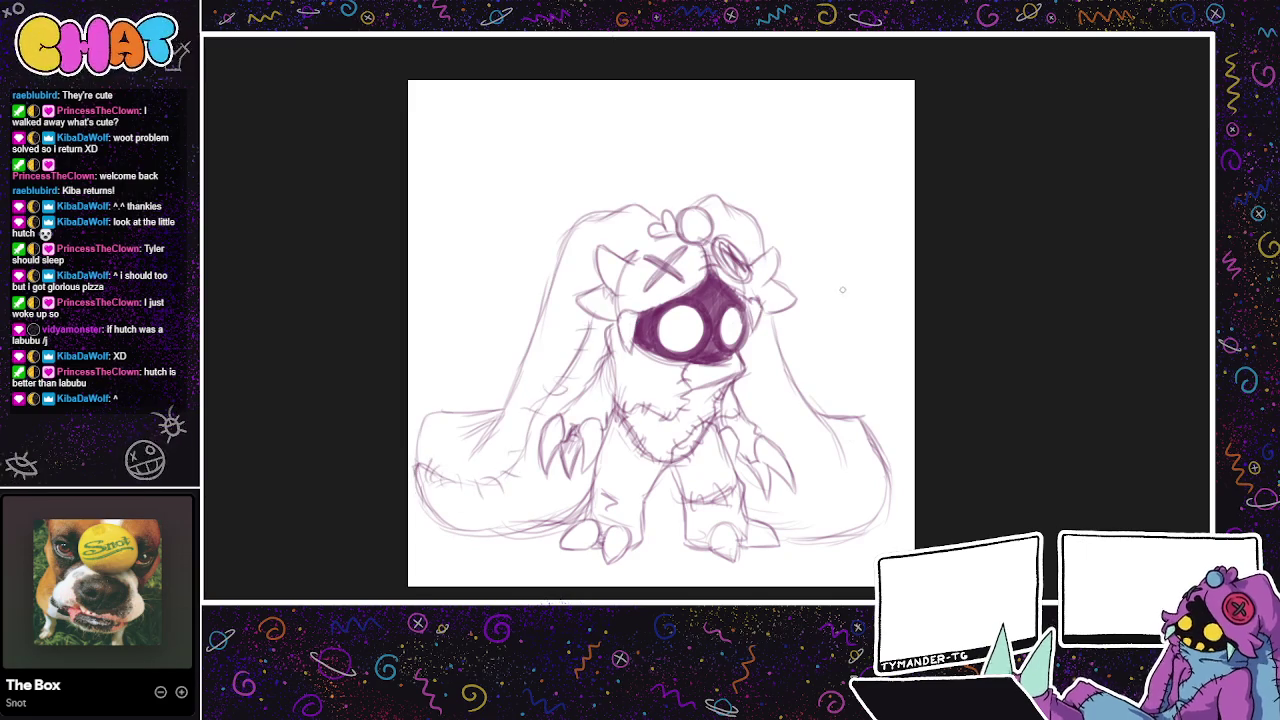
pyautogui.scroll(-1, 650, 340)
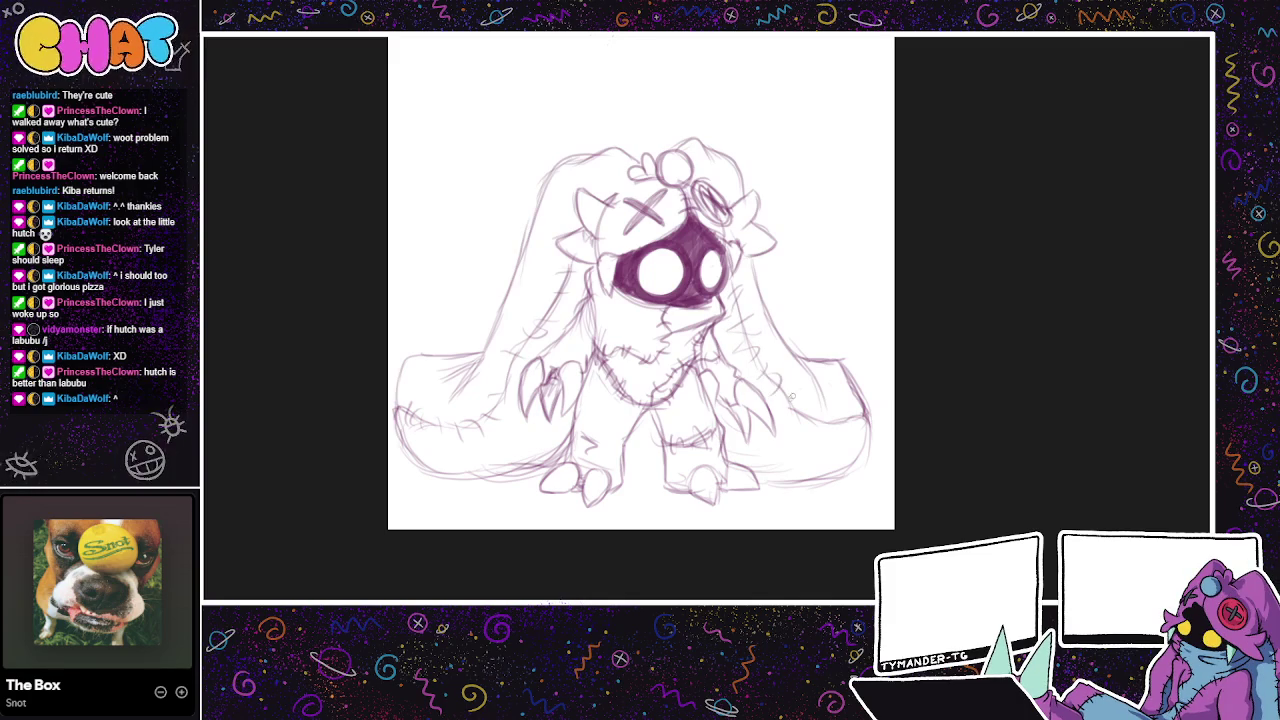
pyautogui.moveTo(827, 501)
pyautogui.mouseDown()
pyautogui.moveTo(796, 515)
pyautogui.moveTo(787, 551)
pyautogui.mouseUp()
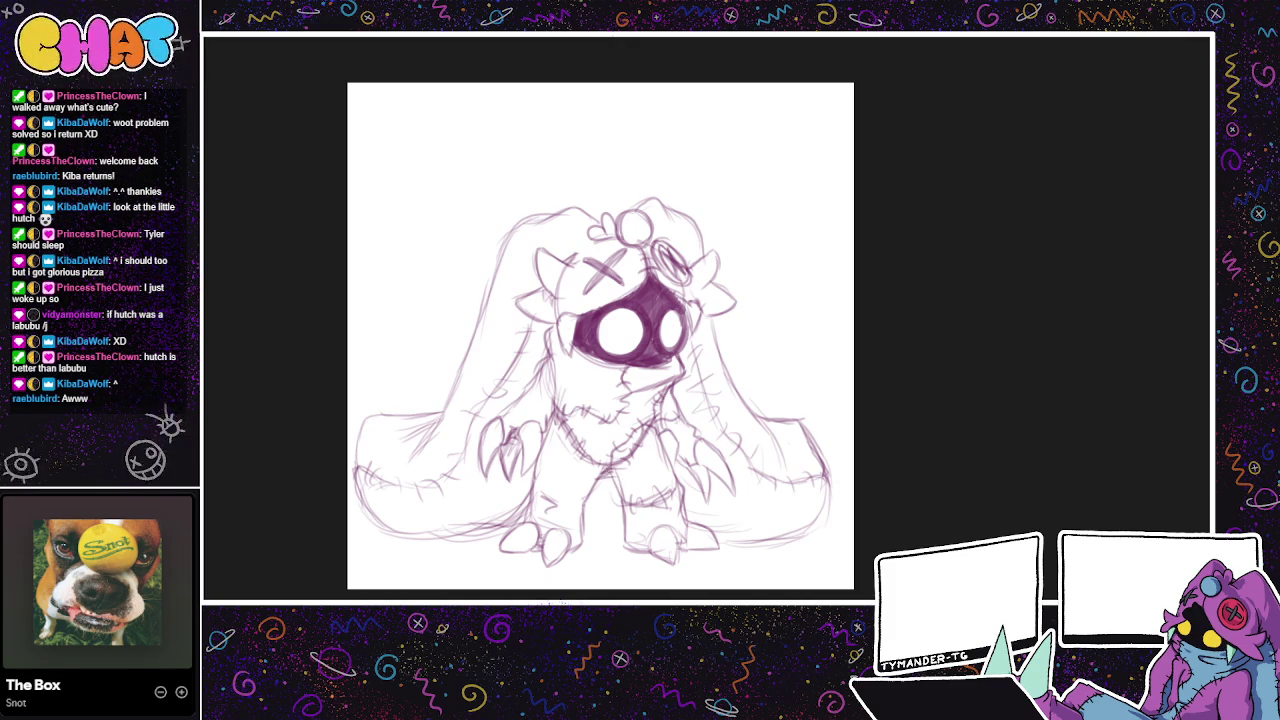
pyautogui.moveTo(818, 522); pyautogui.dragTo(826, 487)
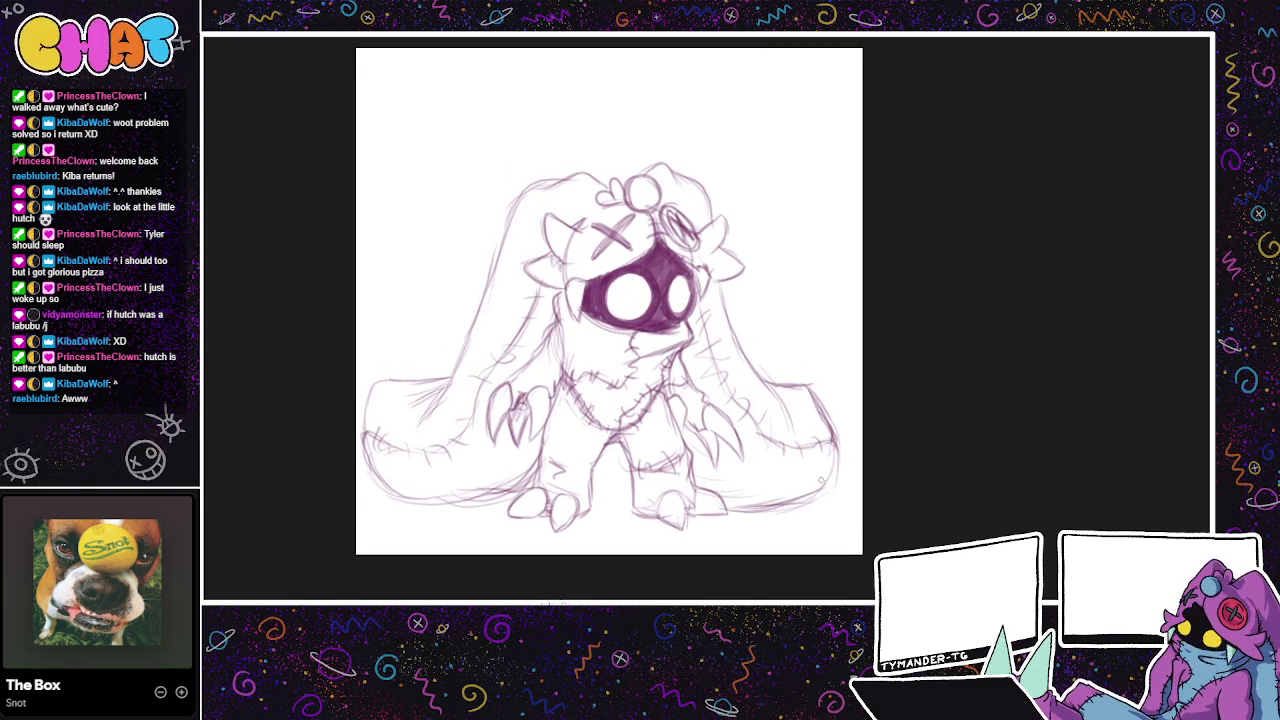
pyautogui.scroll(-2, 872, 473)
pyautogui.scroll(-1, 891, 465)
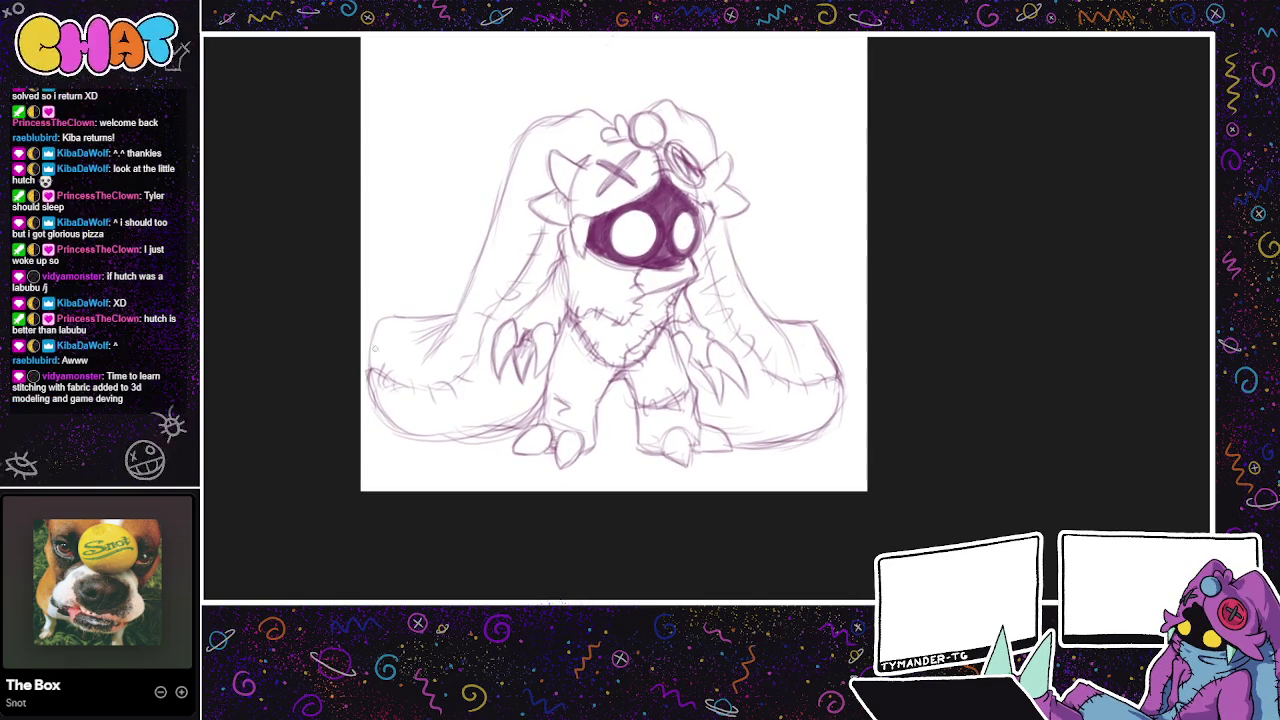
pyautogui.hotkey('ctrl', 'z')
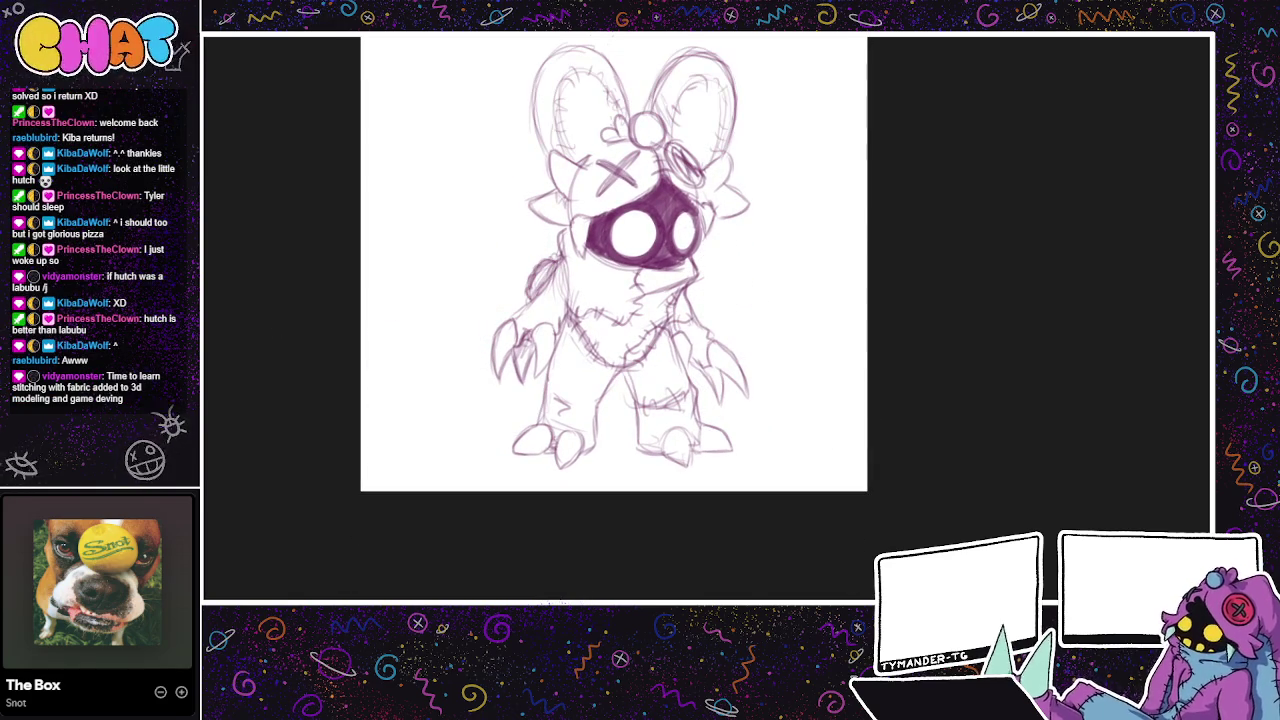
pyautogui.moveTo(702, 455); pyautogui.dragTo(700, 580)
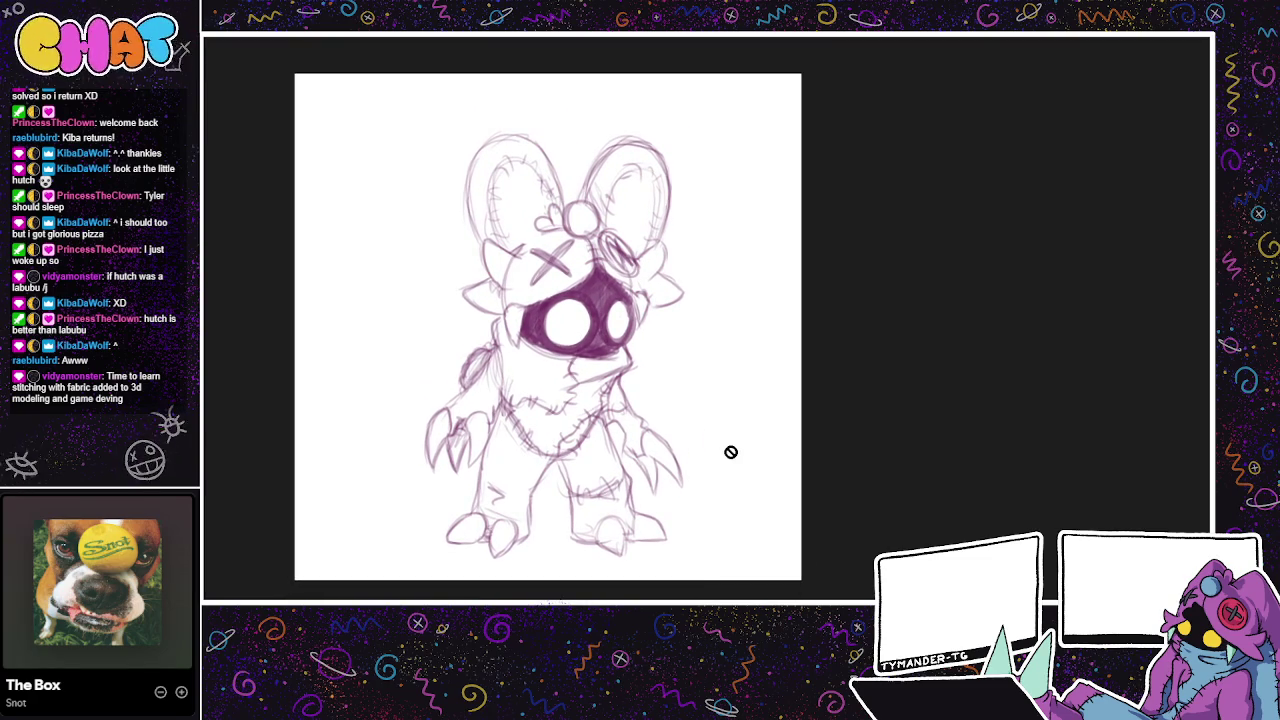
pyautogui.hotkey('ctrl', 'shift', 'z')
pyautogui.hotkey('ctrl', 'shift', 'z')
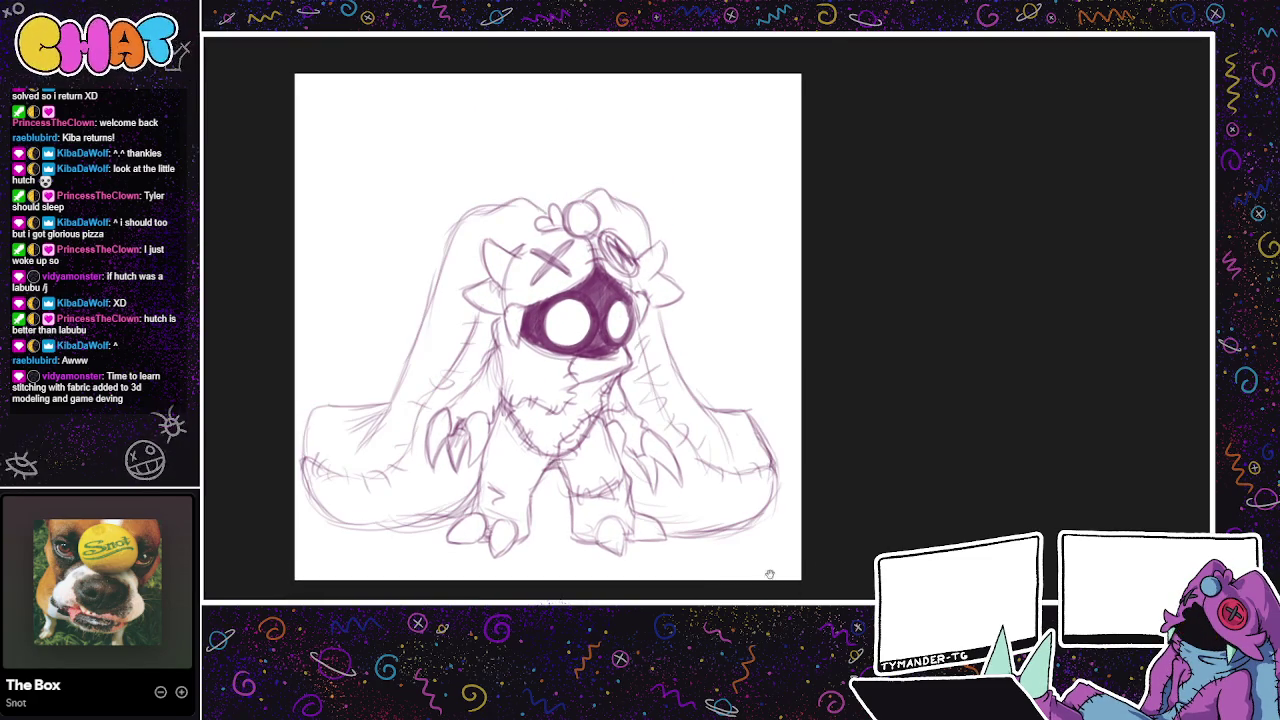
pyautogui.moveTo(760, 583); pyautogui.dragTo(792, 553)
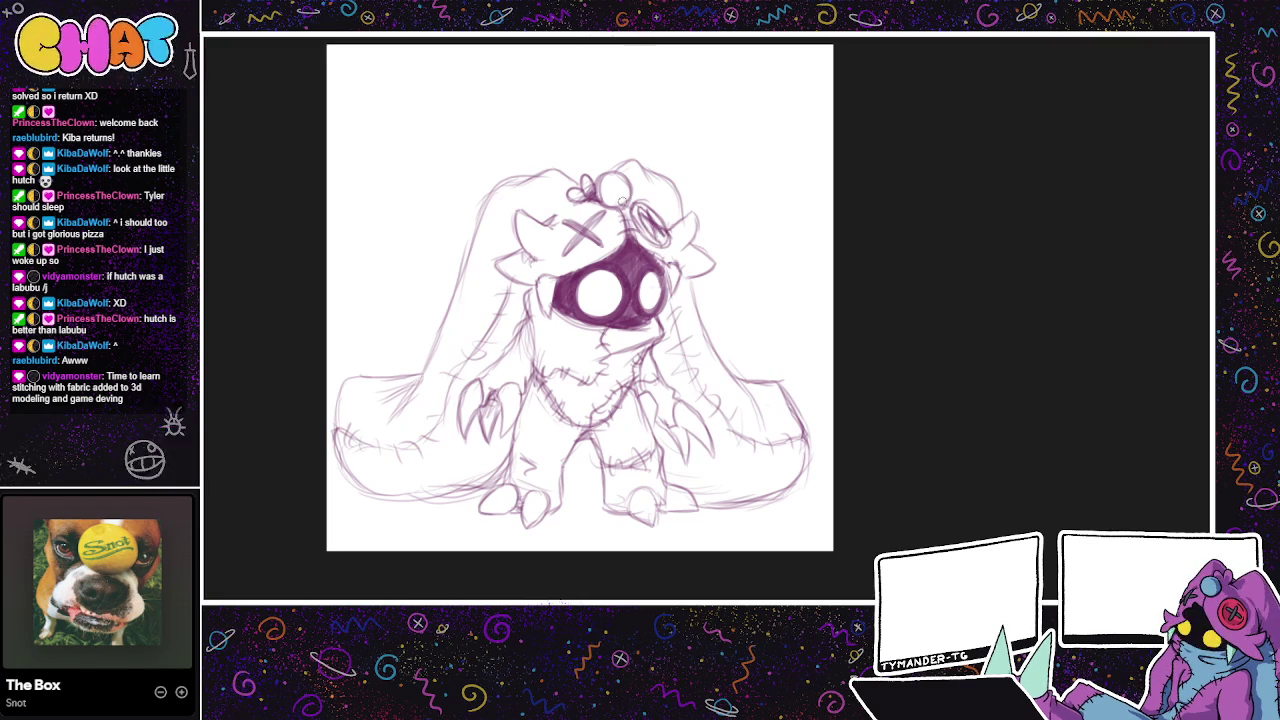
# Step: Touch up the goggle shading, right ear outline, left cheek and left foot lines
pyautogui.moveTo(640, 215); pyautogui.dragTo(662, 240)
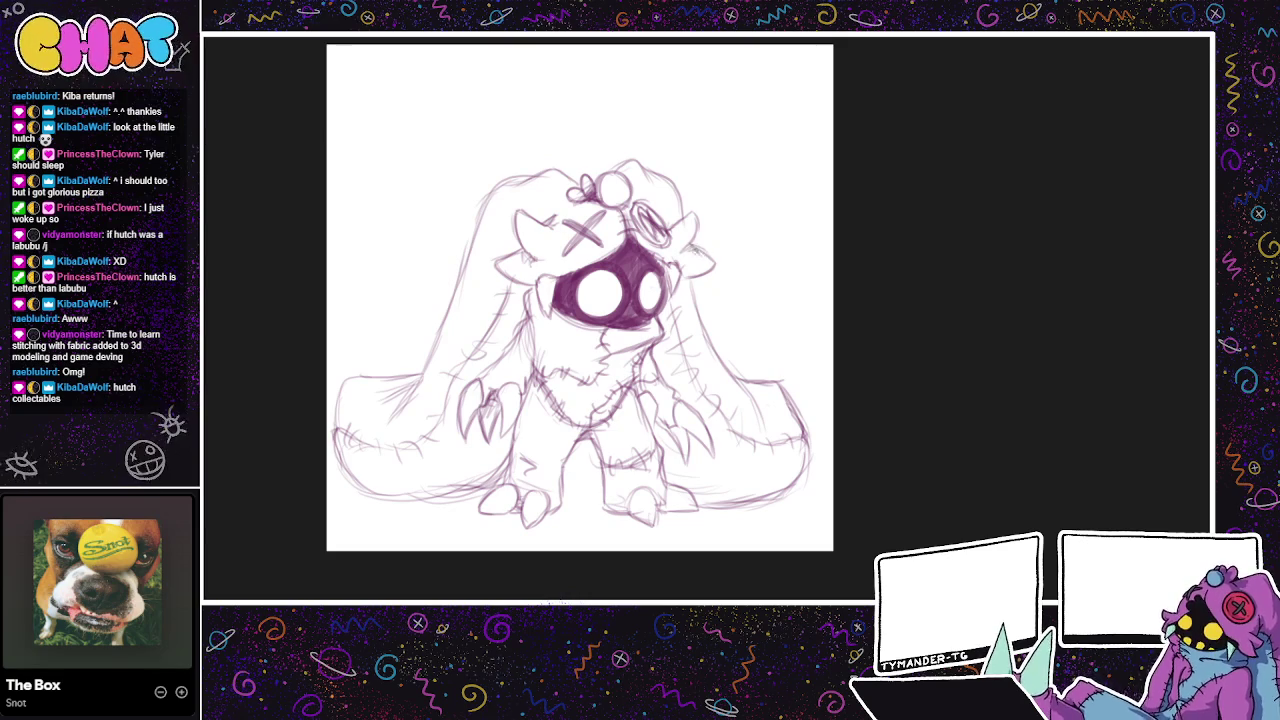
pyautogui.moveTo(692, 227)
pyautogui.mouseDown()
pyautogui.moveTo(699, 236)
pyautogui.moveTo(668, 230)
pyautogui.mouseUp()
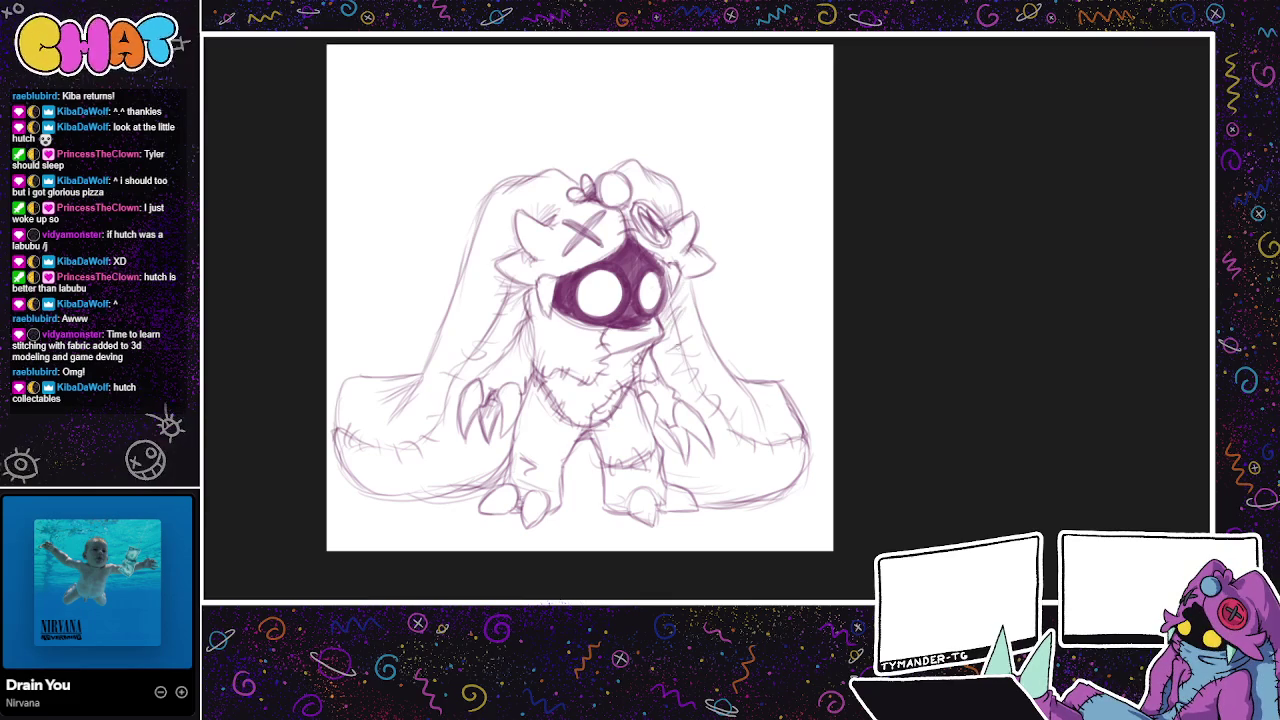
pyautogui.moveTo(515, 290); pyautogui.dragTo(500, 312)
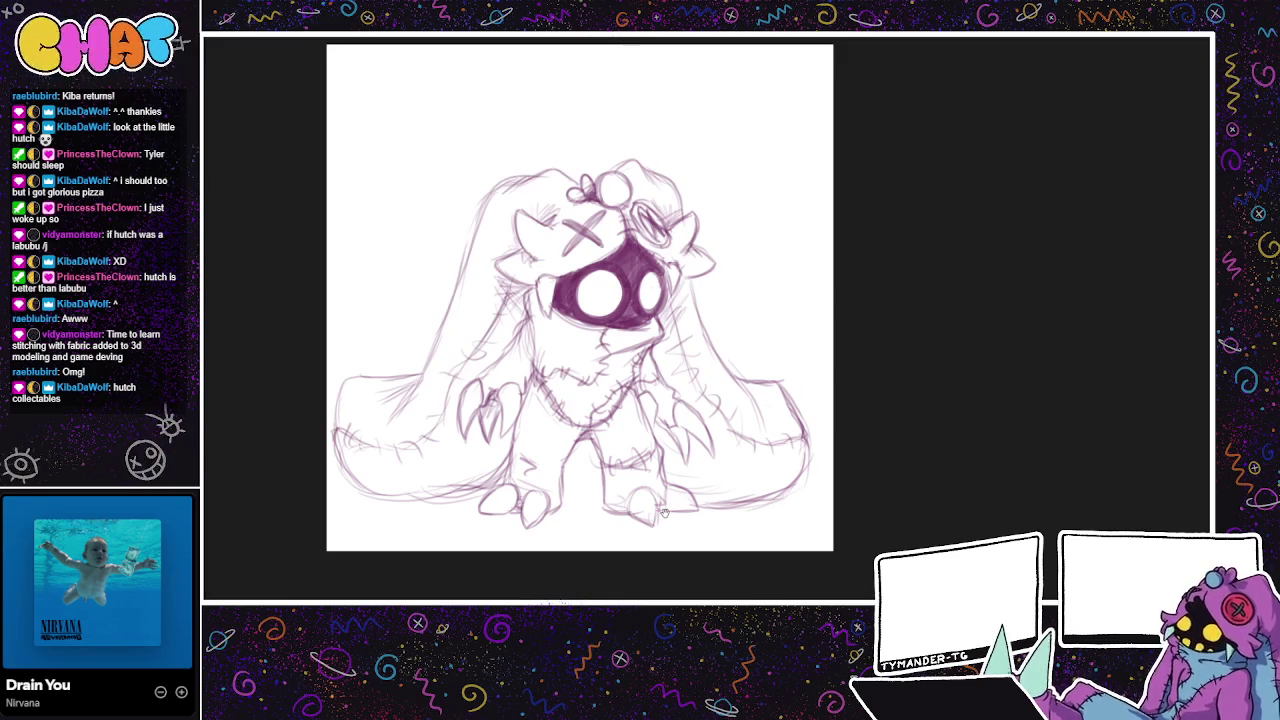
pyautogui.moveTo(857, 580); pyautogui.dragTo(940, 570)
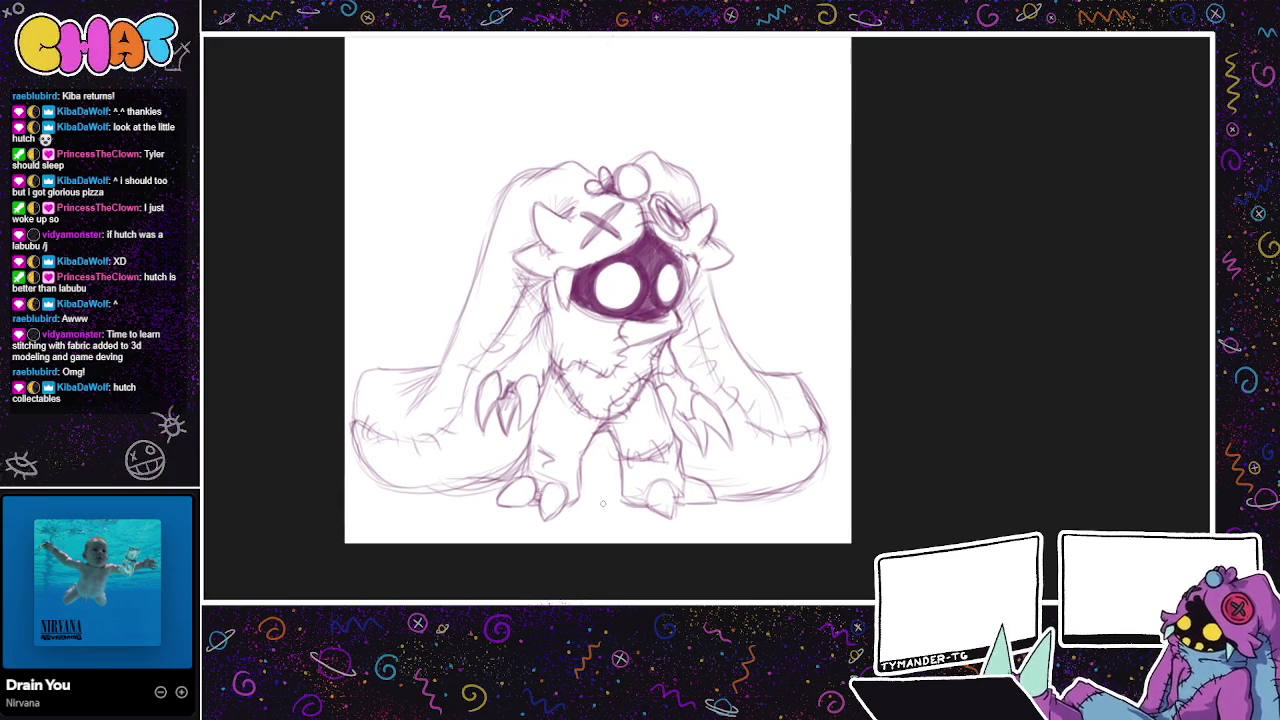
pyautogui.moveTo(603, 503)
pyautogui.mouseDown()
pyautogui.moveTo(557, 511)
pyautogui.moveTo(570, 506)
pyautogui.moveTo(540, 494)
pyautogui.moveTo(541, 524)
pyautogui.moveTo(572, 506)
pyautogui.mouseUp()
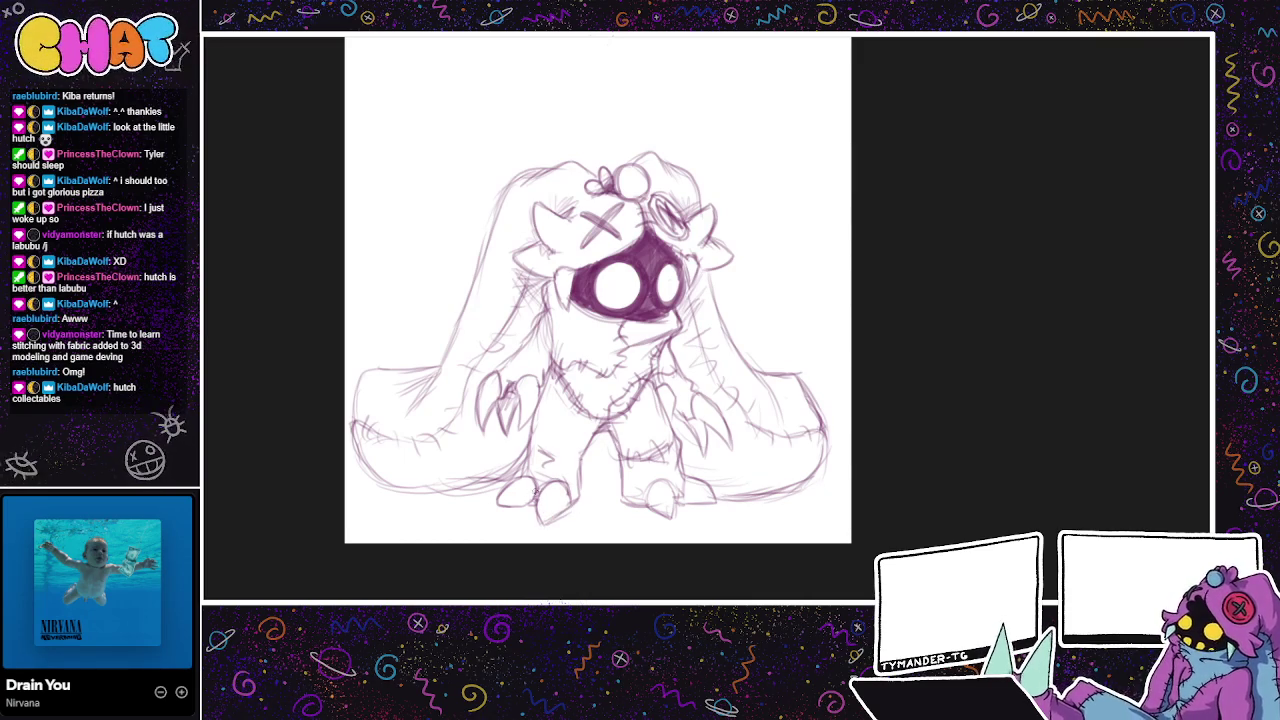
pyautogui.moveTo(510, 477); pyautogui.dragTo(534, 496)
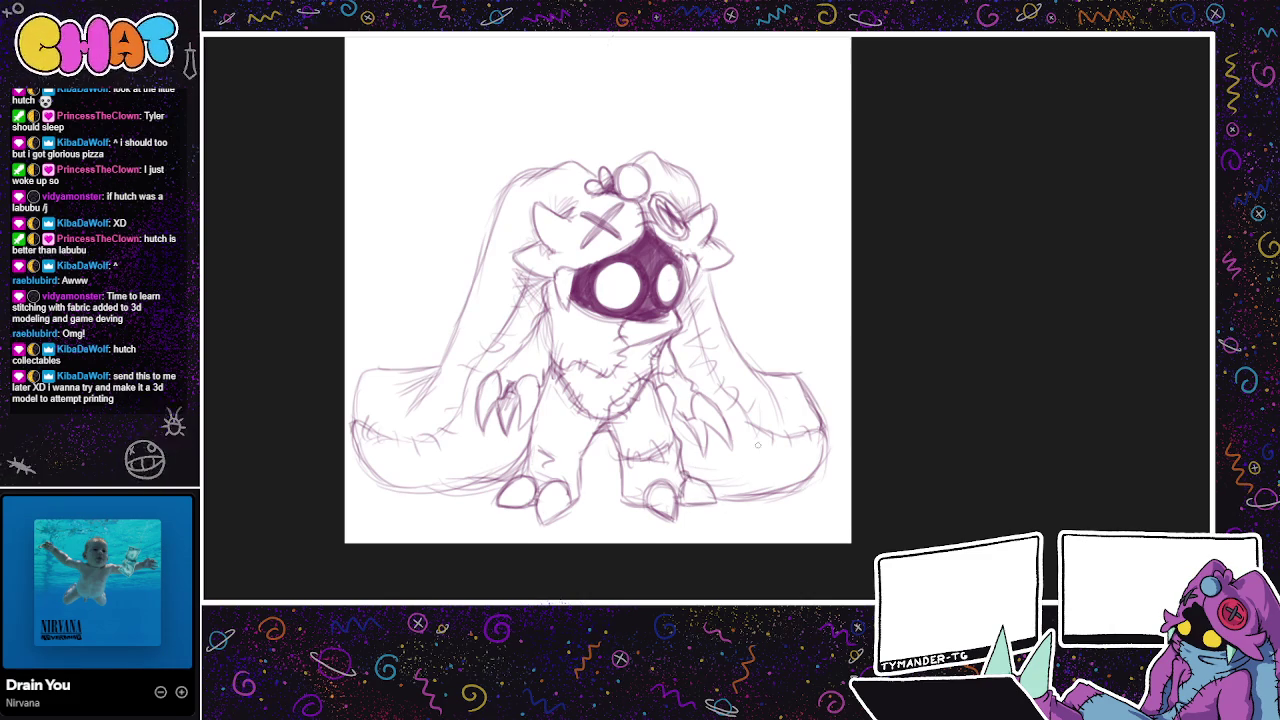
# Step: Add strokes around the left foot and bring back the white background
pyautogui.moveTo(770, 500); pyautogui.dragTo(776, 528)
pyautogui.moveTo(526, 530)
pyautogui.mouseDown()
pyautogui.moveTo(505, 536)
pyautogui.moveTo(512, 518)
pyautogui.mouseUp()
pyautogui.moveTo(508, 515)
pyautogui.mouseDown()
pyautogui.moveTo(538, 498)
pyautogui.moveTo(502, 526)
pyautogui.mouseUp()
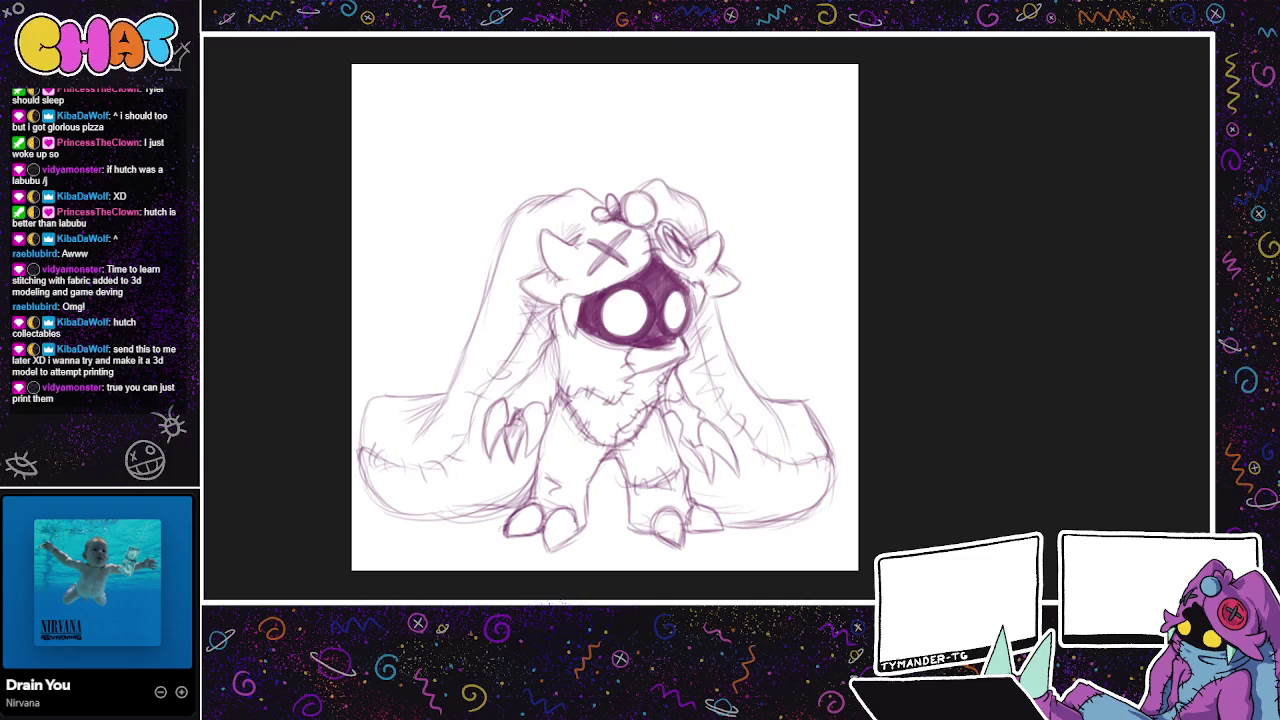
pyautogui.moveTo(778, 470)
pyautogui.mouseDown()
pyautogui.moveTo(786, 440)
pyautogui.moveTo(836, 428)
pyautogui.mouseUp()
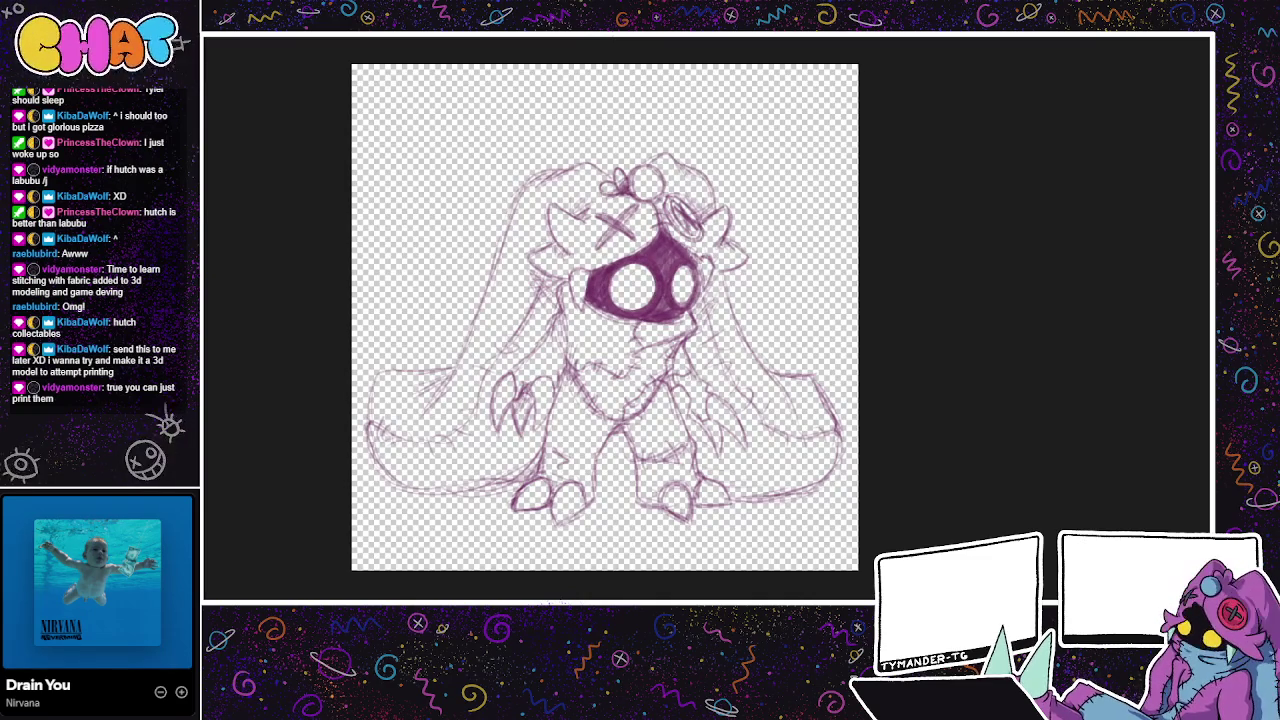
pyautogui.hotkey('ctrl', 'z')
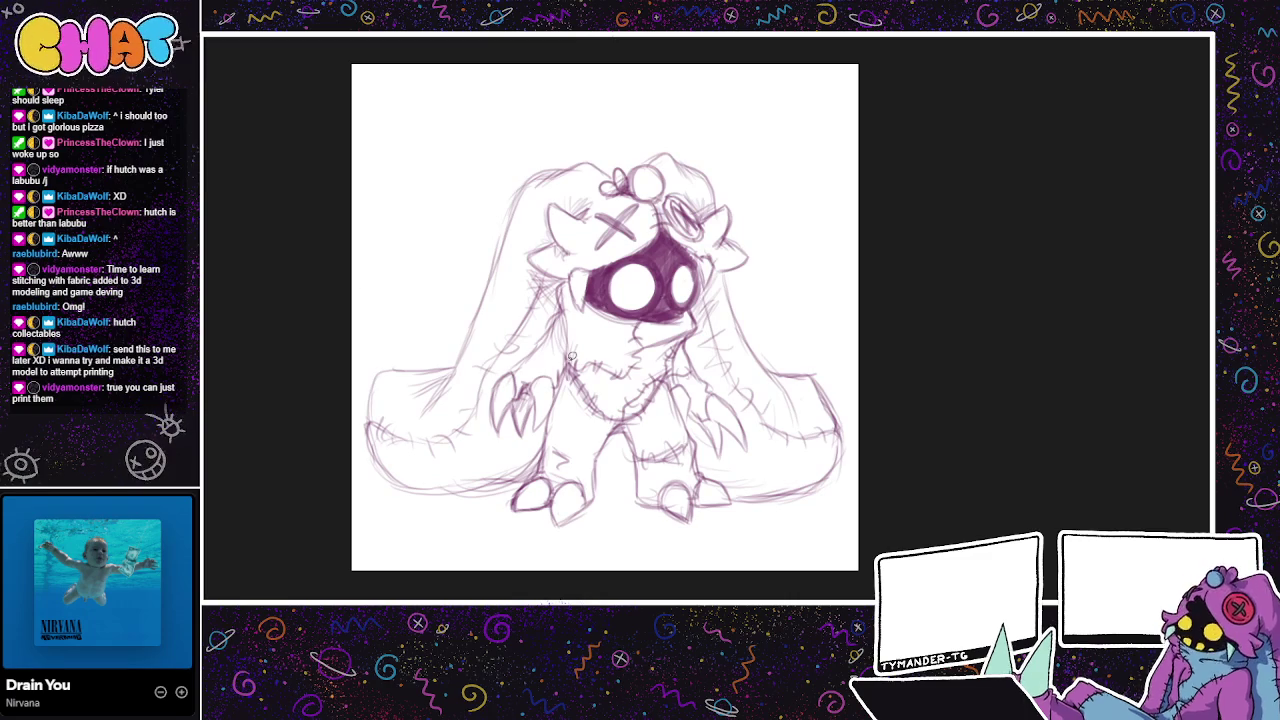
pyautogui.moveTo(804, 162)
pyautogui.mouseDown()
pyautogui.moveTo(783, 143)
pyautogui.moveTo(849, 157)
pyautogui.mouseUp()
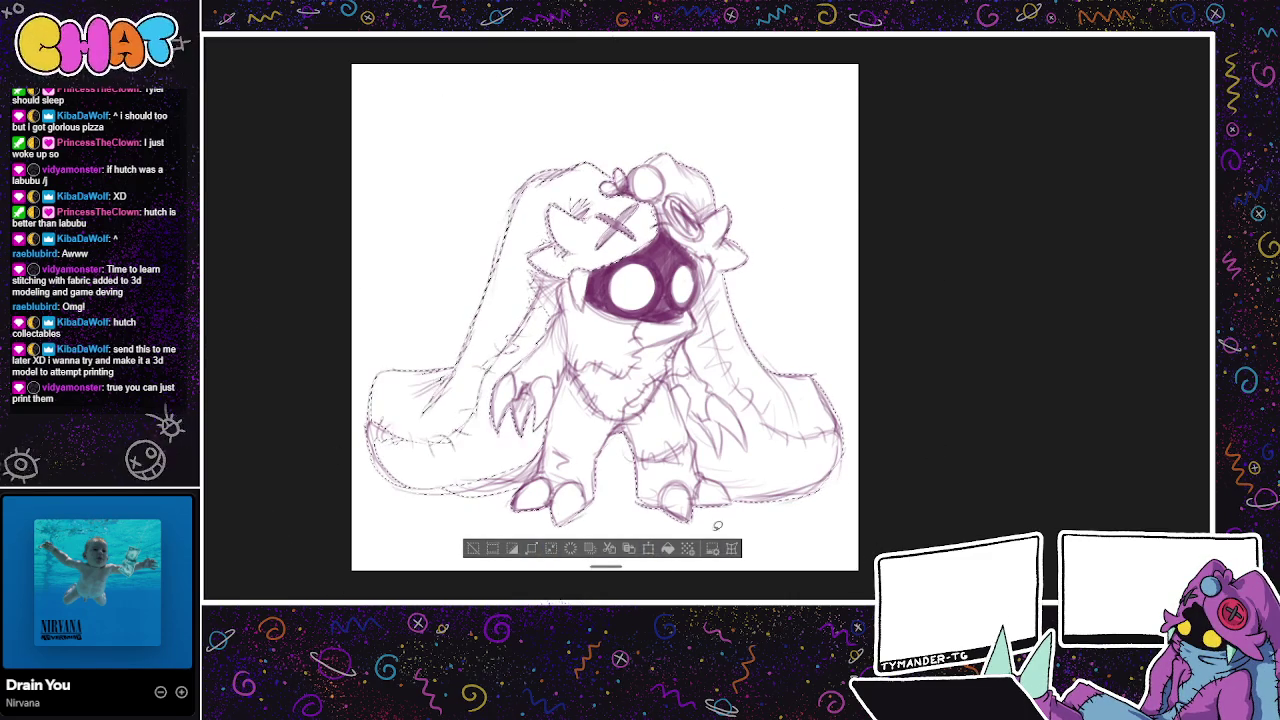
# Step: Fill the silhouette and remaining gaps dark red, then undo the fill back to line art
pyautogui.click(668, 549)
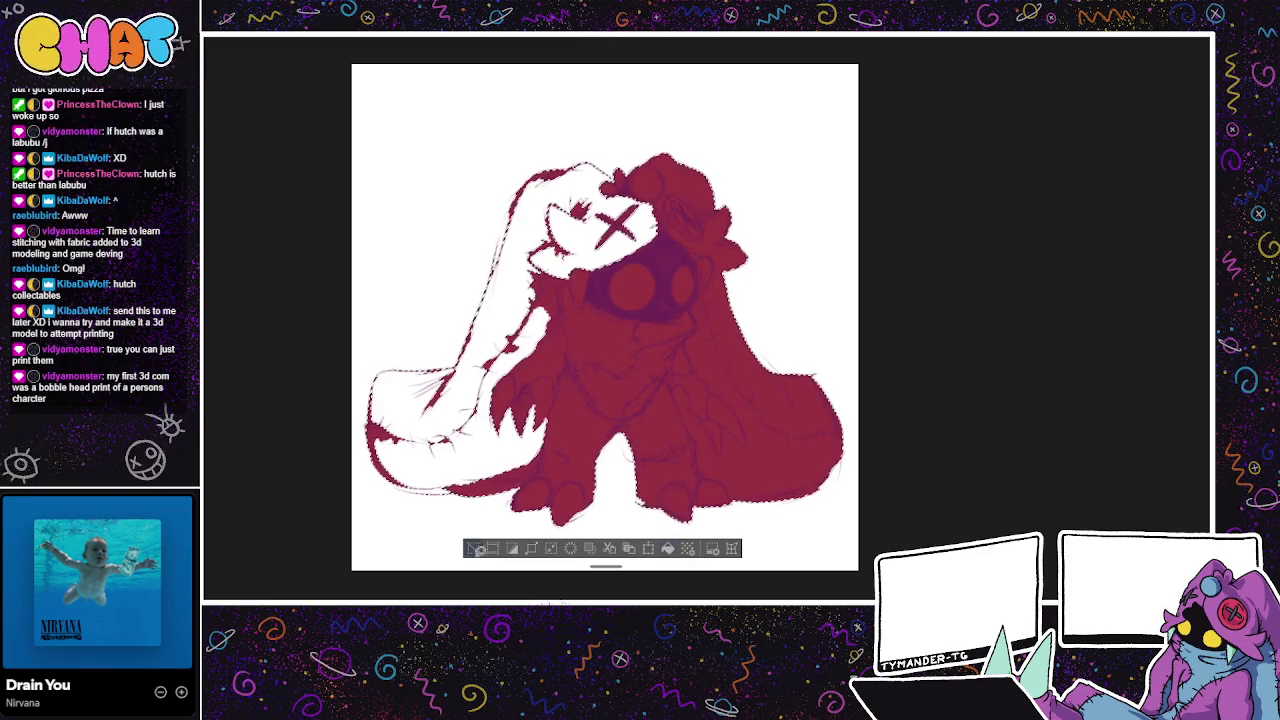
pyautogui.click(474, 550)
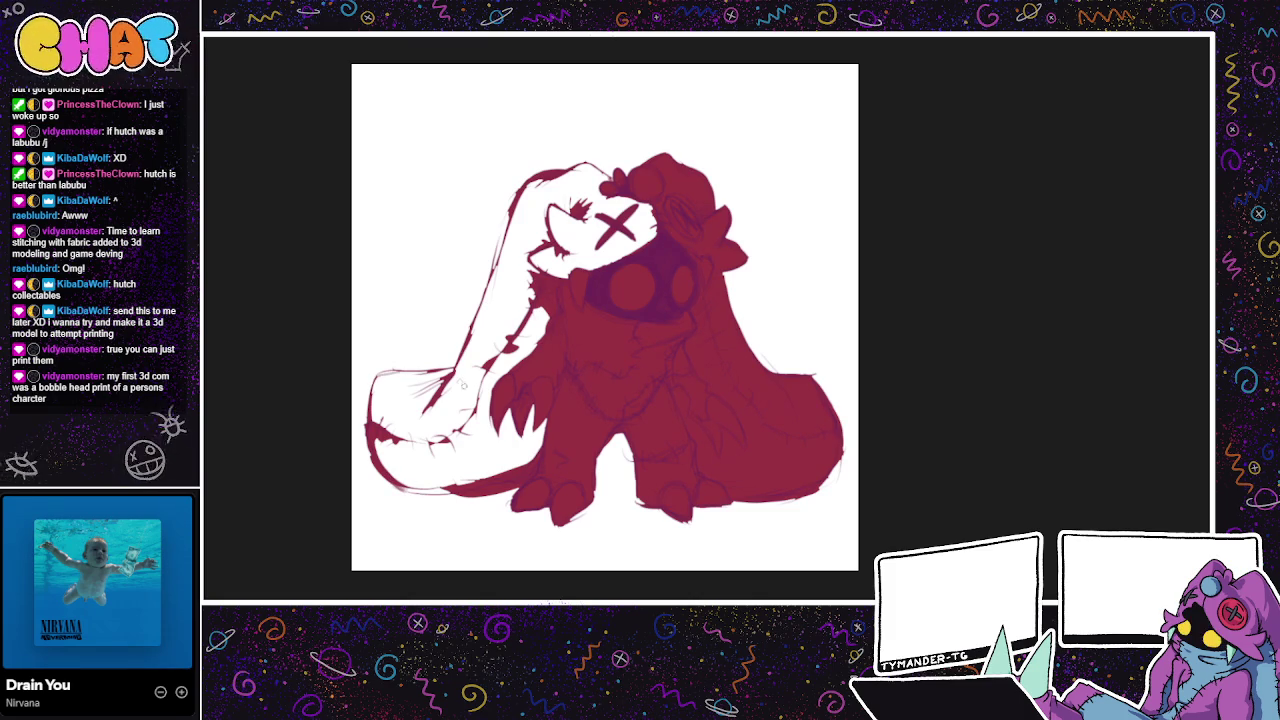
pyautogui.moveTo(497, 237); pyautogui.dragTo(506, 214)
pyautogui.moveTo(795, 147)
pyautogui.mouseDown()
pyautogui.moveTo(343, 529)
pyautogui.moveTo(877, 231)
pyautogui.moveTo(851, 311)
pyautogui.mouseUp()
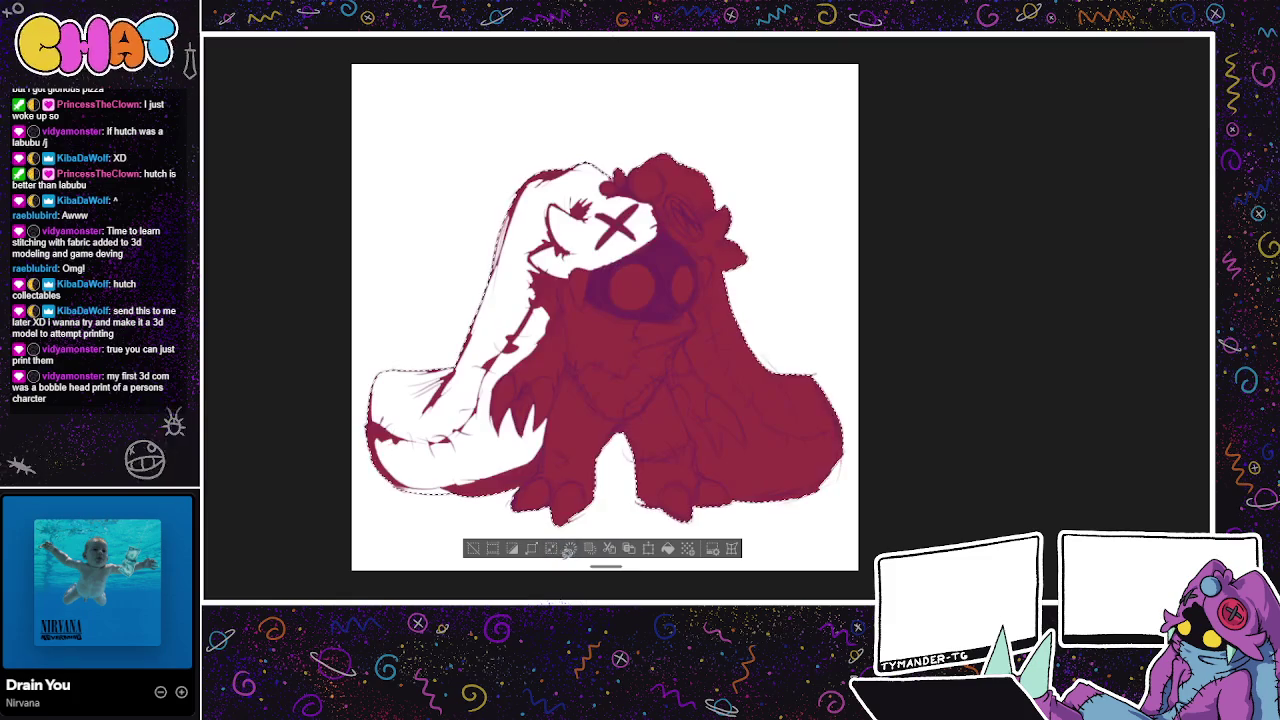
pyautogui.click(668, 549)
pyautogui.click(473, 548)
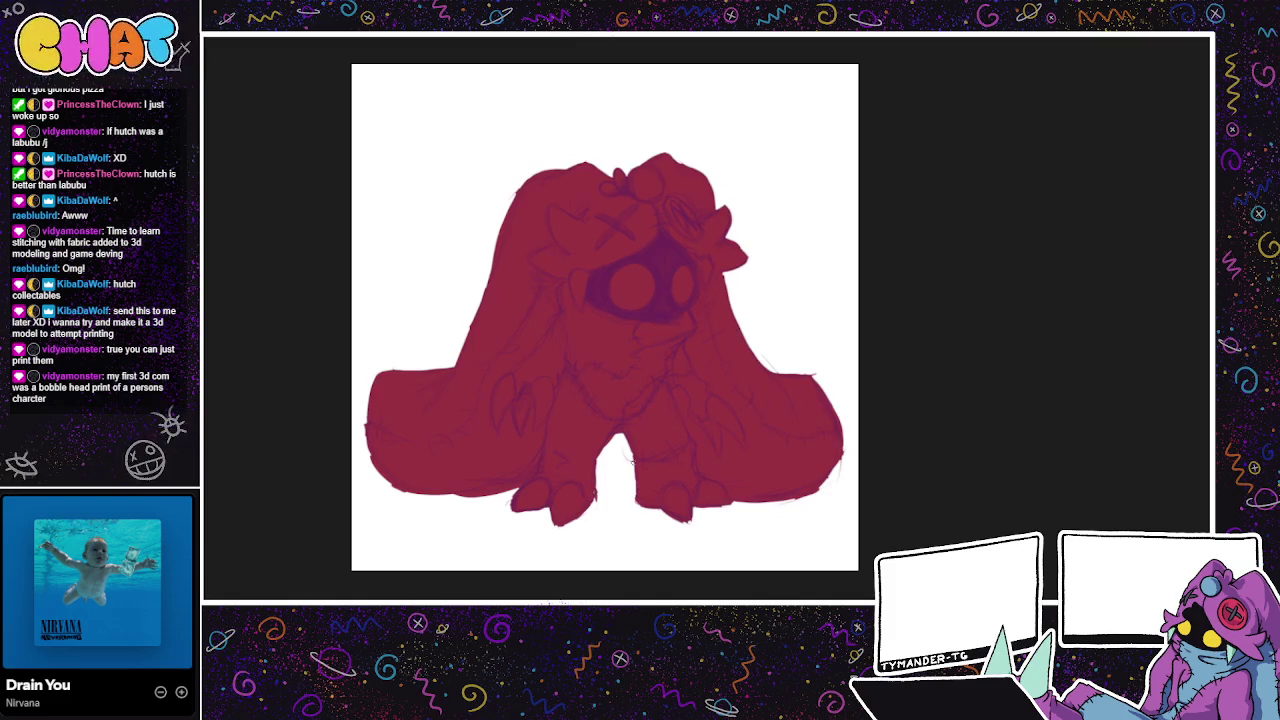
pyautogui.moveTo(786, 495); pyautogui.dragTo(794, 527)
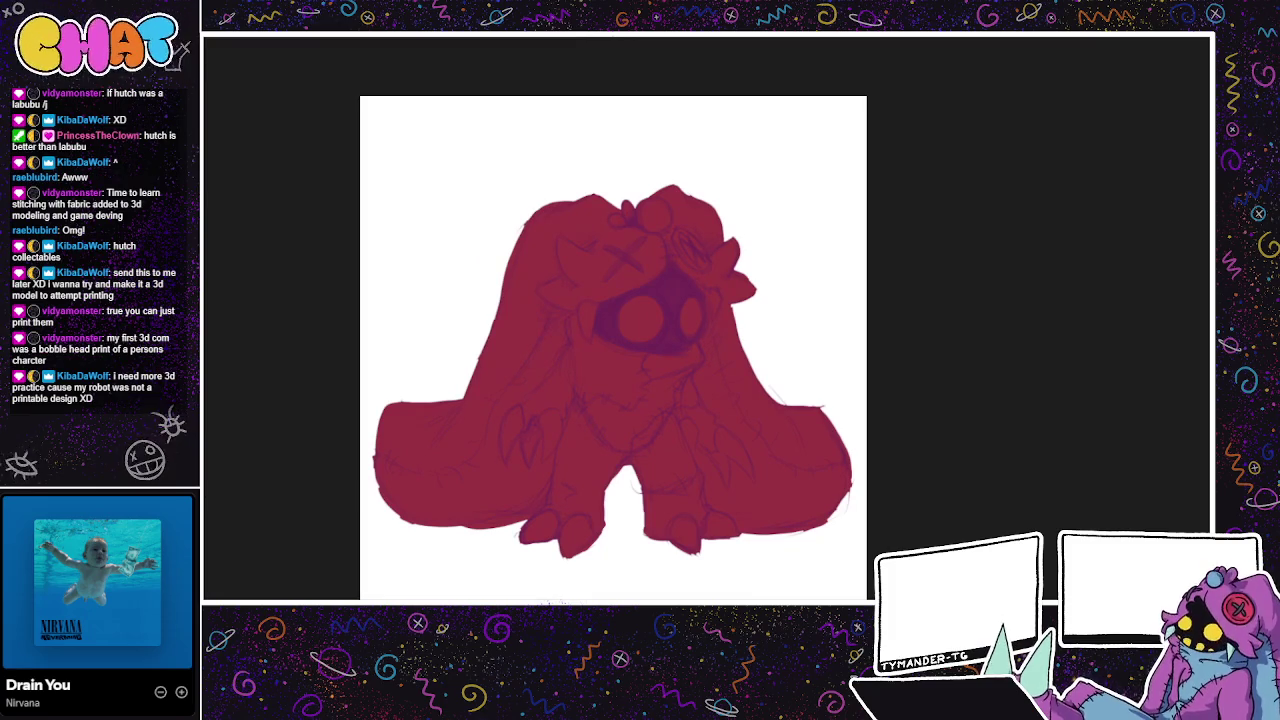
pyautogui.hotkey('ctrl', 'z')
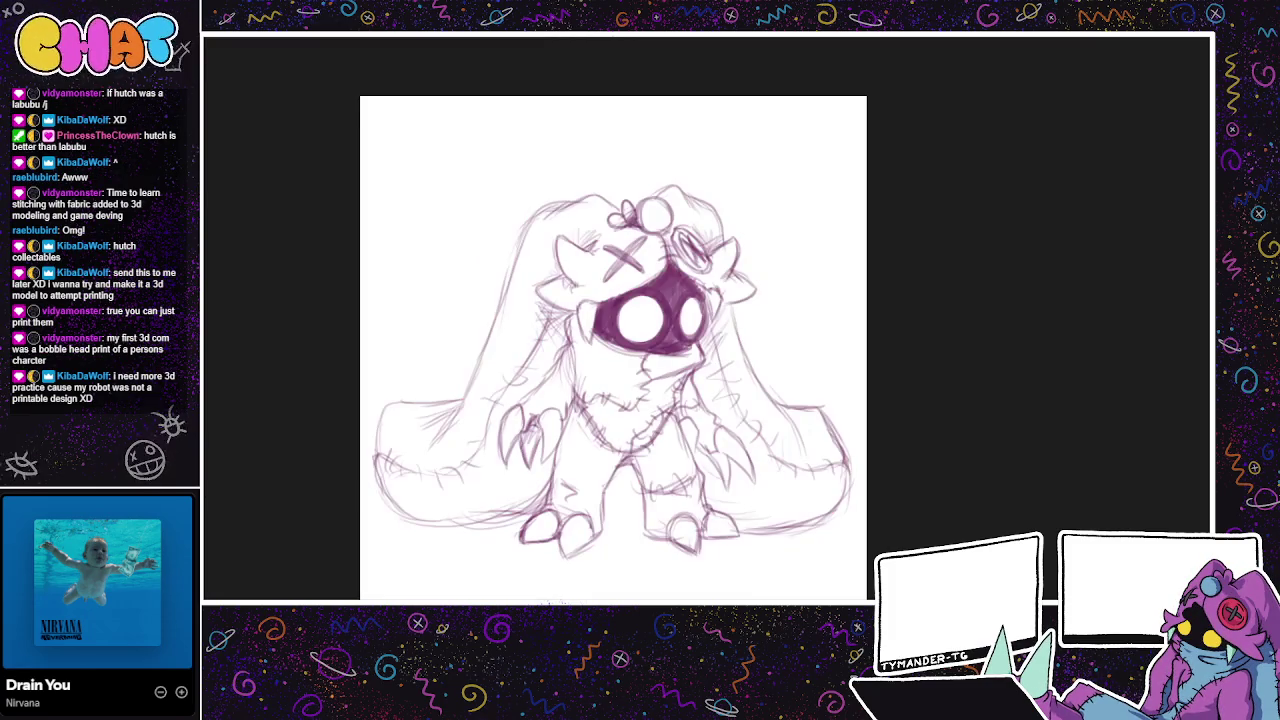
# Step: Switch to the round-eared sketch and delete the old ears and stray lines above the head
pyautogui.hotkey('ctrl', 'z')
pyautogui.hotkey('ctrl', 'z')
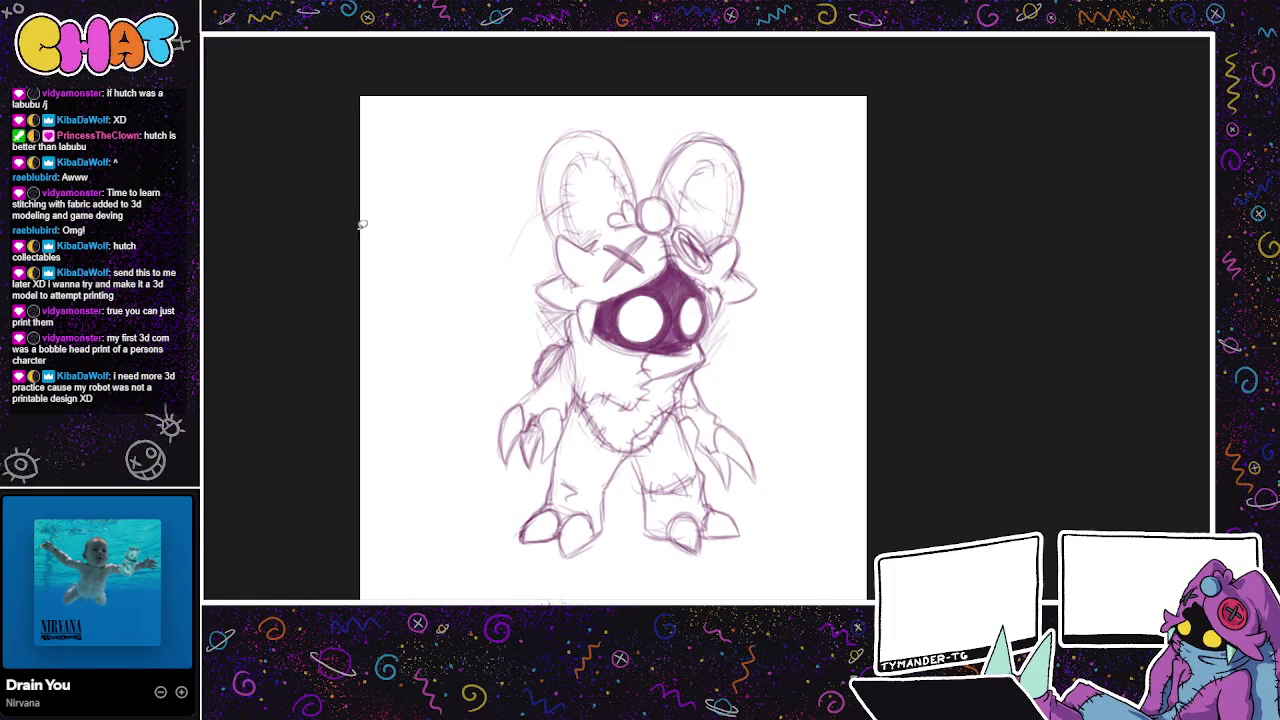
pyautogui.moveTo(590, 157); pyautogui.dragTo(702, 212)
pyautogui.press('Delete')
pyautogui.moveTo(605, 176)
pyautogui.mouseDown()
pyautogui.moveTo(482, 285)
pyautogui.moveTo(678, 157)
pyautogui.moveTo(739, 209)
pyautogui.moveTo(785, 192)
pyautogui.mouseUp()
pyautogui.press('Delete')
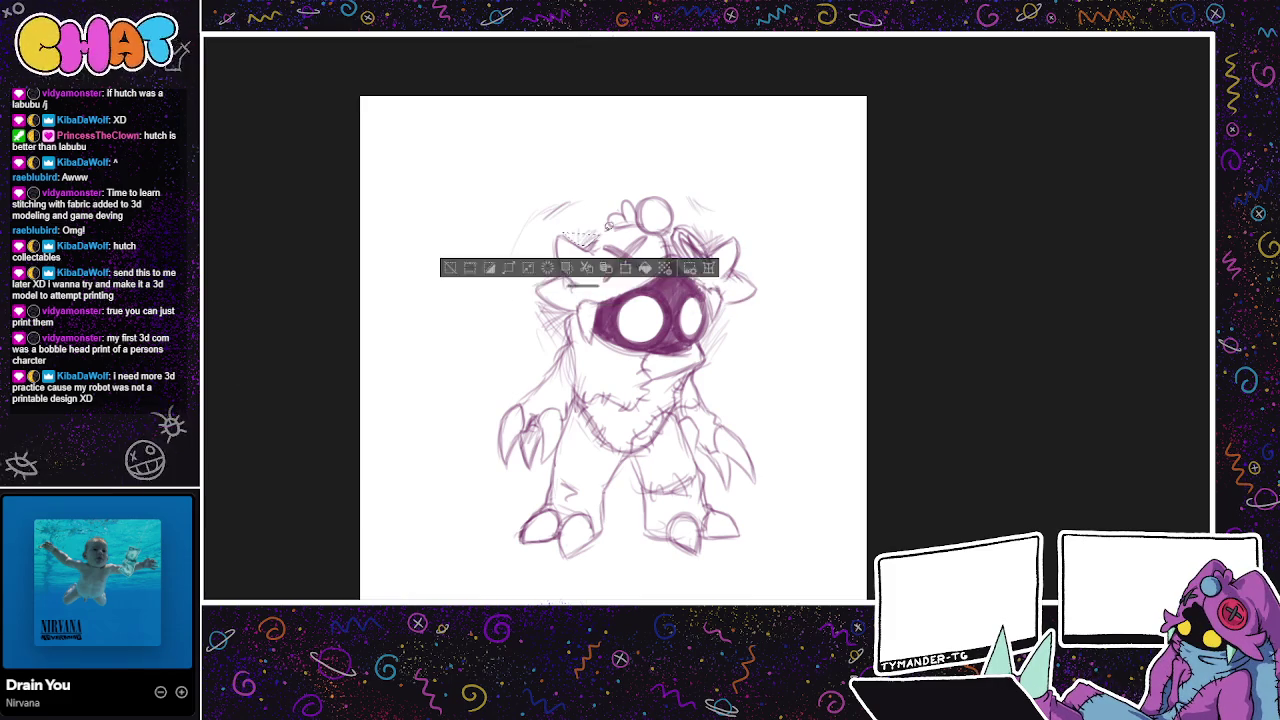
pyautogui.moveTo(497, 265); pyautogui.dragTo(548, 352)
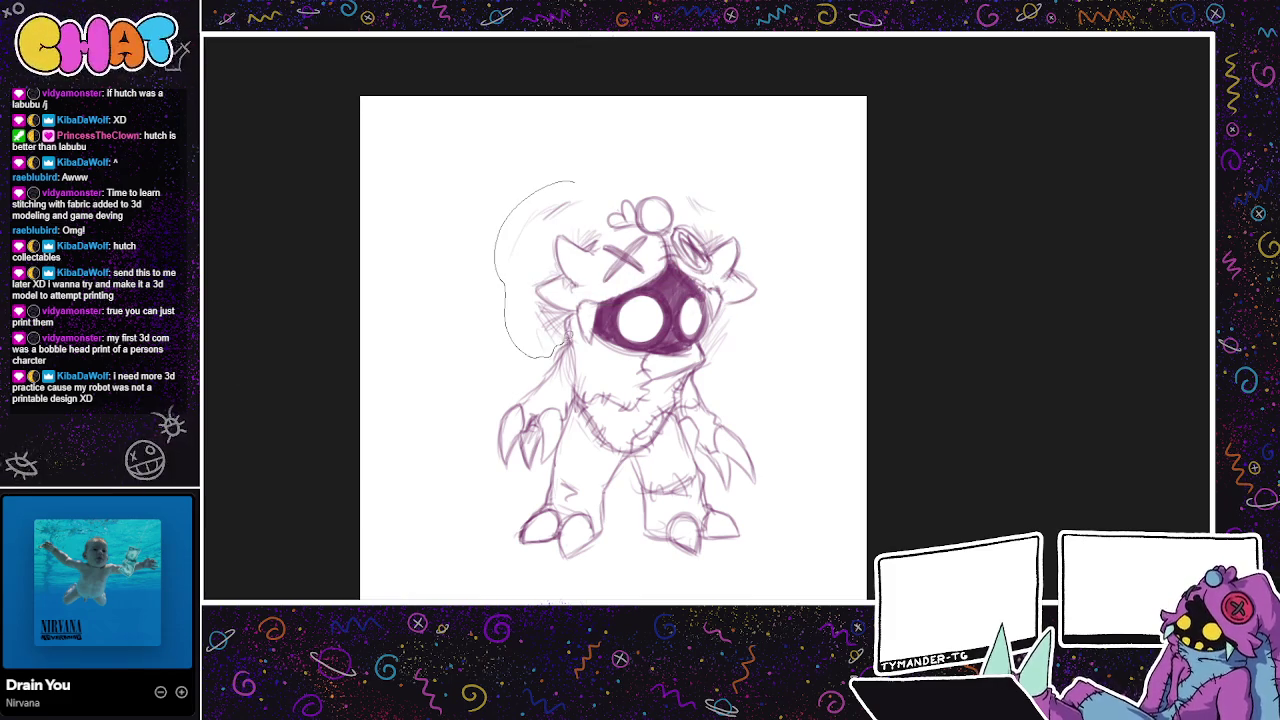
pyautogui.hotkey('ctrl', 'z')
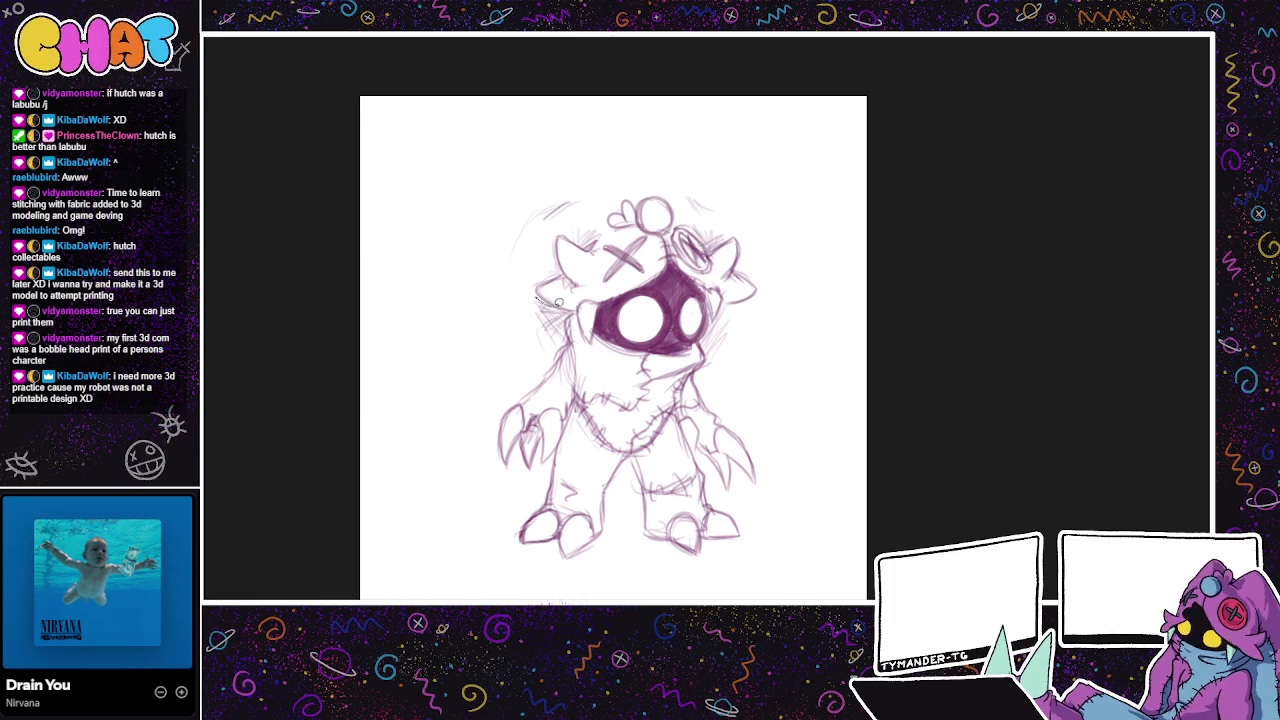
# Step: Mark out the areas left, top-right and right of the head, clearing each selection
pyautogui.moveTo(552, 347)
pyautogui.mouseDown()
pyautogui.moveTo(474, 264)
pyautogui.moveTo(590, 186)
pyautogui.moveTo(602, 218)
pyautogui.mouseUp()
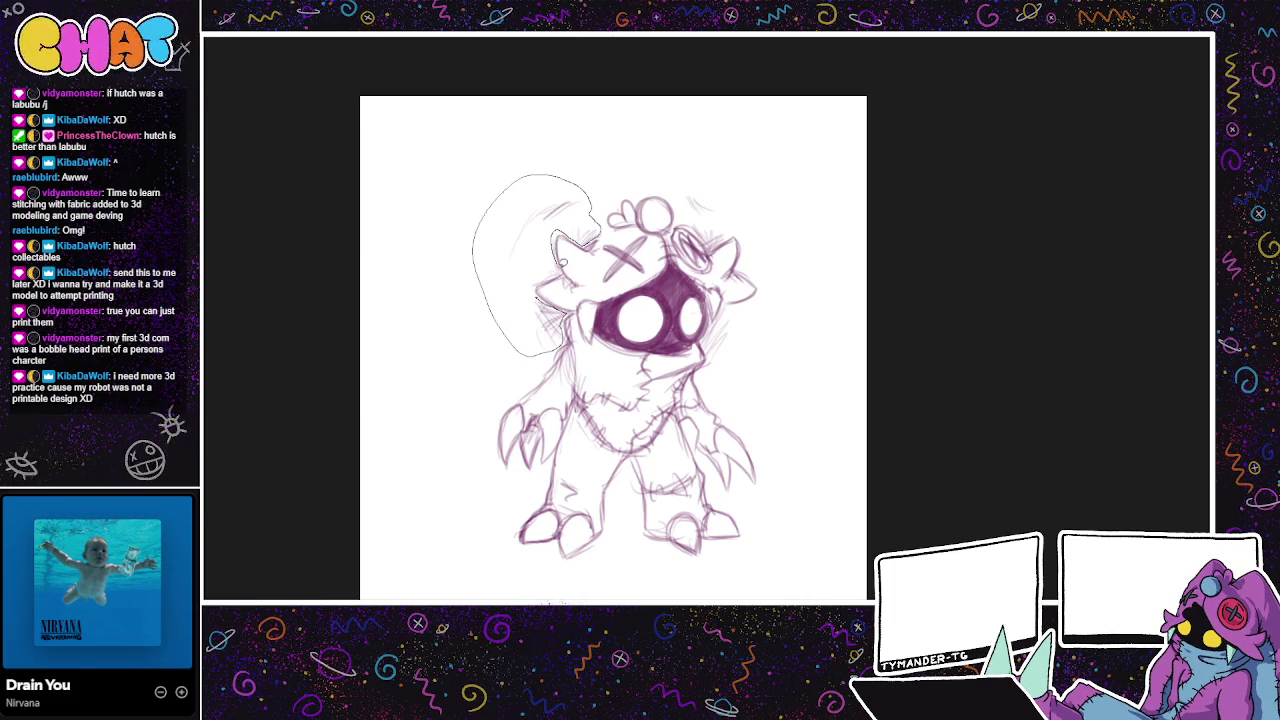
pyautogui.moveTo(537, 288); pyautogui.dragTo(538, 292)
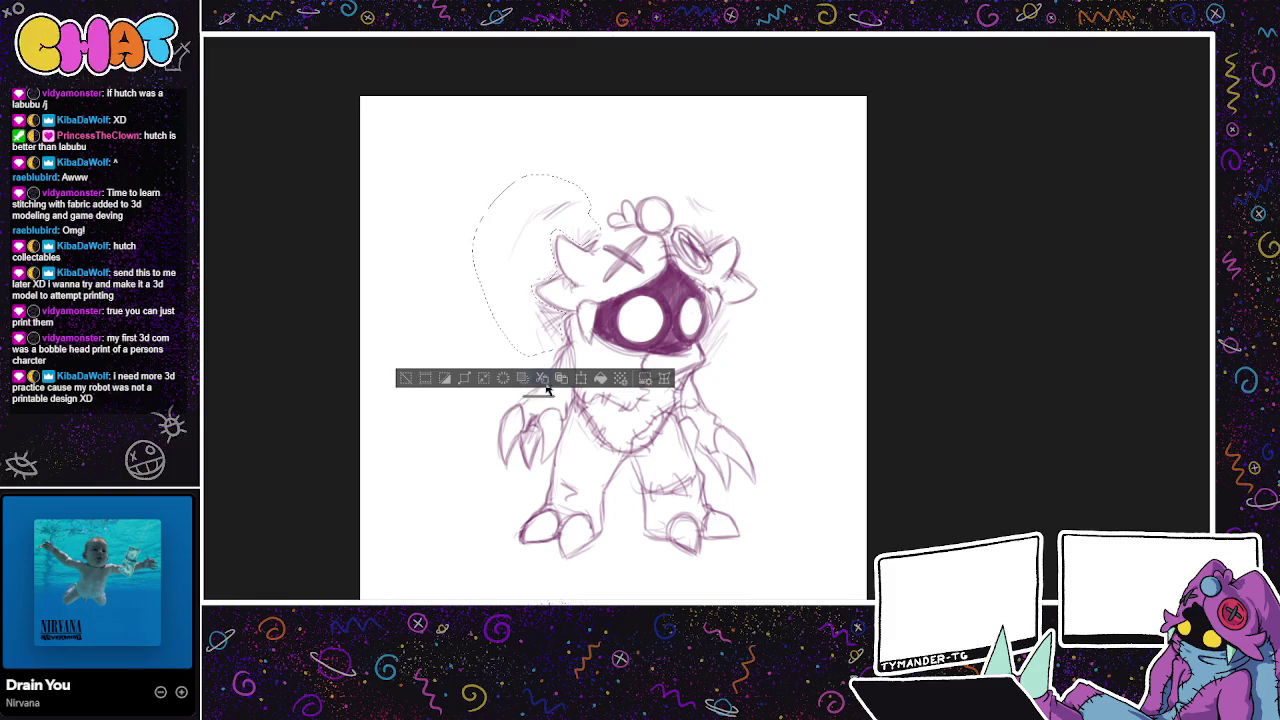
pyautogui.click(405, 378)
pyautogui.moveTo(693, 186)
pyautogui.mouseDown()
pyautogui.moveTo(689, 213)
pyautogui.moveTo(726, 232)
pyautogui.mouseUp()
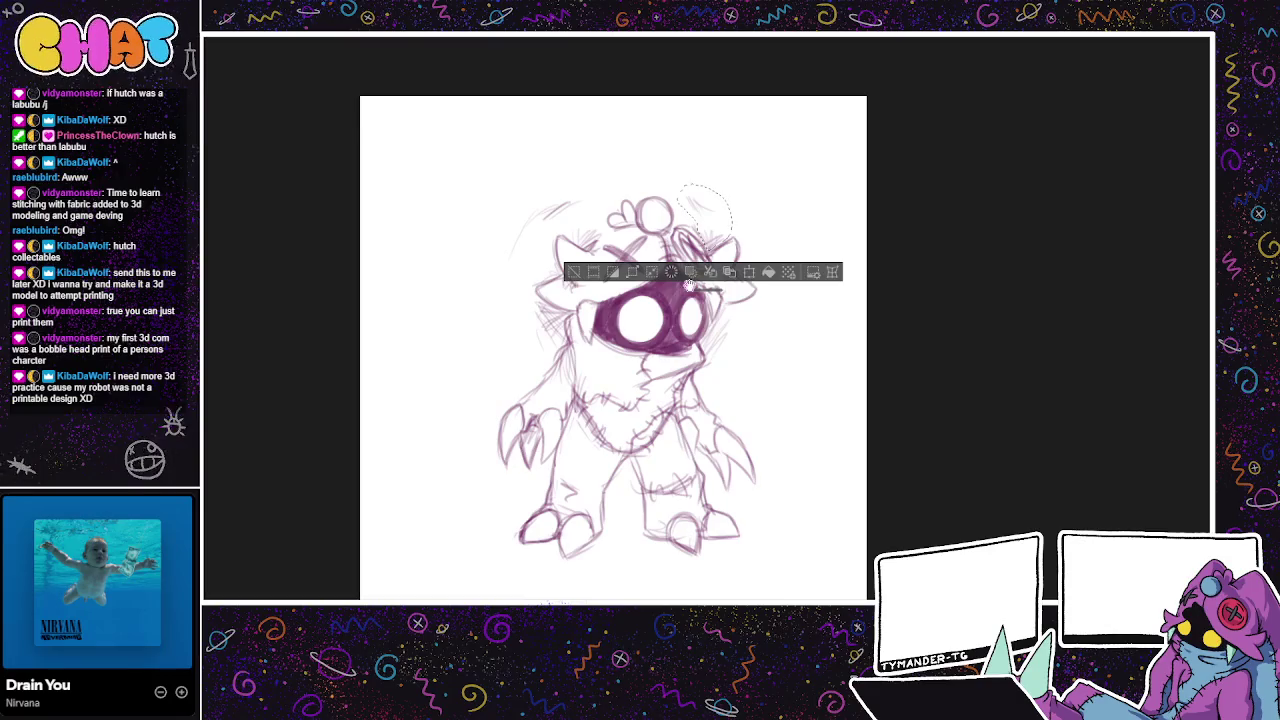
pyautogui.click(740, 308)
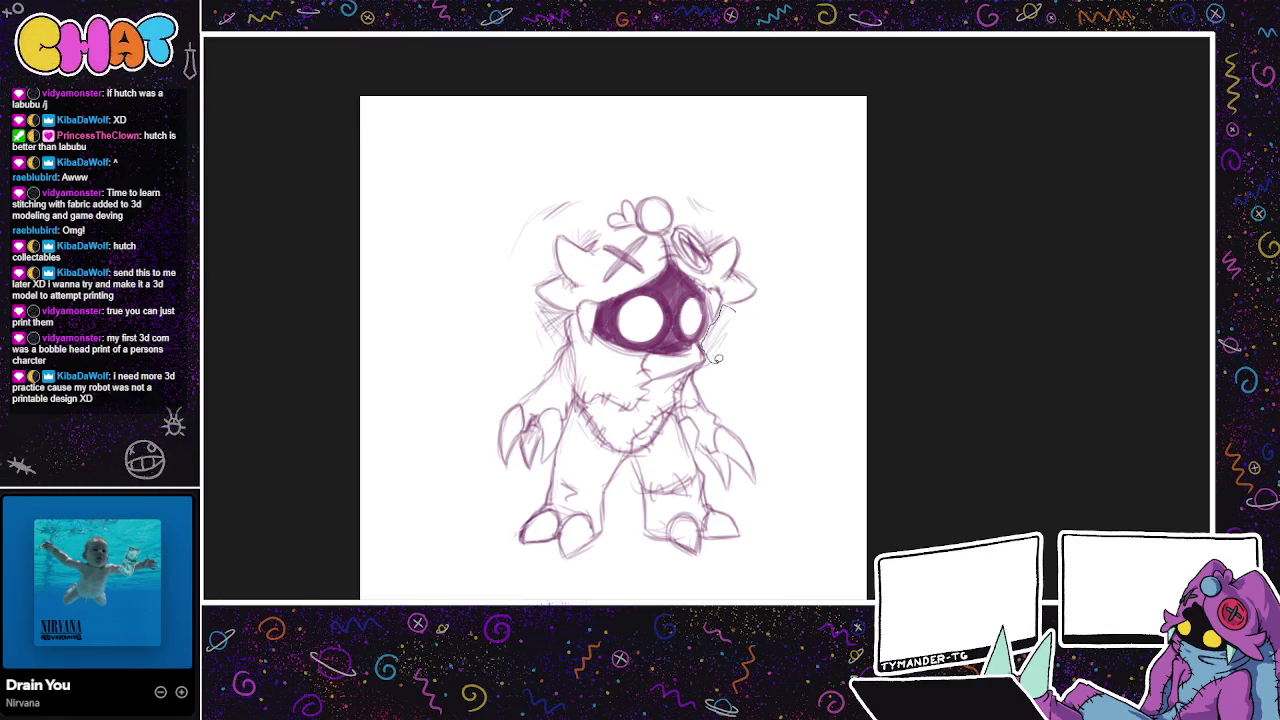
pyautogui.moveTo(716, 357); pyautogui.dragTo(748, 311)
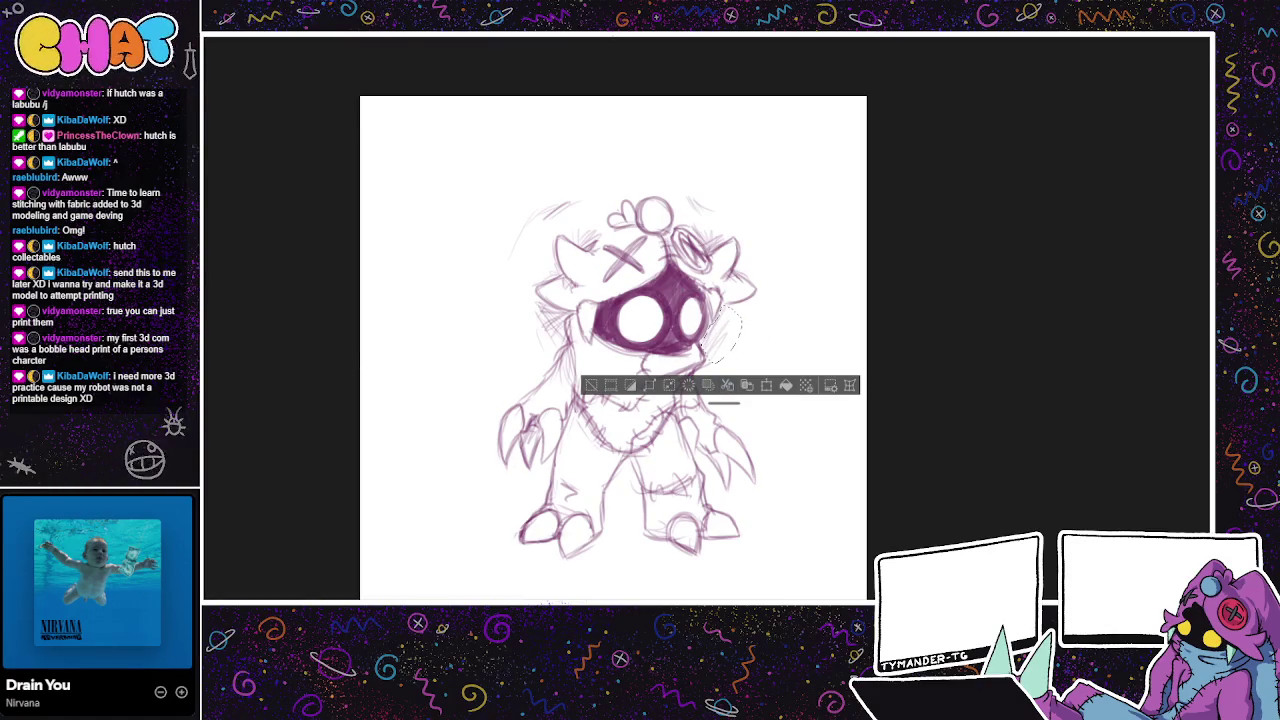
pyautogui.click(597, 383)
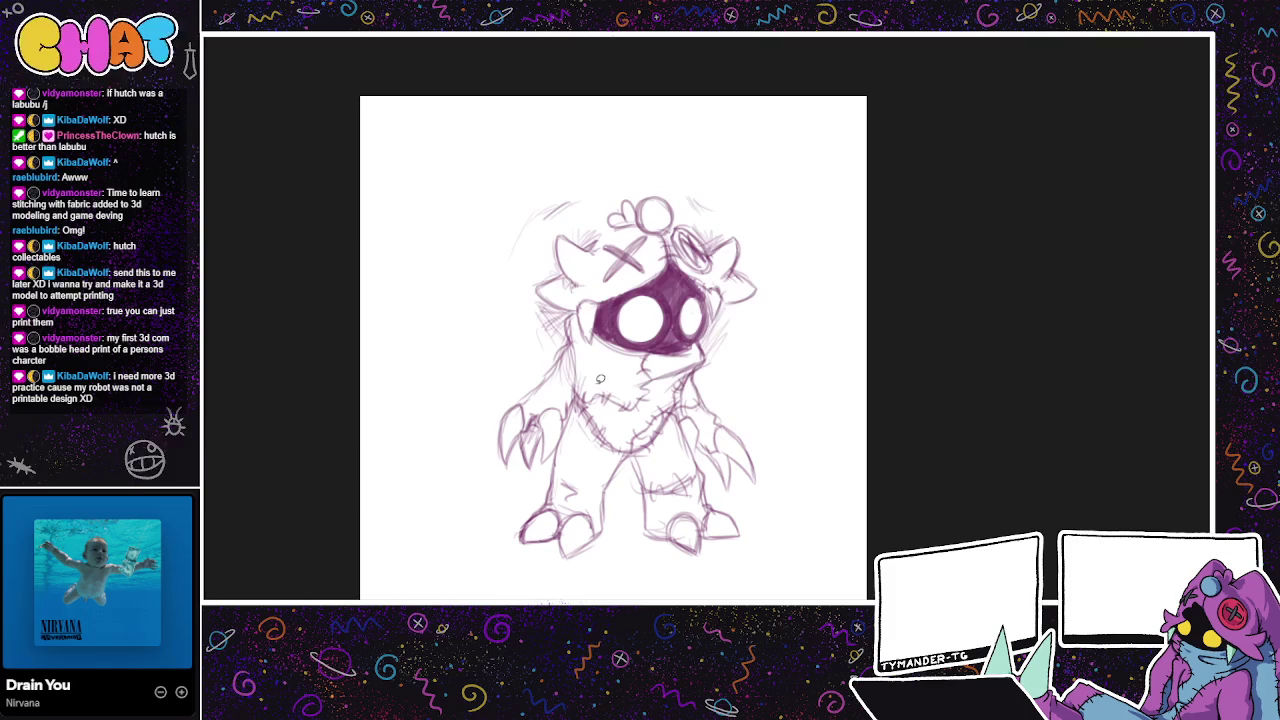
# Step: Restore the round ear outlines and lasso the whole round-eared figure for filling
pyautogui.hotkey('ctrl', 'z')
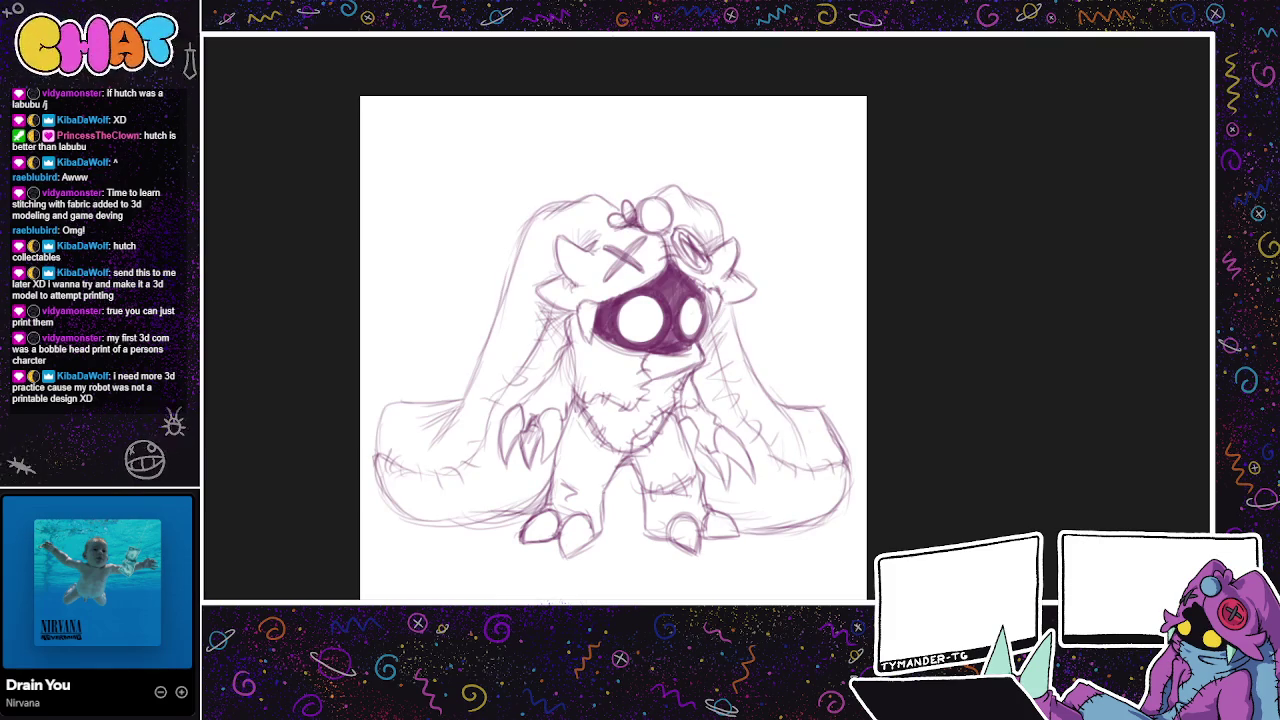
pyautogui.hotkey('ctrl', 'z')
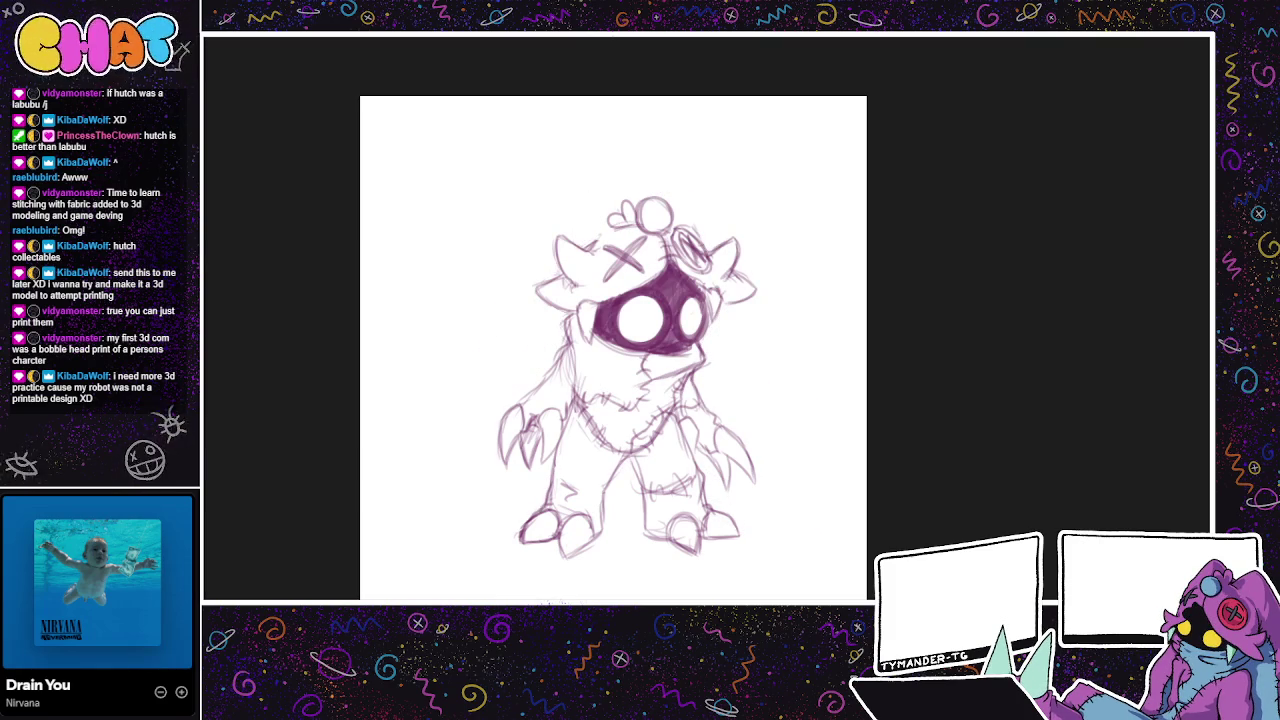
pyautogui.hotkey('ctrl', 'y')
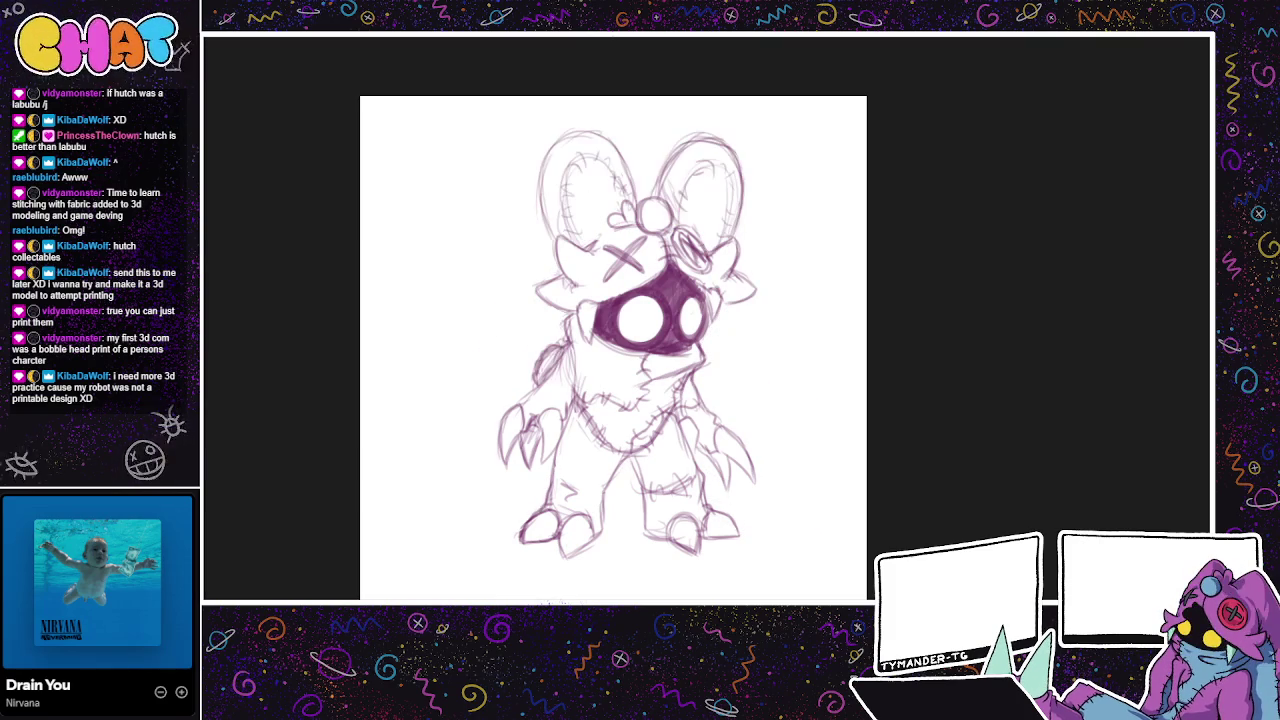
pyautogui.moveTo(715, 514); pyautogui.dragTo(727, 470)
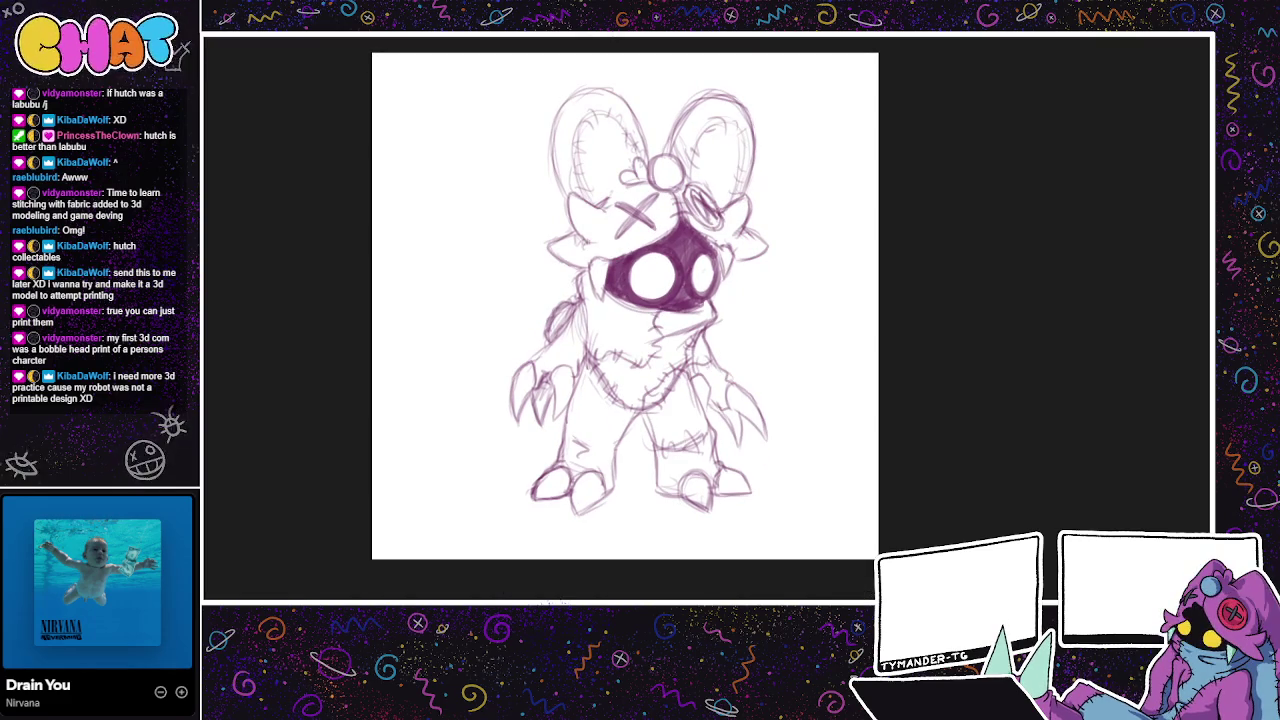
pyautogui.moveTo(680, 46); pyautogui.dragTo(740, 566)
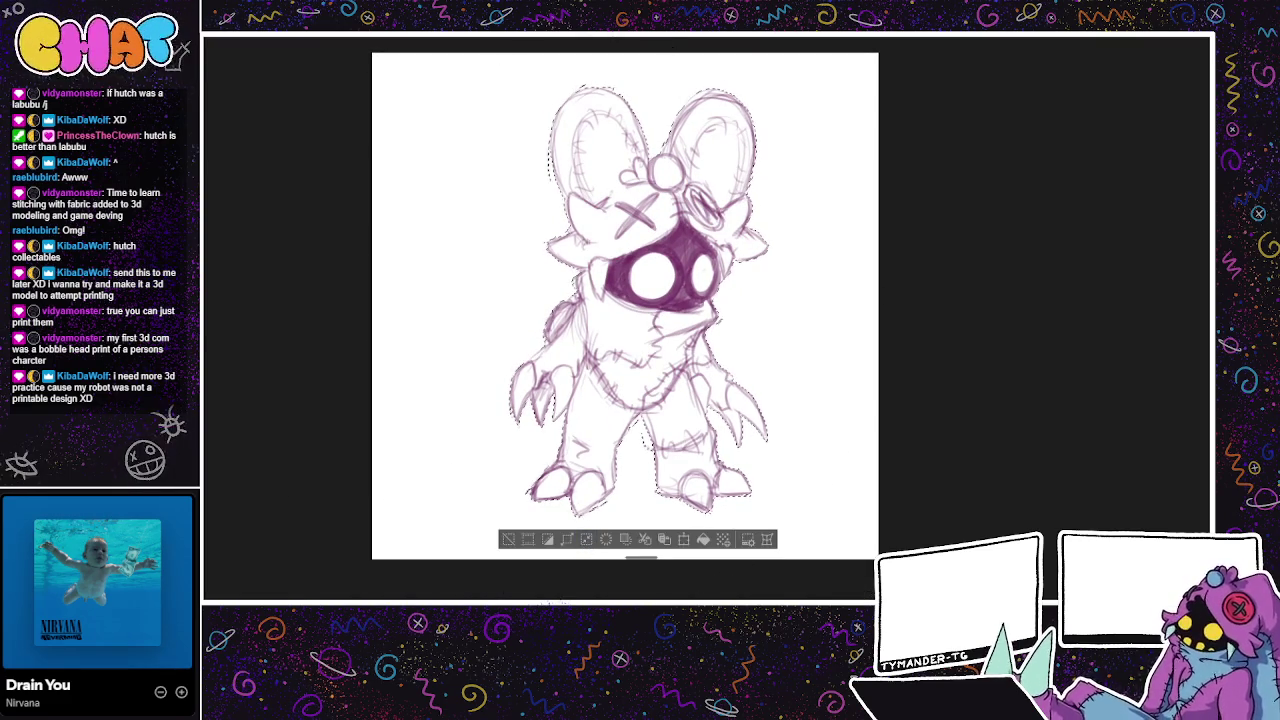
# Step: Fill the creature's silhouette with flat dark red, deselect, and paint two glowing yellow eyes on its face
pyautogui.click(702, 537)
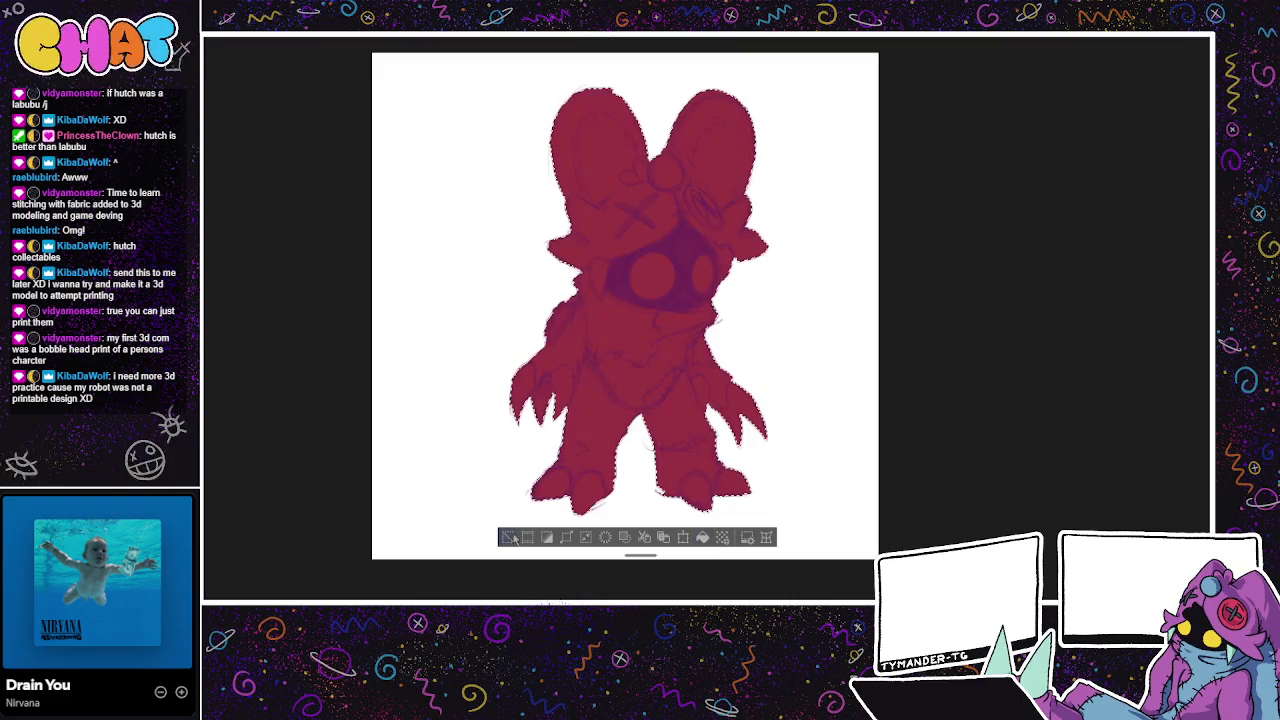
pyautogui.hotkey('ctrl', 'd')
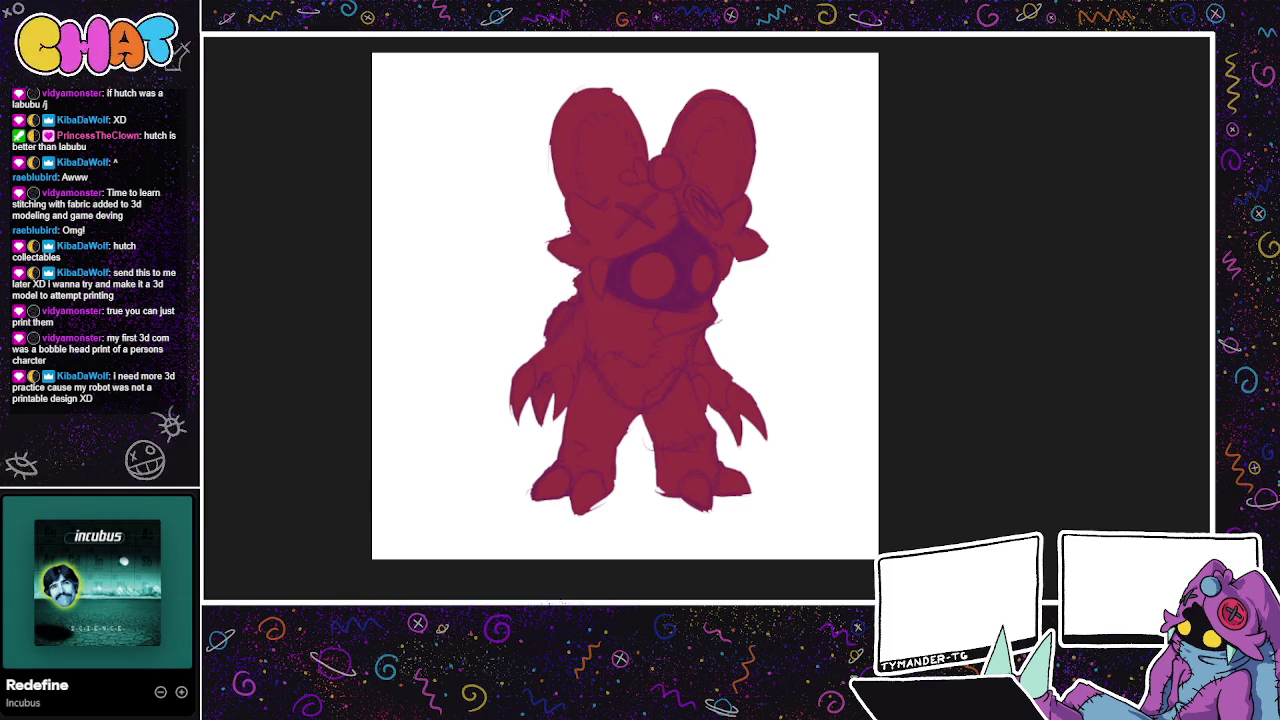
pyautogui.moveTo(640, 282); pyautogui.dragTo(704, 278)
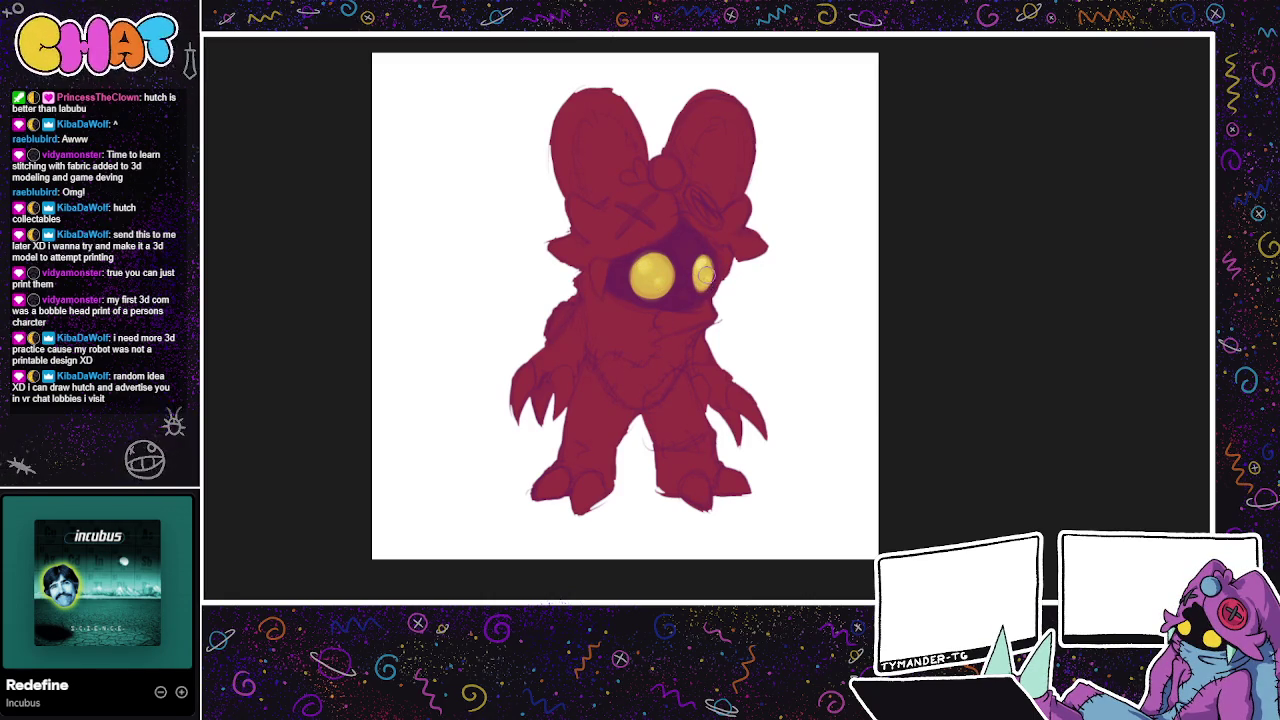
pyautogui.scroll(2, 774, 434)
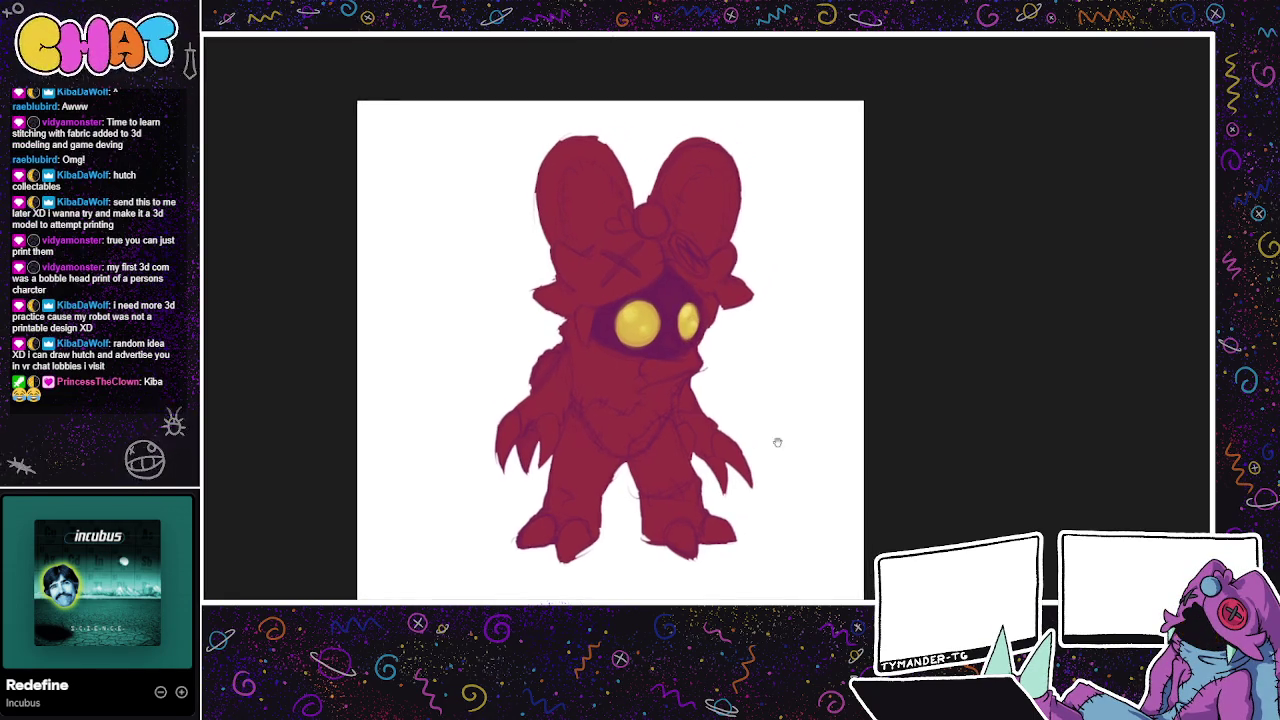
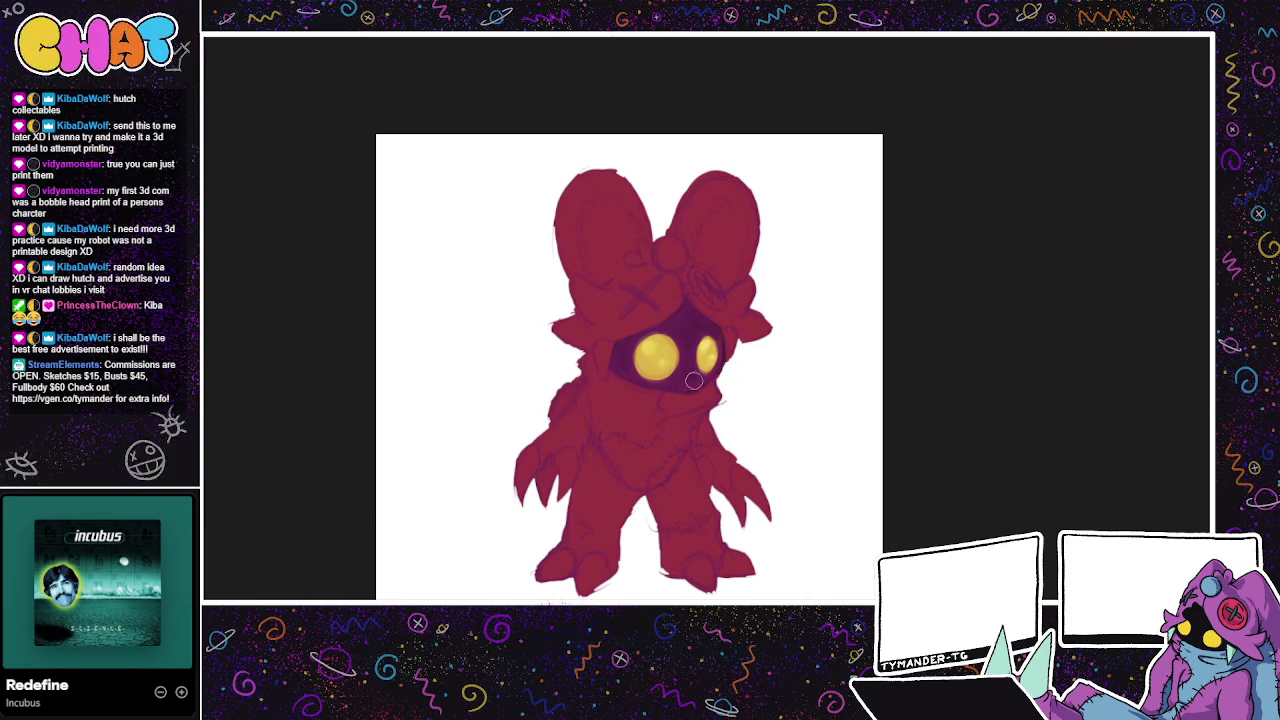
# Step: Shade the face dark purple around the eyes and paint the head light pink
pyautogui.moveTo(622, 363)
pyautogui.mouseDown()
pyautogui.moveTo(641, 378)
pyautogui.moveTo(717, 357)
pyautogui.mouseUp()
pyautogui.moveTo(766, 404); pyautogui.dragTo(668, 417)
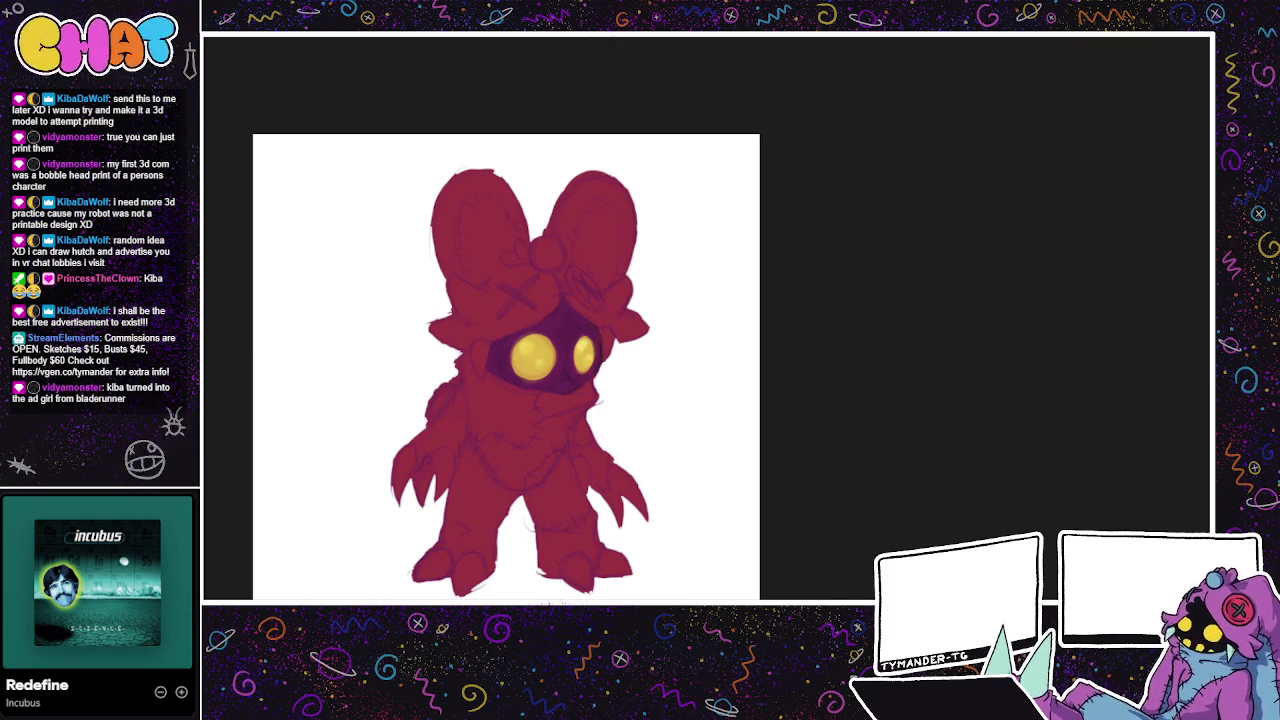
pyautogui.moveTo(452, 280); pyautogui.dragTo(502, 309)
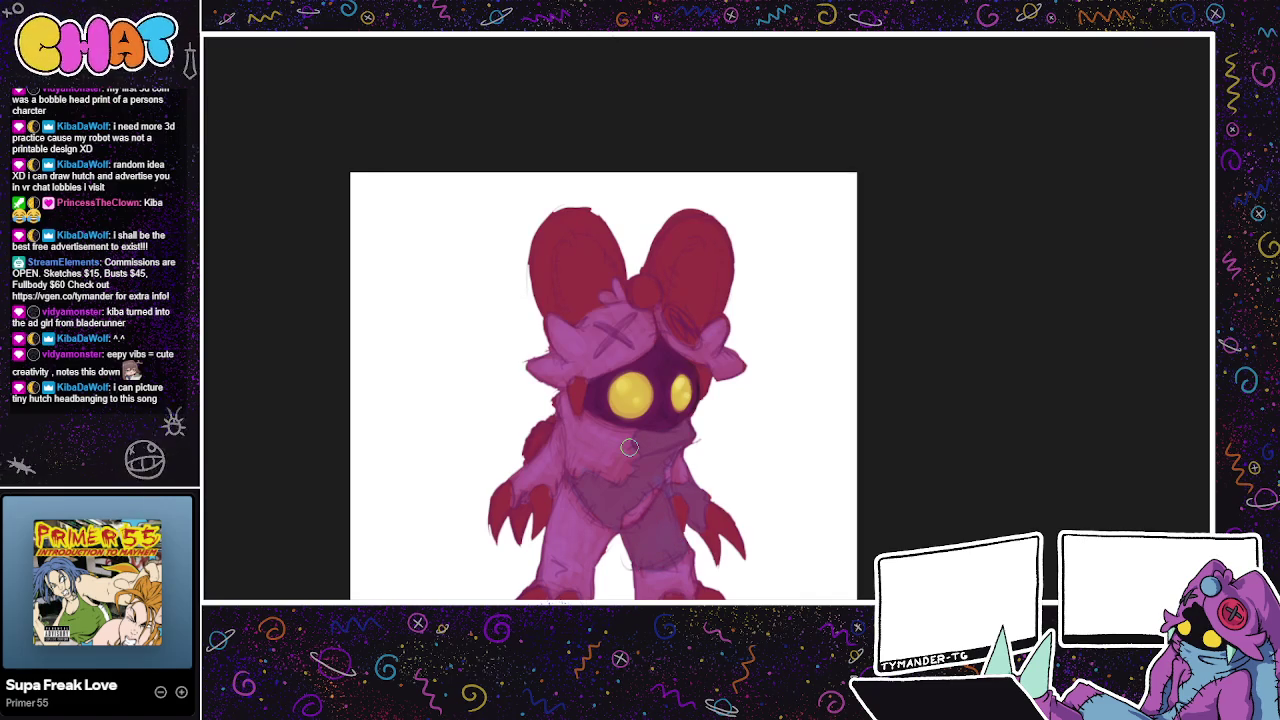
# Step: Touch up the ear tuft and lay light blue scarf paint across the chest
pyautogui.moveTo(632, 284)
pyautogui.mouseDown()
pyautogui.moveTo(651, 300)
pyautogui.moveTo(644, 290)
pyautogui.mouseUp()
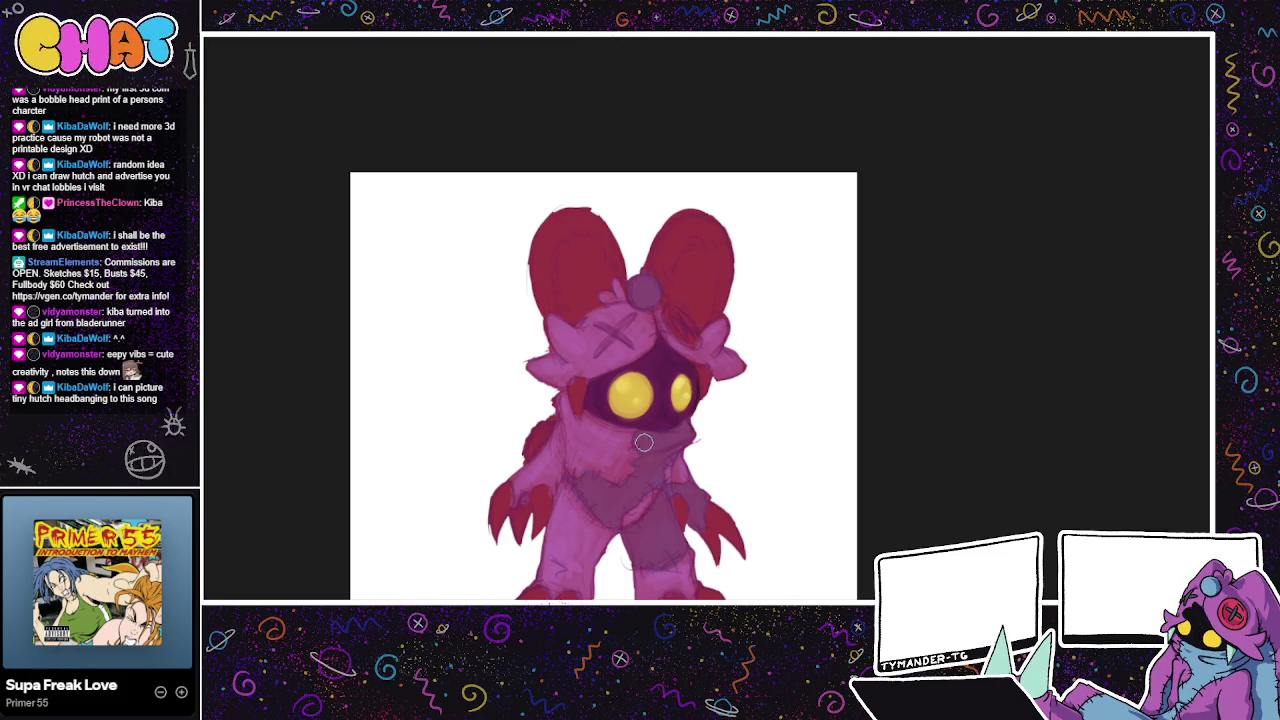
pyautogui.moveTo(666, 437); pyautogui.dragTo(687, 425)
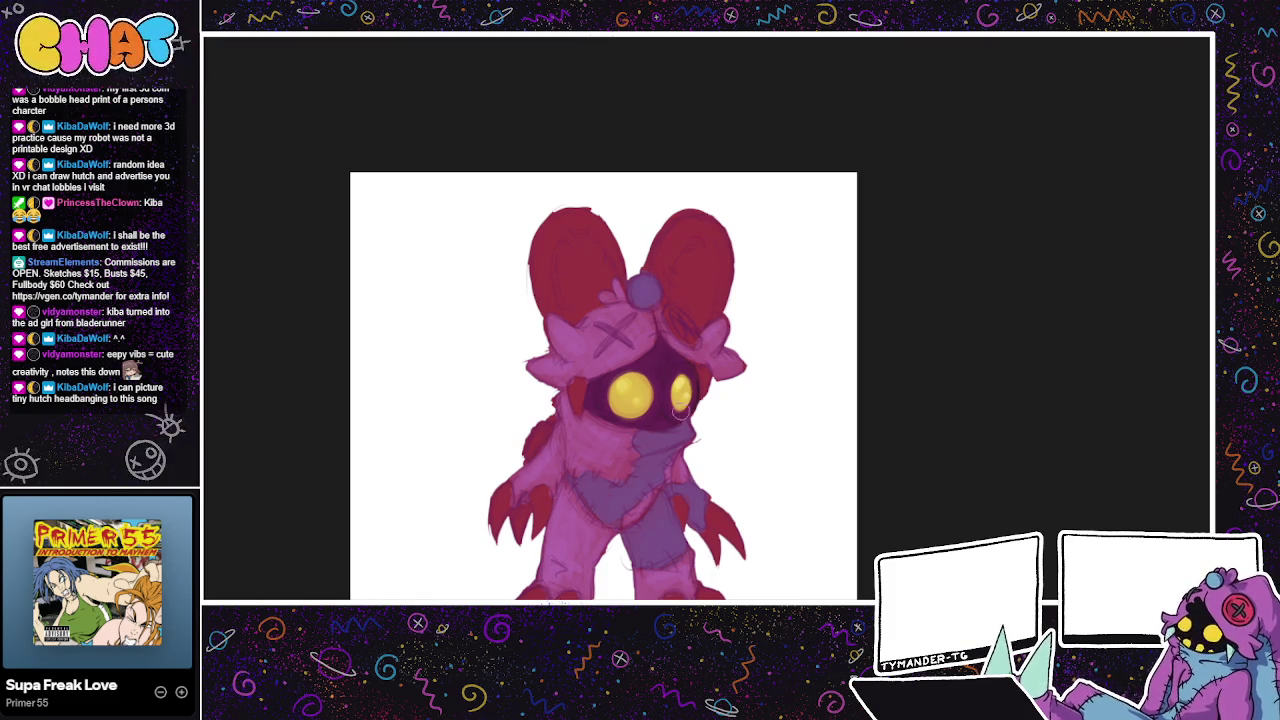
pyautogui.moveTo(690, 434); pyautogui.dragTo(645, 449)
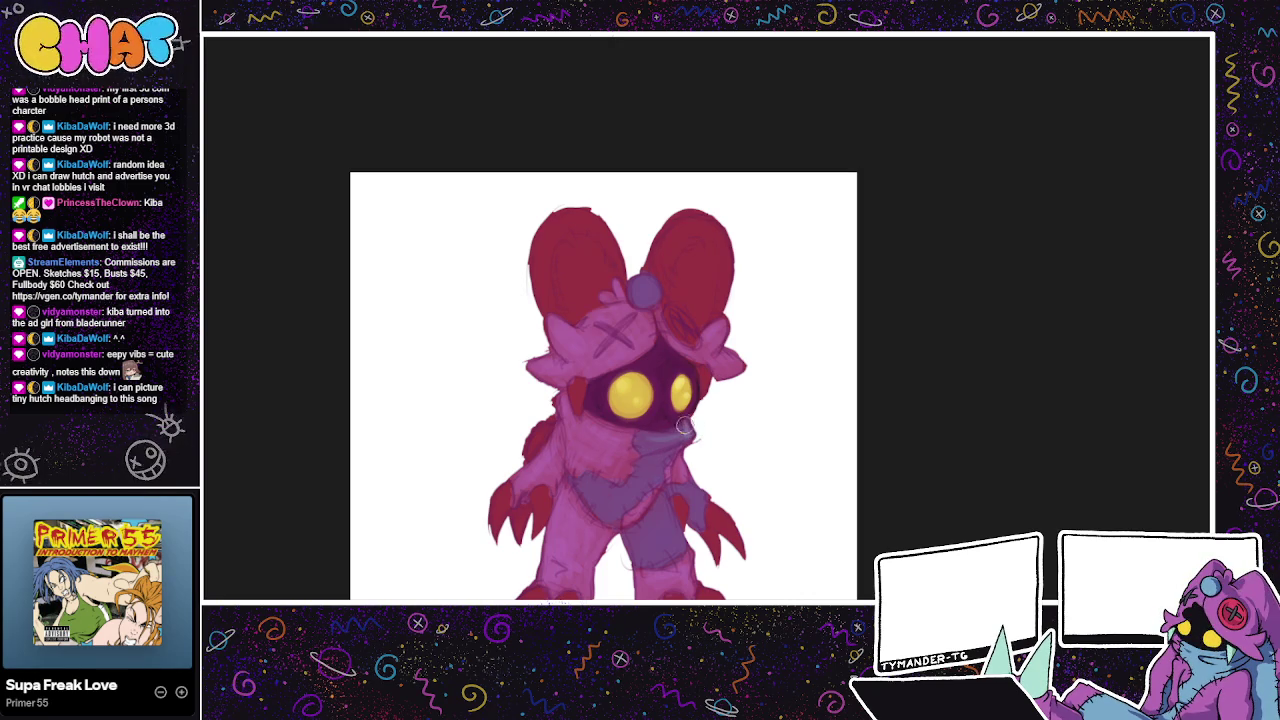
pyautogui.moveTo(645, 440)
pyautogui.mouseDown()
pyautogui.moveTo(684, 434)
pyautogui.moveTo(642, 454)
pyautogui.mouseUp()
pyautogui.moveTo(674, 437); pyautogui.dragTo(690, 440)
# Step: Rework the belly shading, repainting it lighter and bluer
pyautogui.moveTo(650, 470)
pyautogui.mouseDown()
pyautogui.moveTo(600, 485)
pyautogui.moveTo(625, 505)
pyautogui.moveTo(594, 484)
pyautogui.moveTo(605, 495)
pyautogui.mouseUp()
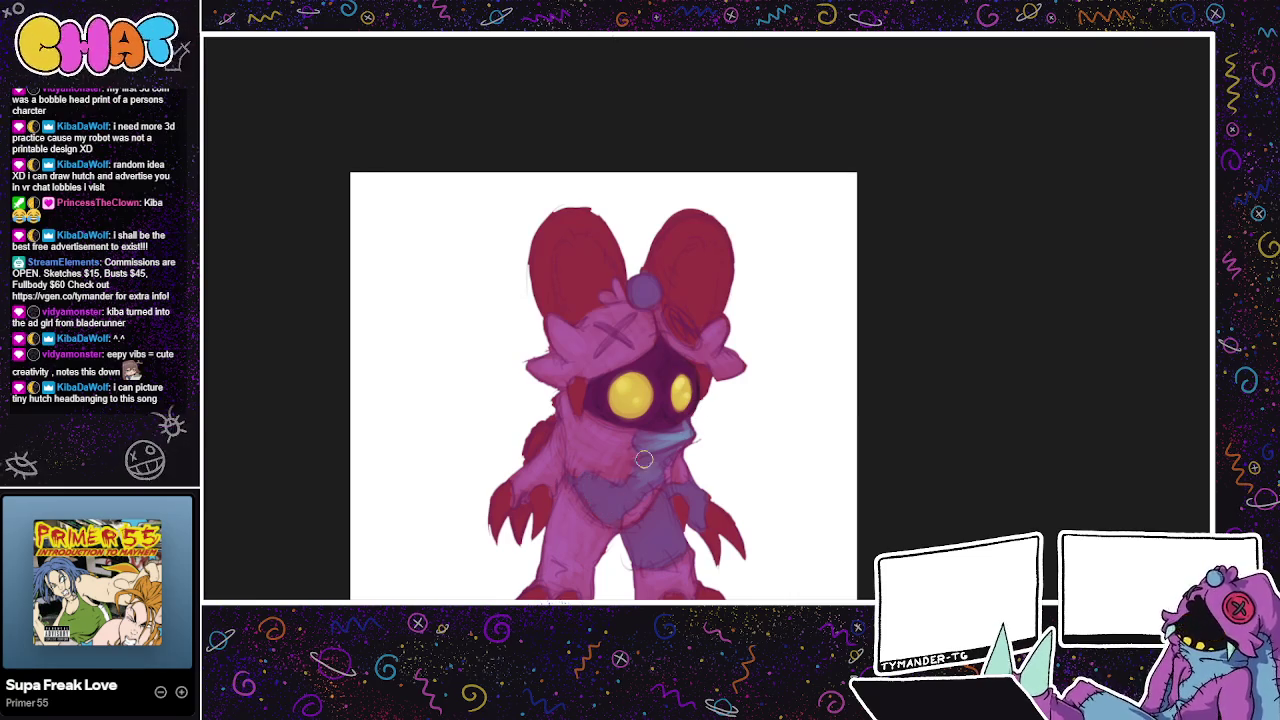
pyautogui.moveTo(590, 484)
pyautogui.mouseDown()
pyautogui.moveTo(622, 502)
pyautogui.moveTo(633, 490)
pyautogui.moveTo(592, 486)
pyautogui.moveTo(640, 495)
pyautogui.moveTo(595, 508)
pyautogui.mouseUp()
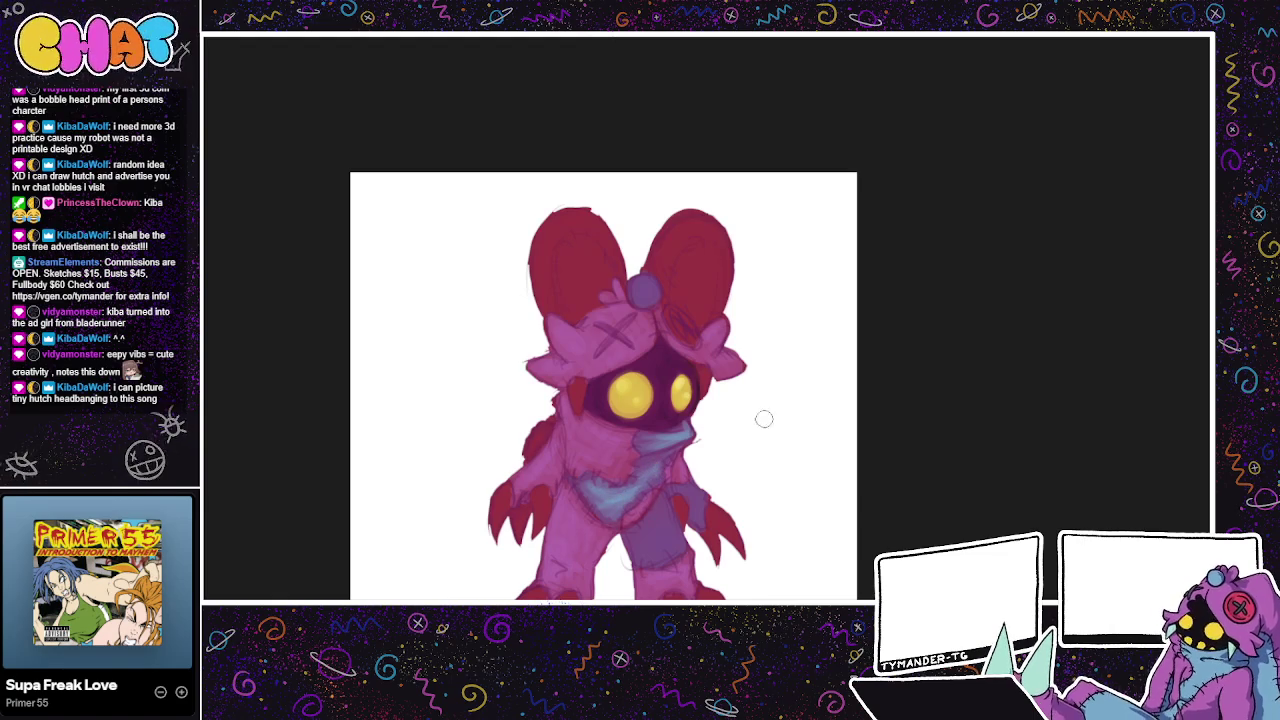
pyautogui.moveTo(743, 420); pyautogui.dragTo(743, 457)
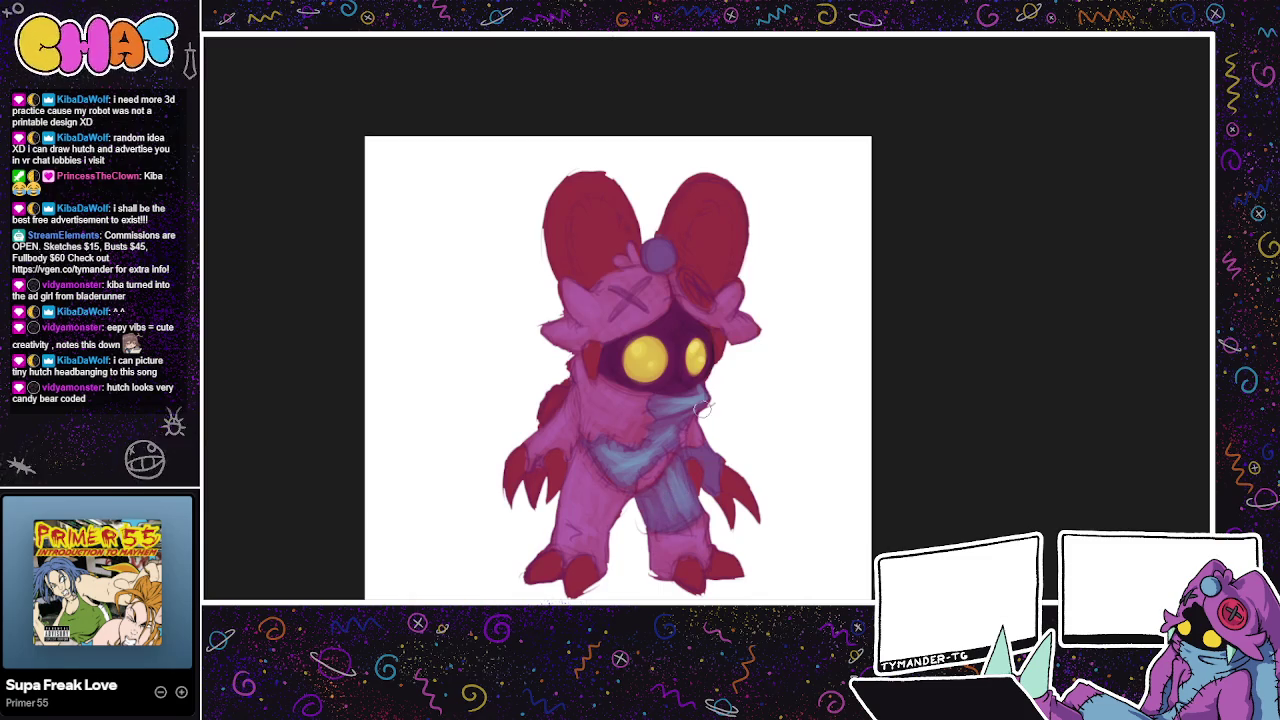
# Step: Darken the hanging scarf end and extend blue shading down the leg
pyautogui.moveTo(665, 484); pyautogui.dragTo(665, 518)
pyautogui.moveTo(686, 495); pyautogui.dragTo(690, 520)
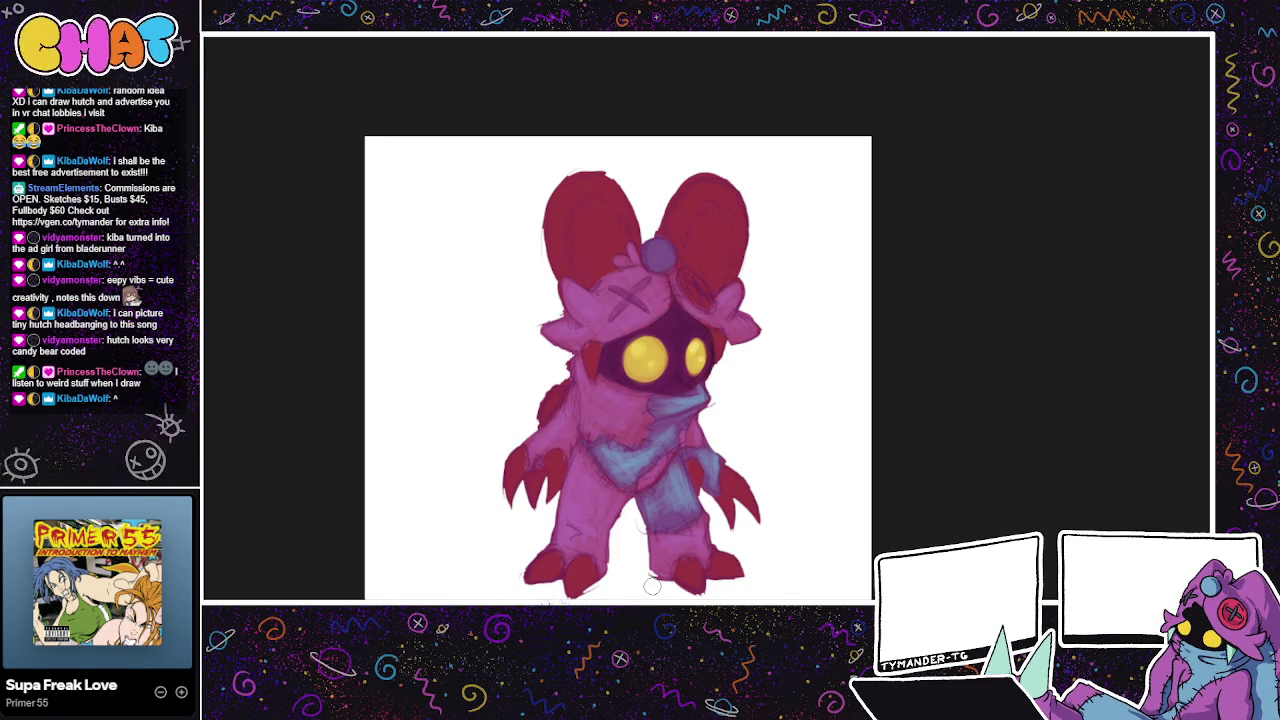
pyautogui.moveTo(647, 589); pyautogui.dragTo(657, 565)
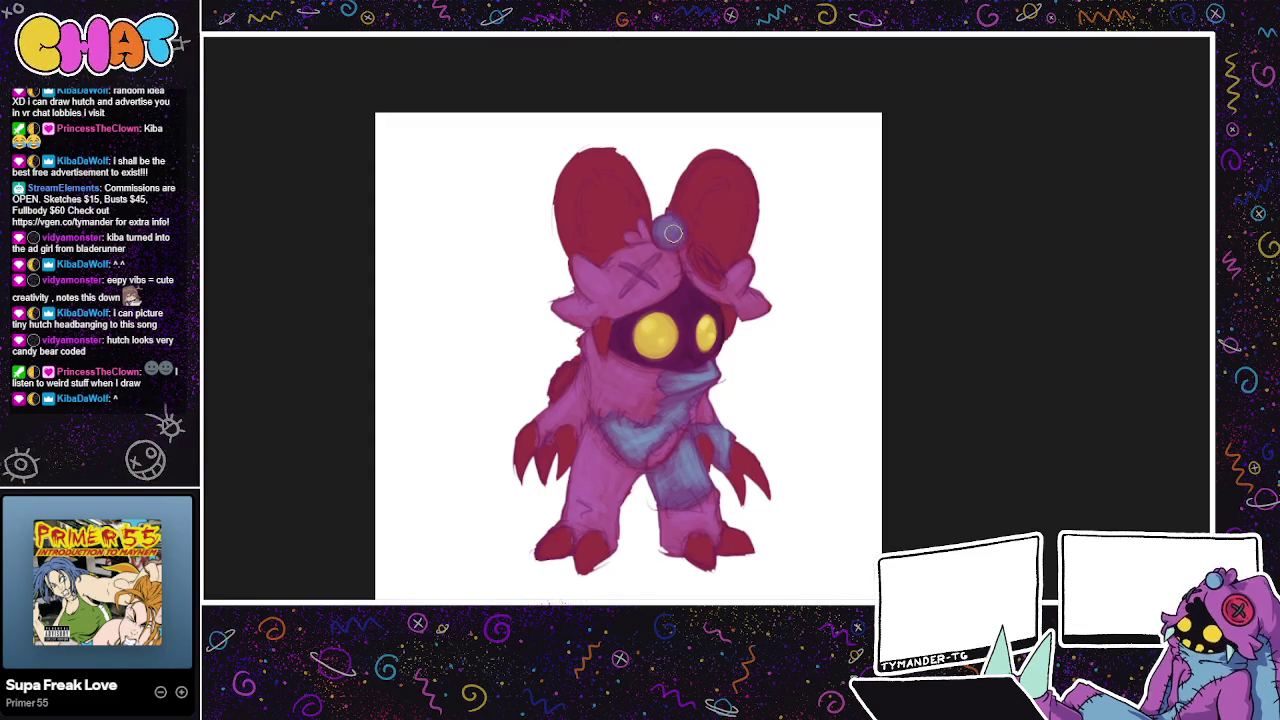
pyautogui.moveTo(807, 395); pyautogui.dragTo(814, 371)
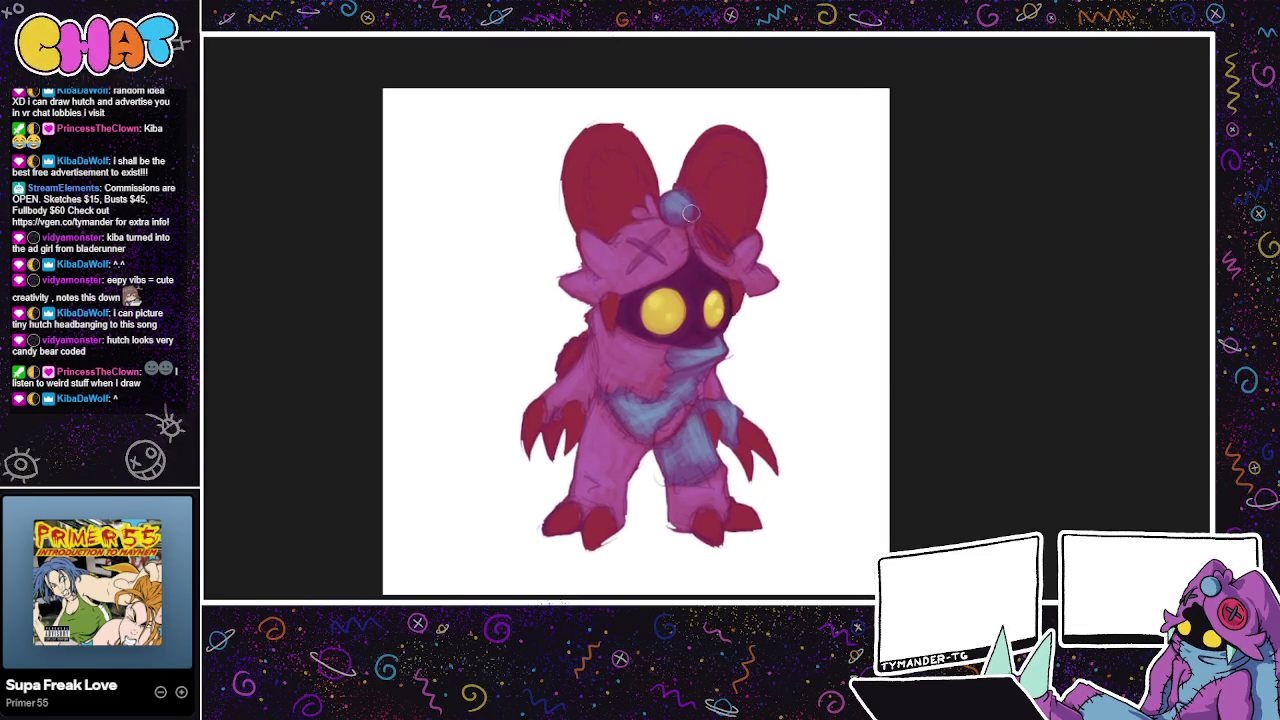
pyautogui.moveTo(815, 221)
pyautogui.mouseDown()
pyautogui.moveTo(770, 414)
pyautogui.moveTo(833, 354)
pyautogui.mouseUp()
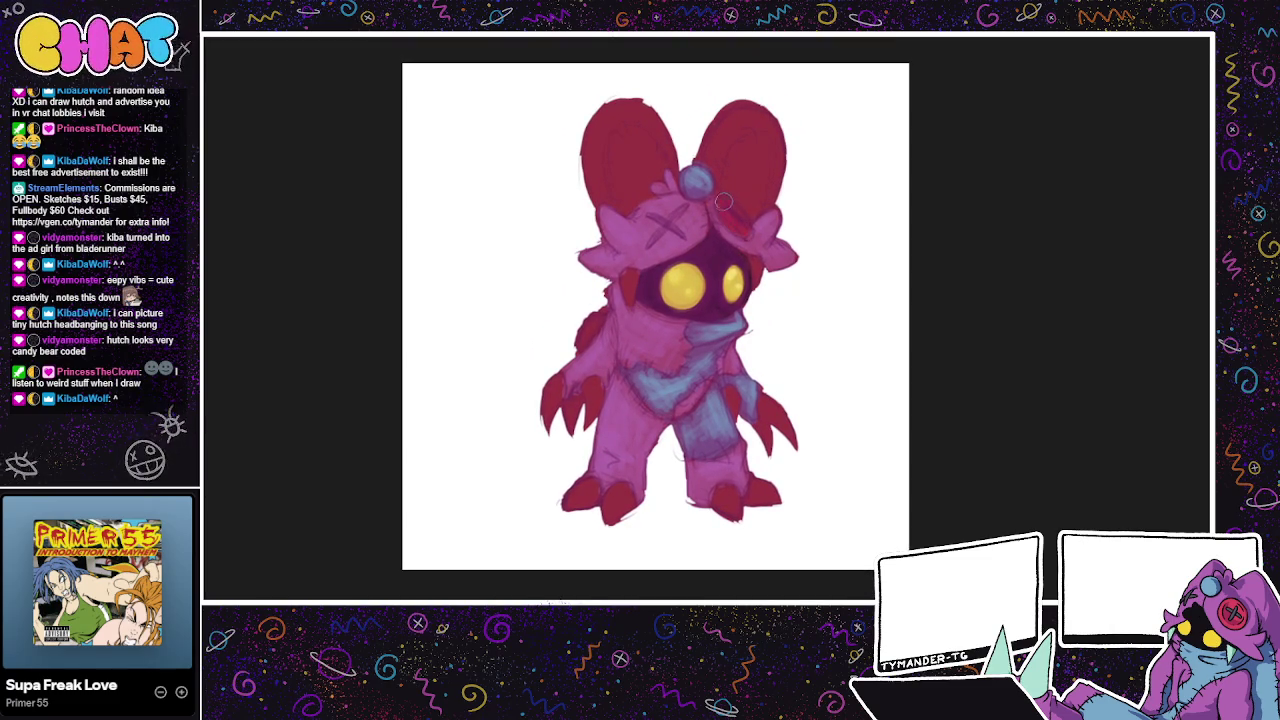
# Step: Make the red mark on the head more vivid and shade the left claw grey
pyautogui.moveTo(742, 229); pyautogui.dragTo(731, 207)
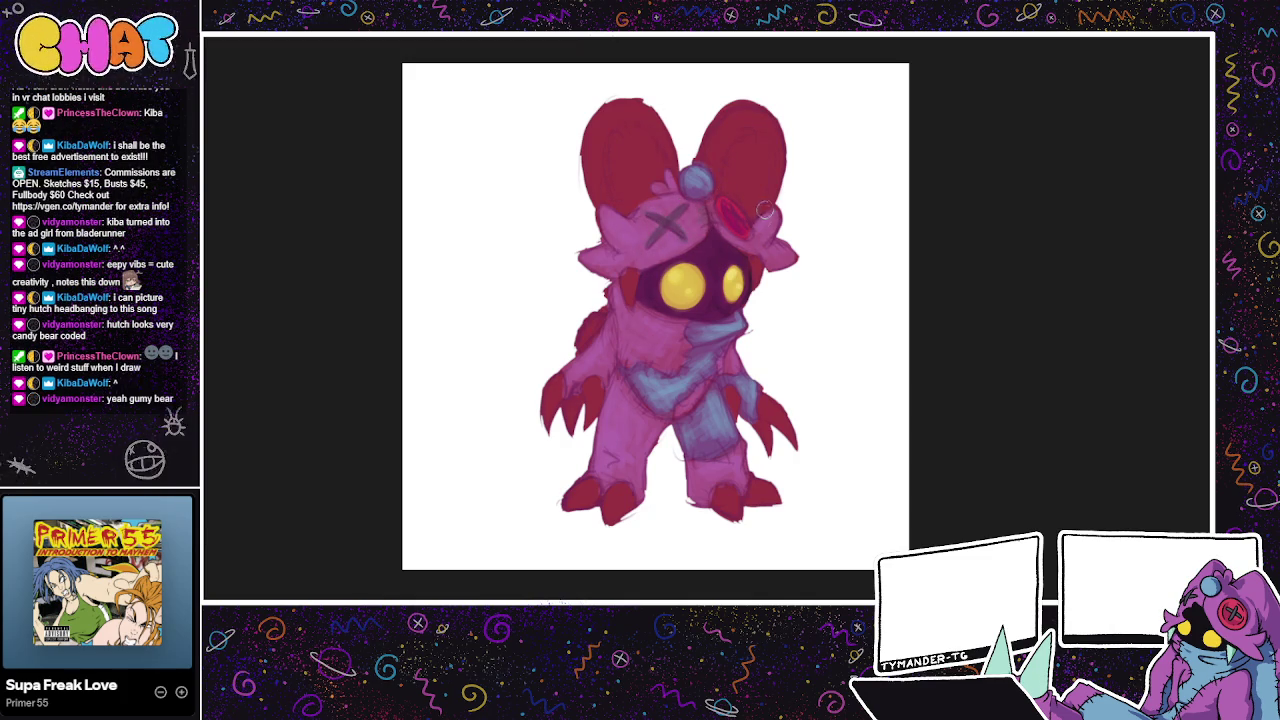
pyautogui.moveTo(809, 218); pyautogui.dragTo(779, 406)
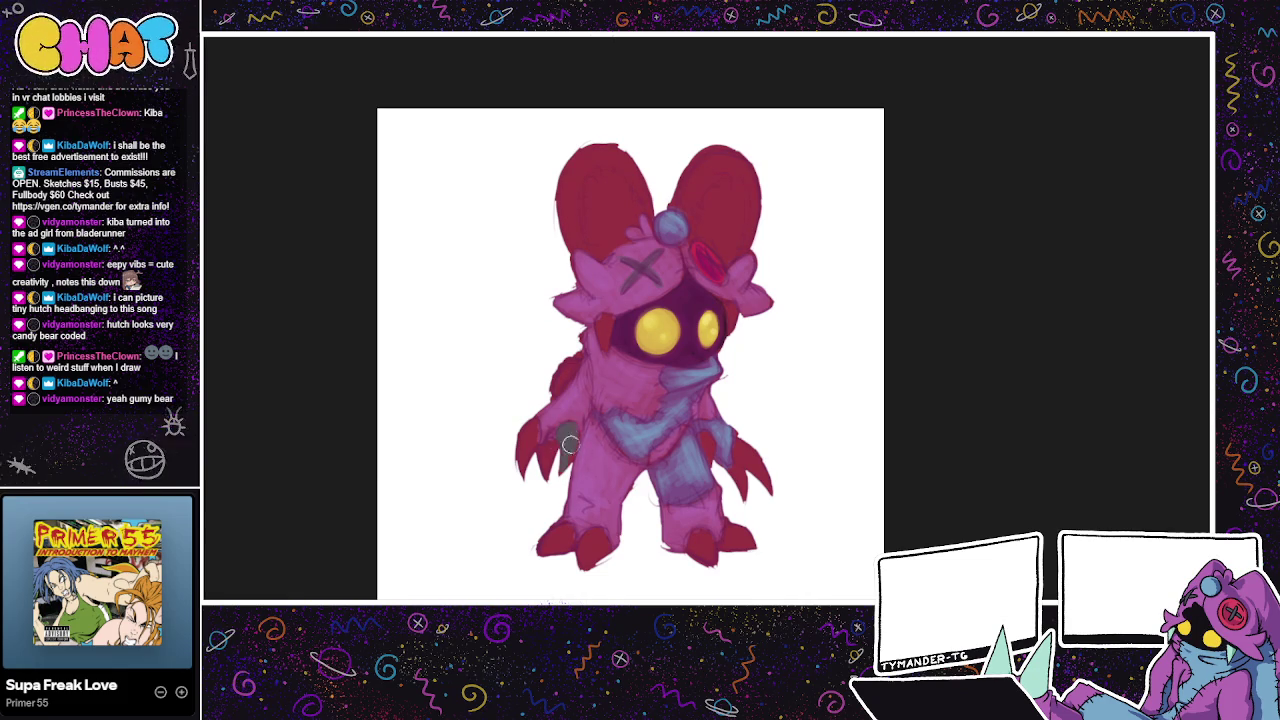
pyautogui.moveTo(573, 438)
pyautogui.mouseDown()
pyautogui.moveTo(542, 480)
pyautogui.moveTo(528, 428)
pyautogui.mouseUp()
# Step: Undo and redo the grey shading on the left-hand claws
pyautogui.hotkey('ctrl', 'z')
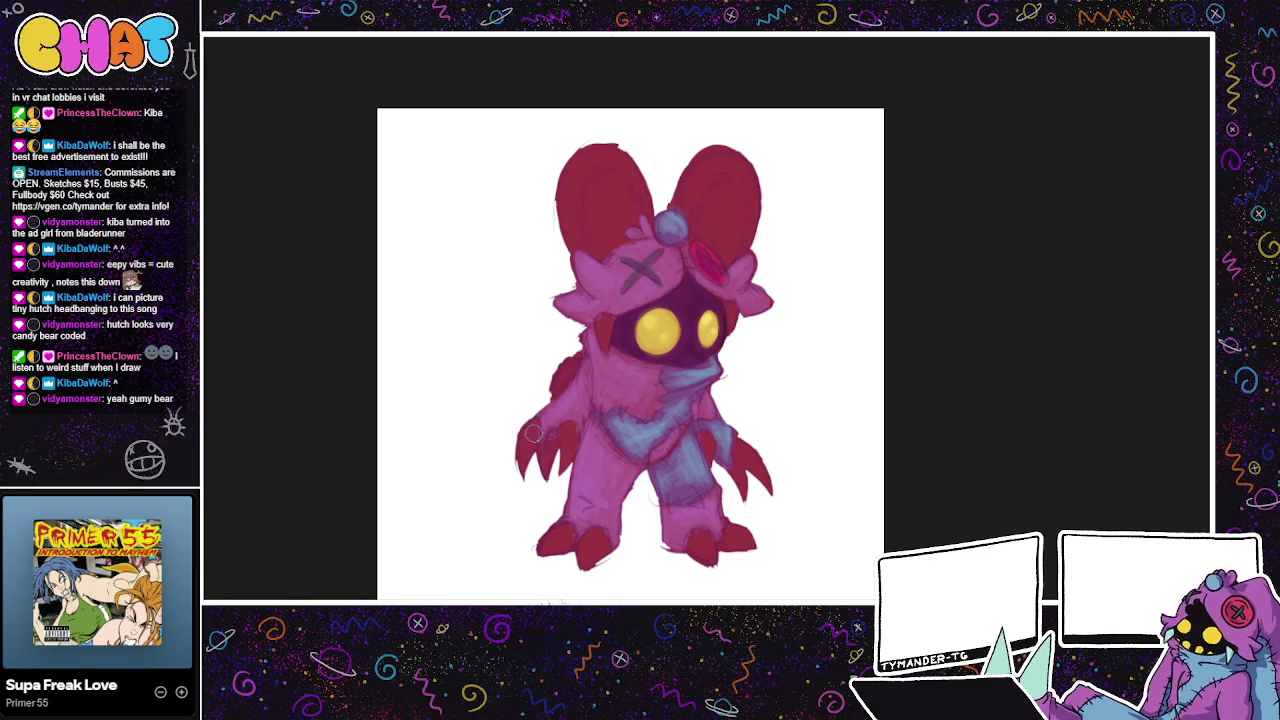
pyautogui.moveTo(527, 452); pyautogui.dragTo(547, 466)
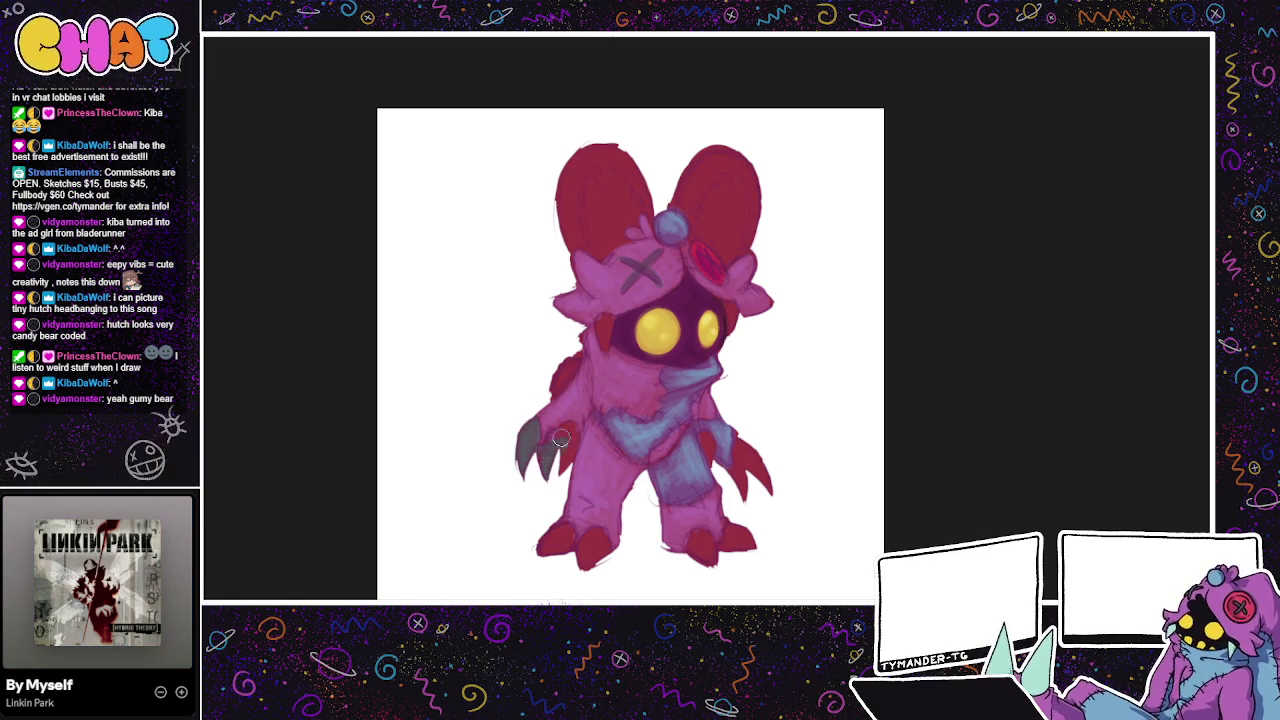
pyautogui.moveTo(555, 445); pyautogui.dragTo(565, 470)
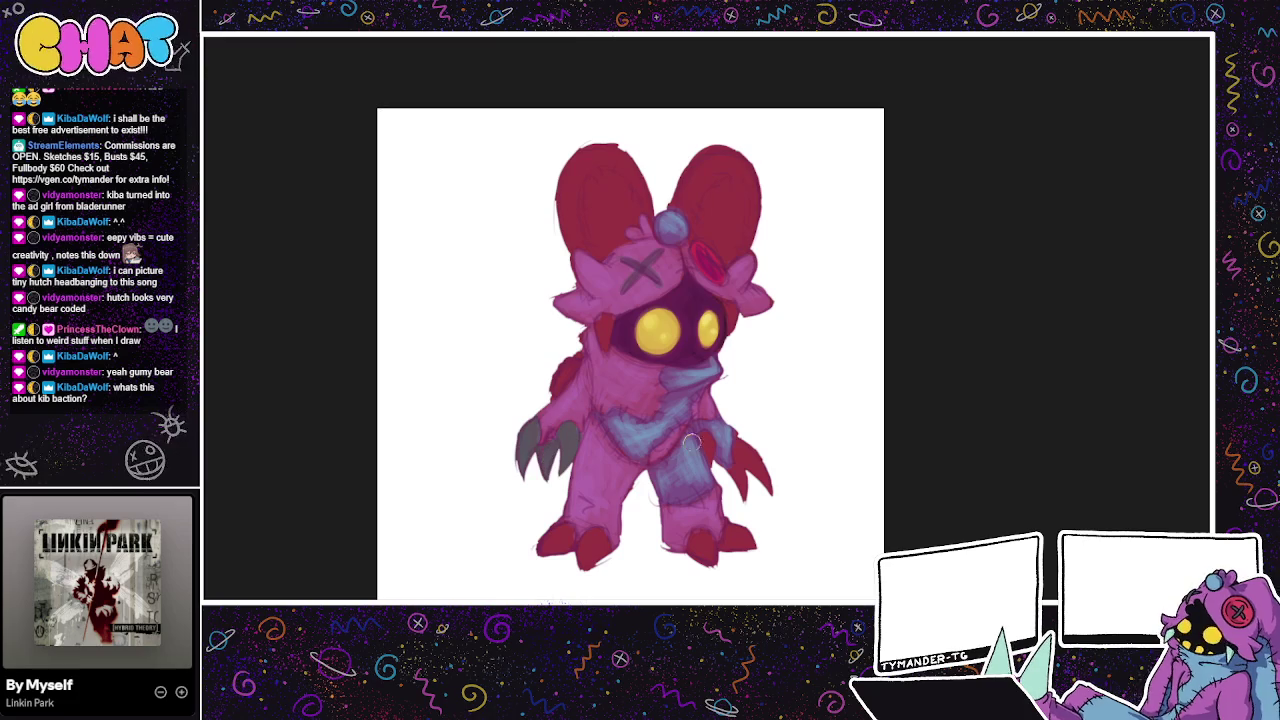
# Step: Paint both feet and the right-hand claws dark grey
pyautogui.moveTo(550, 526); pyautogui.dragTo(565, 545)
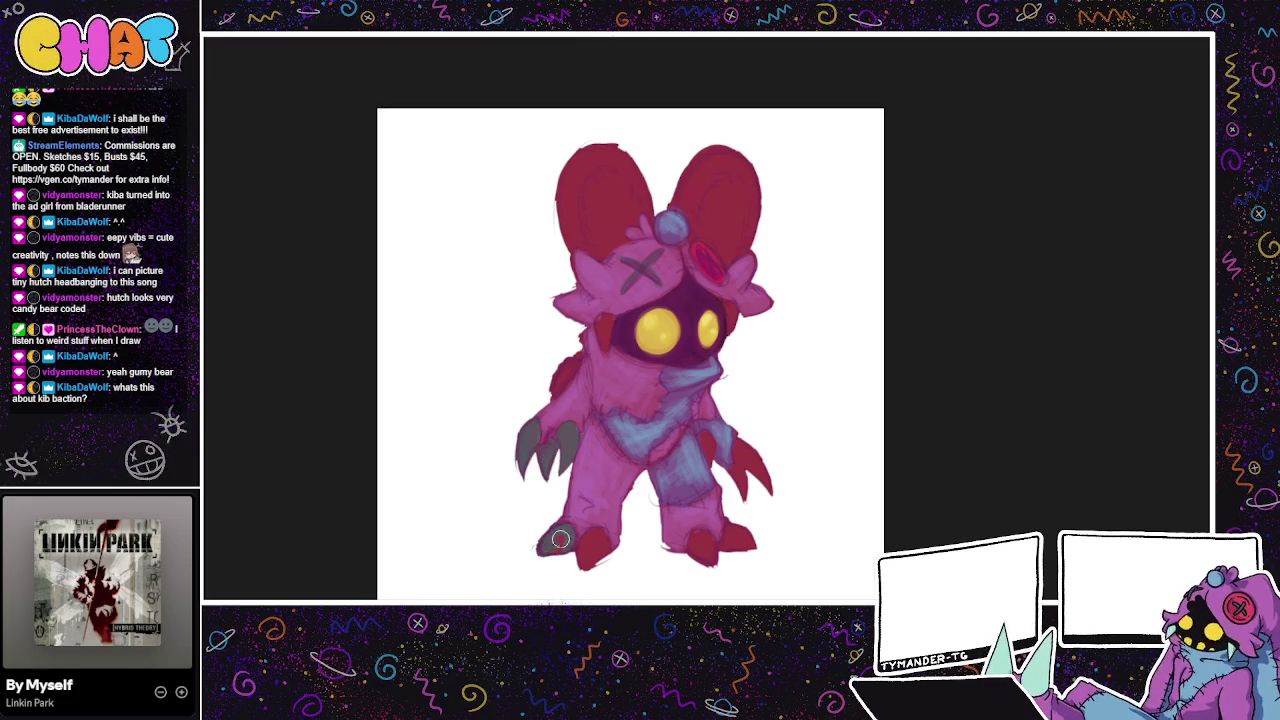
pyautogui.moveTo(576, 560)
pyautogui.mouseDown()
pyautogui.moveTo(596, 532)
pyautogui.moveTo(598, 556)
pyautogui.mouseUp()
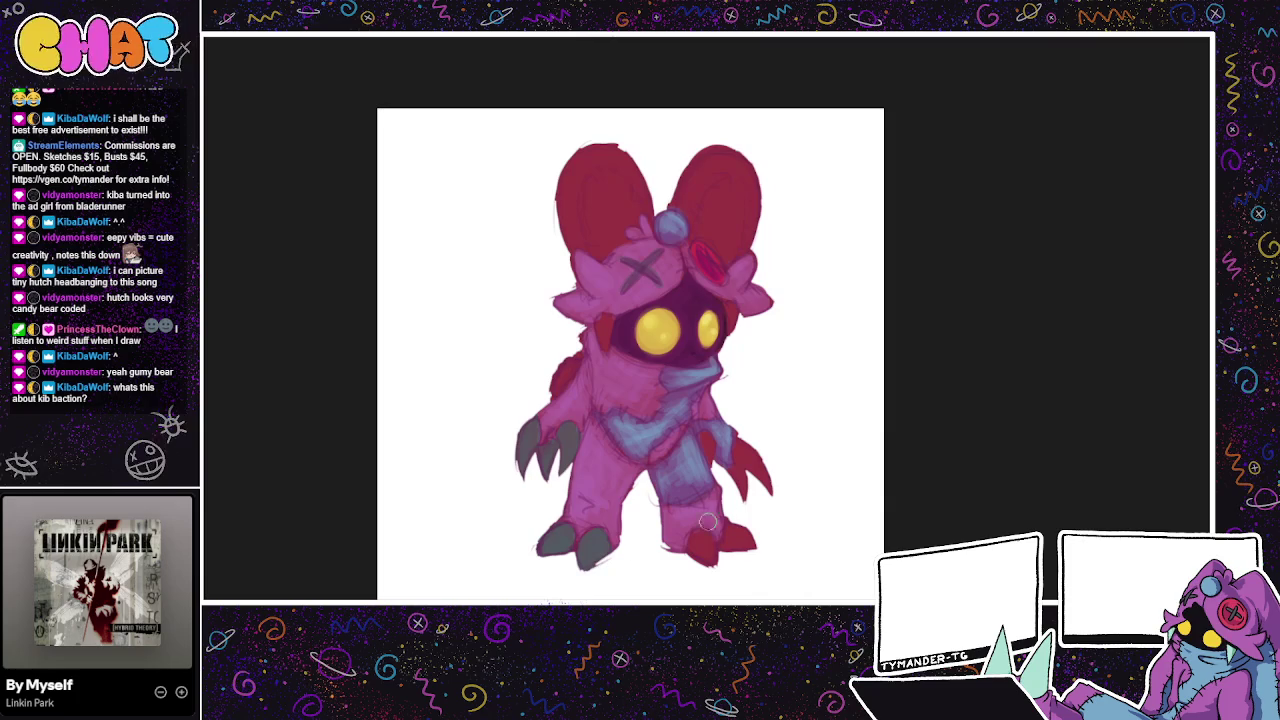
pyautogui.moveTo(692, 545); pyautogui.dragTo(705, 550)
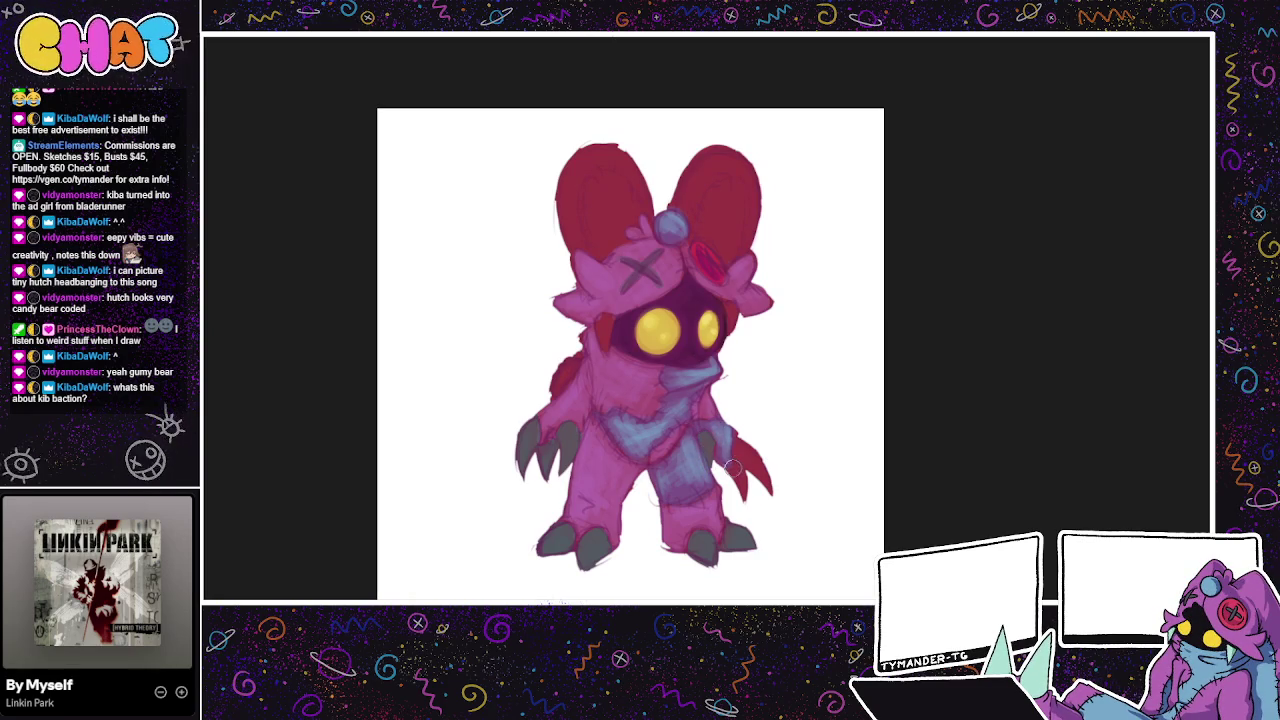
pyautogui.moveTo(734, 472)
pyautogui.mouseDown()
pyautogui.moveTo(748, 468)
pyautogui.moveTo(748, 503)
pyautogui.mouseUp()
pyautogui.scroll(2, 790, 480)
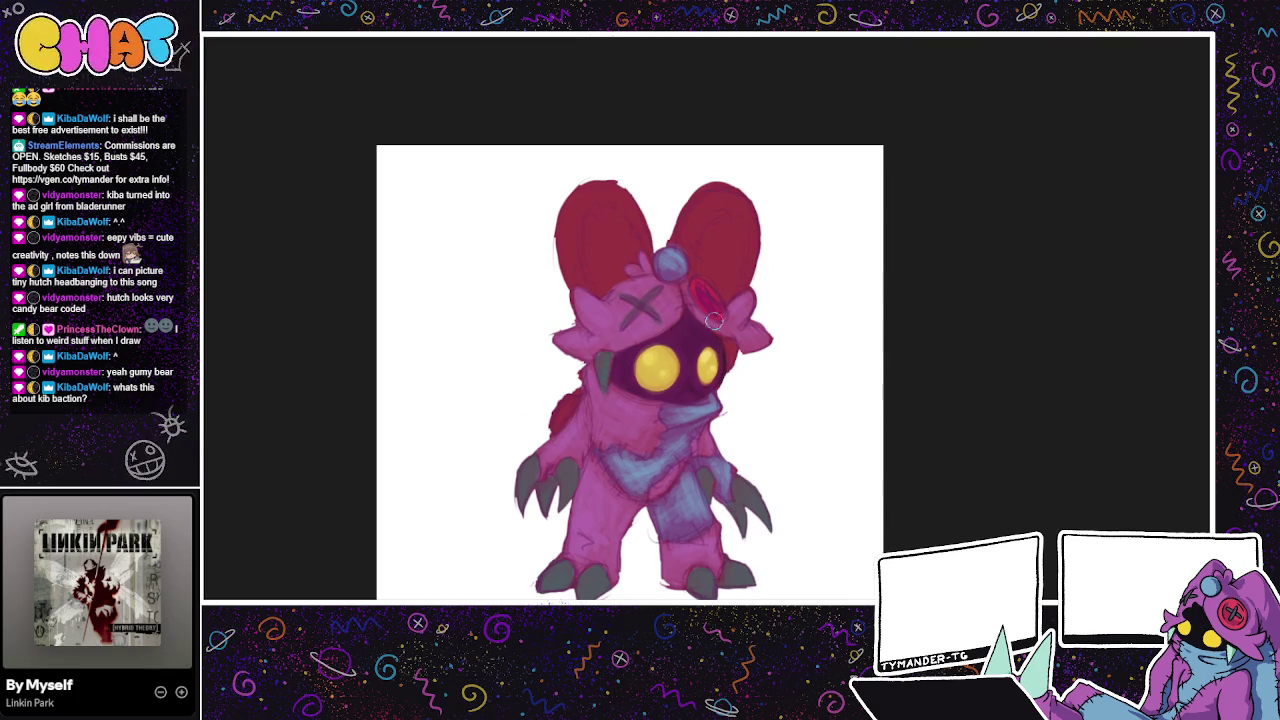
# Step: Paint short marks beside the left and right eyes
pyautogui.moveTo(603, 383); pyautogui.dragTo(601, 348)
pyautogui.moveTo(723, 339); pyautogui.dragTo(730, 354)
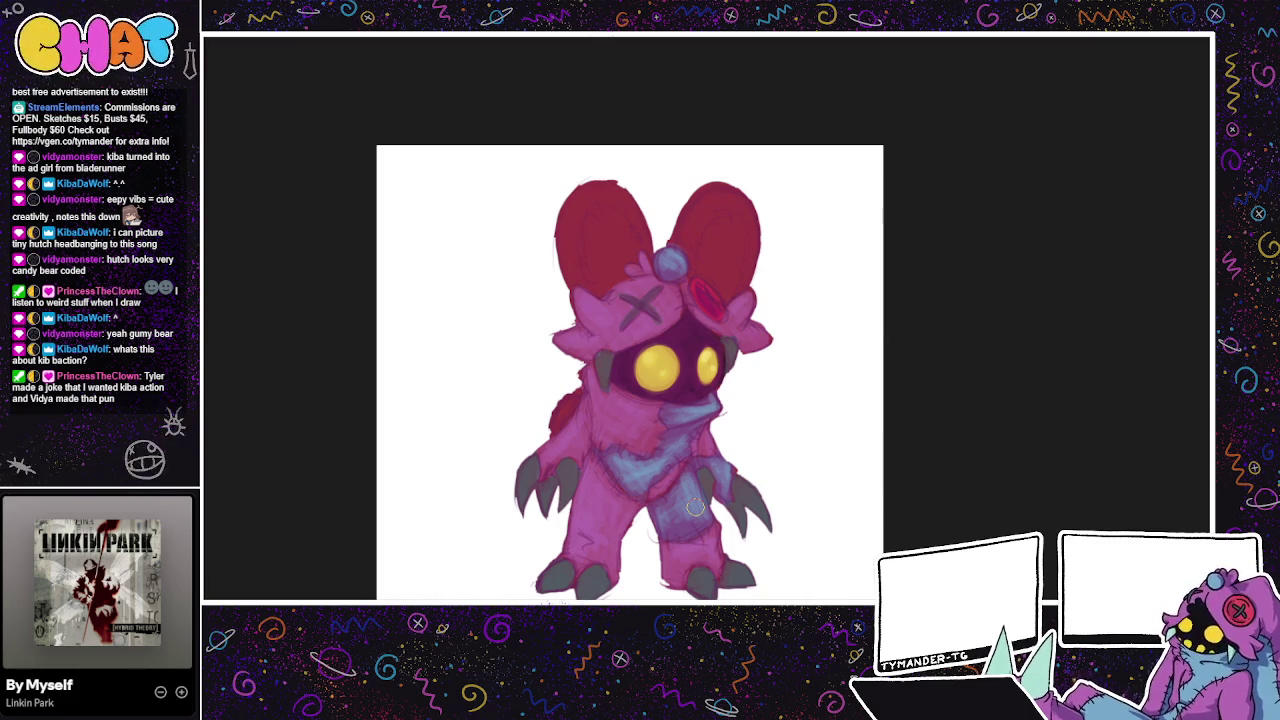
pyautogui.moveTo(695, 508); pyautogui.dragTo(651, 500)
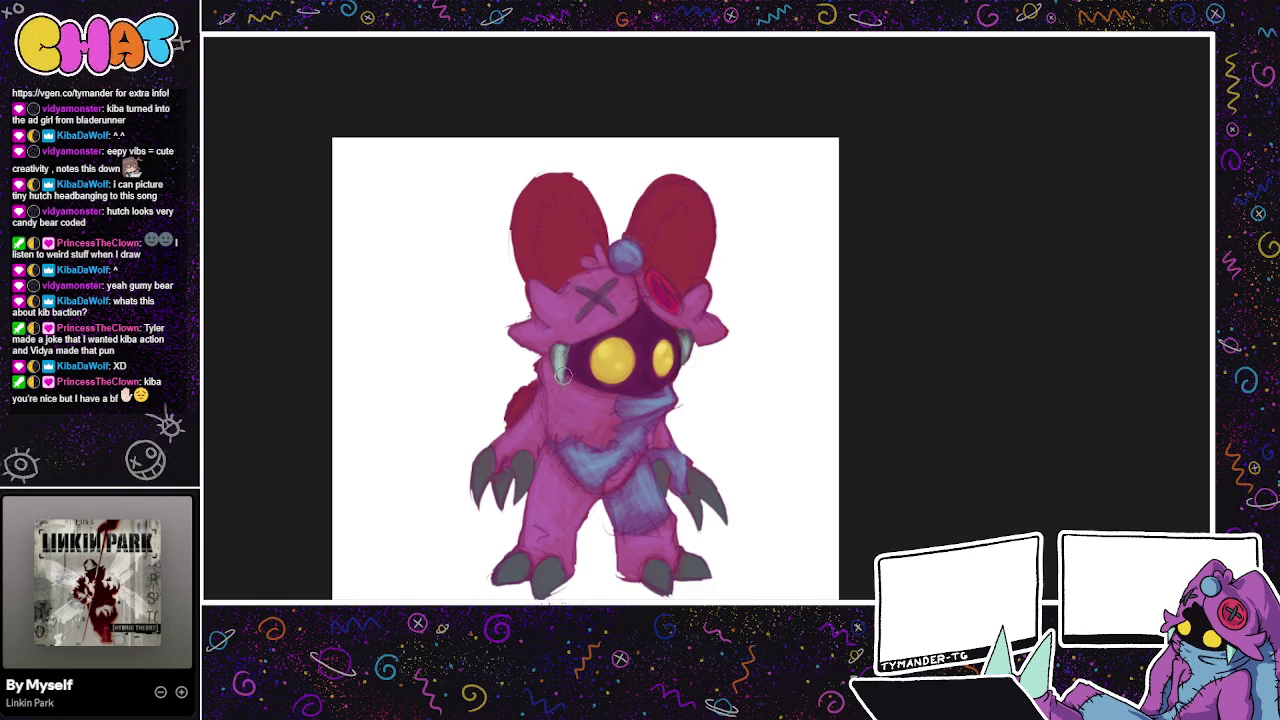
# Step: Add pale teal highlights along the right claw and arm
pyautogui.moveTo(697, 476); pyautogui.dragTo(722, 510)
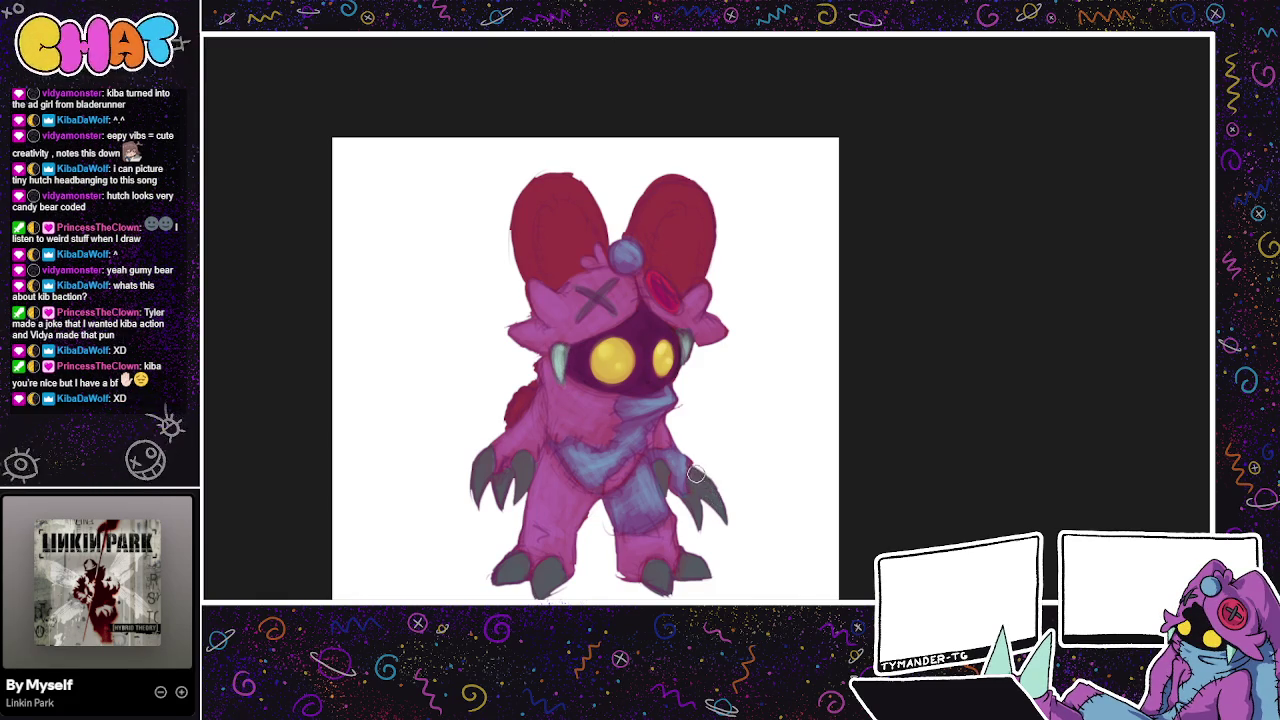
pyautogui.moveTo(695, 472)
pyautogui.mouseDown()
pyautogui.moveTo(724, 512)
pyautogui.moveTo(683, 463)
pyautogui.mouseUp()
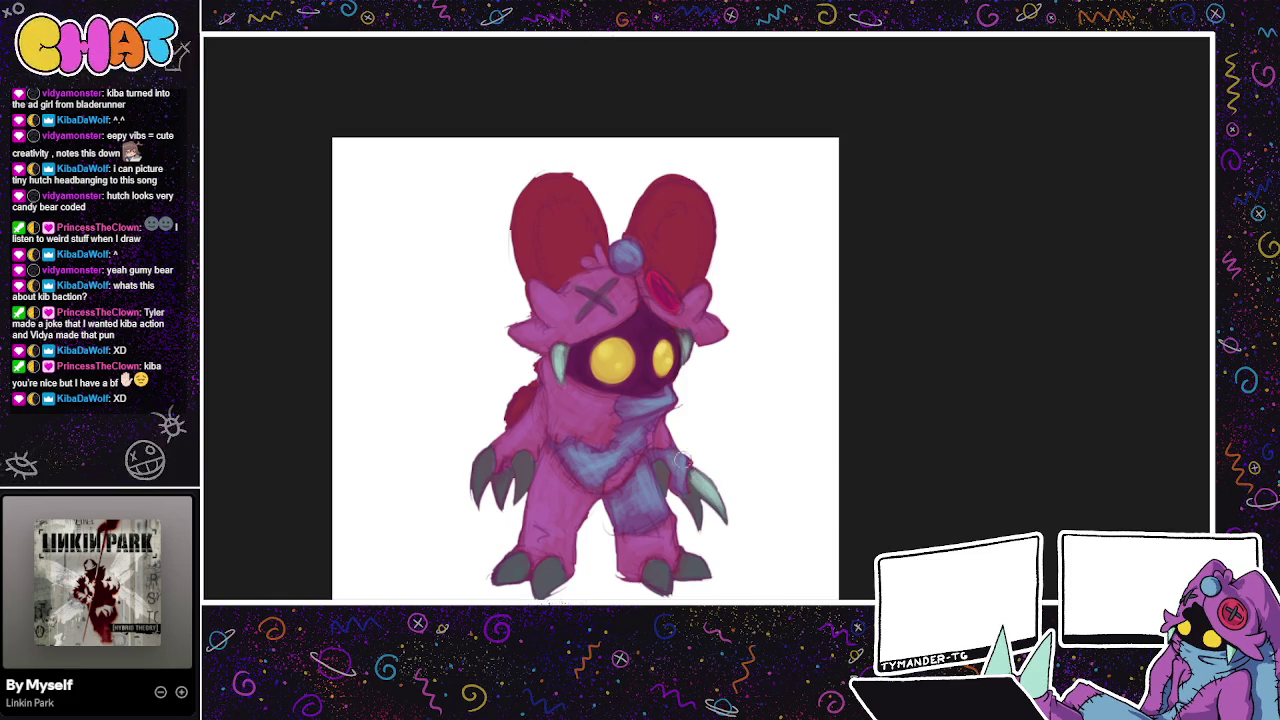
pyautogui.moveTo(700, 521); pyautogui.dragTo(694, 531)
pyautogui.moveTo(660, 476); pyautogui.dragTo(668, 494)
# Step: Highlight the left claw and the left foot's outline in pale teal
pyautogui.moveTo(519, 461); pyautogui.dragTo(523, 485)
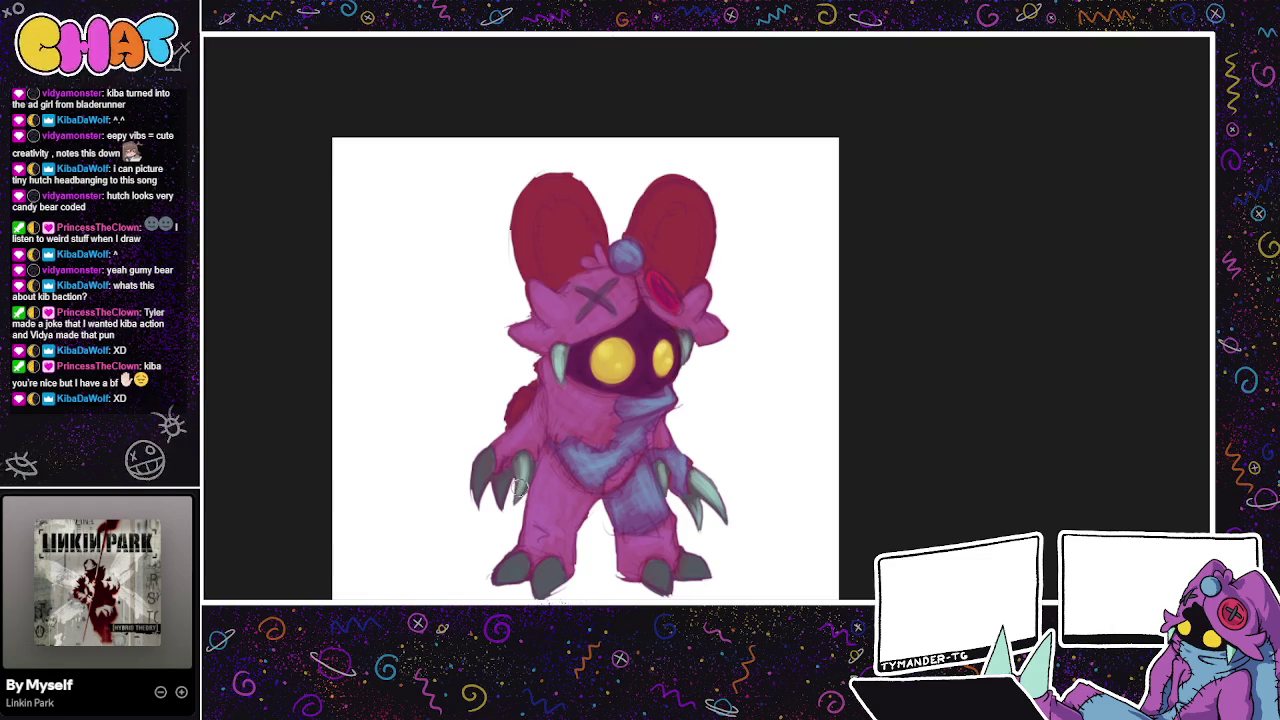
pyautogui.moveTo(478, 505); pyautogui.dragTo(490, 470)
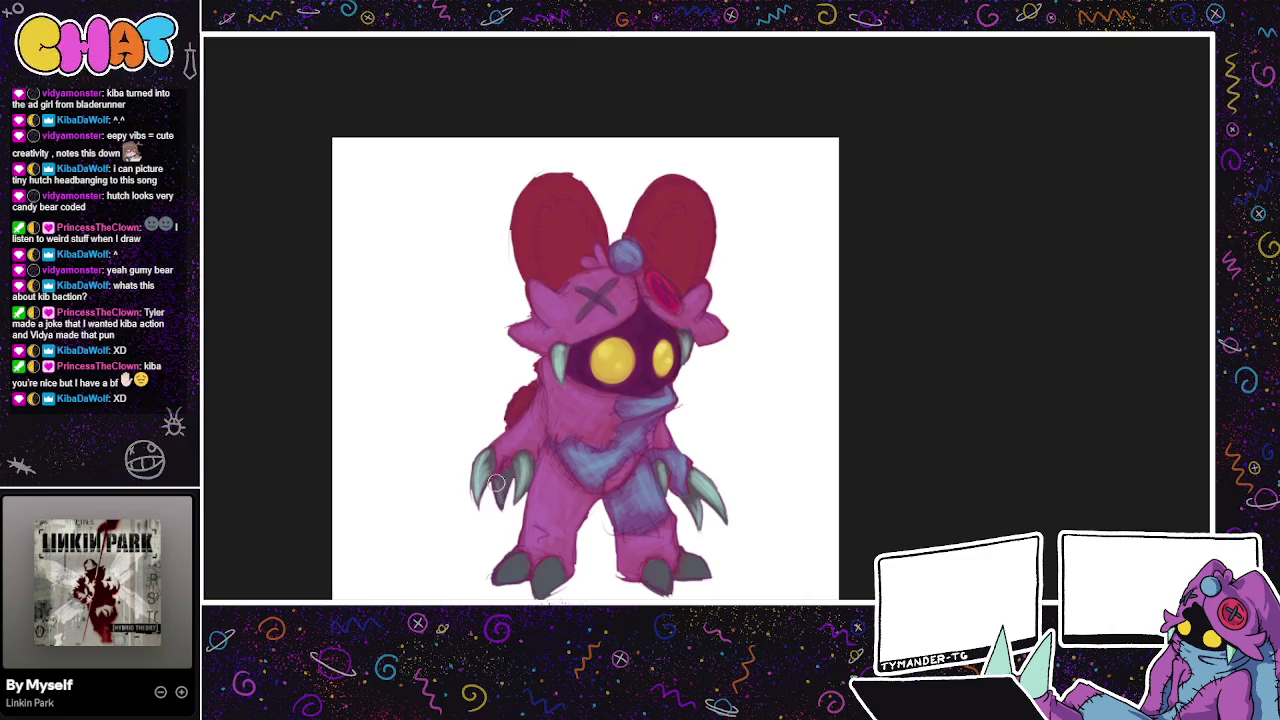
pyautogui.moveTo(738, 510); pyautogui.dragTo(744, 506)
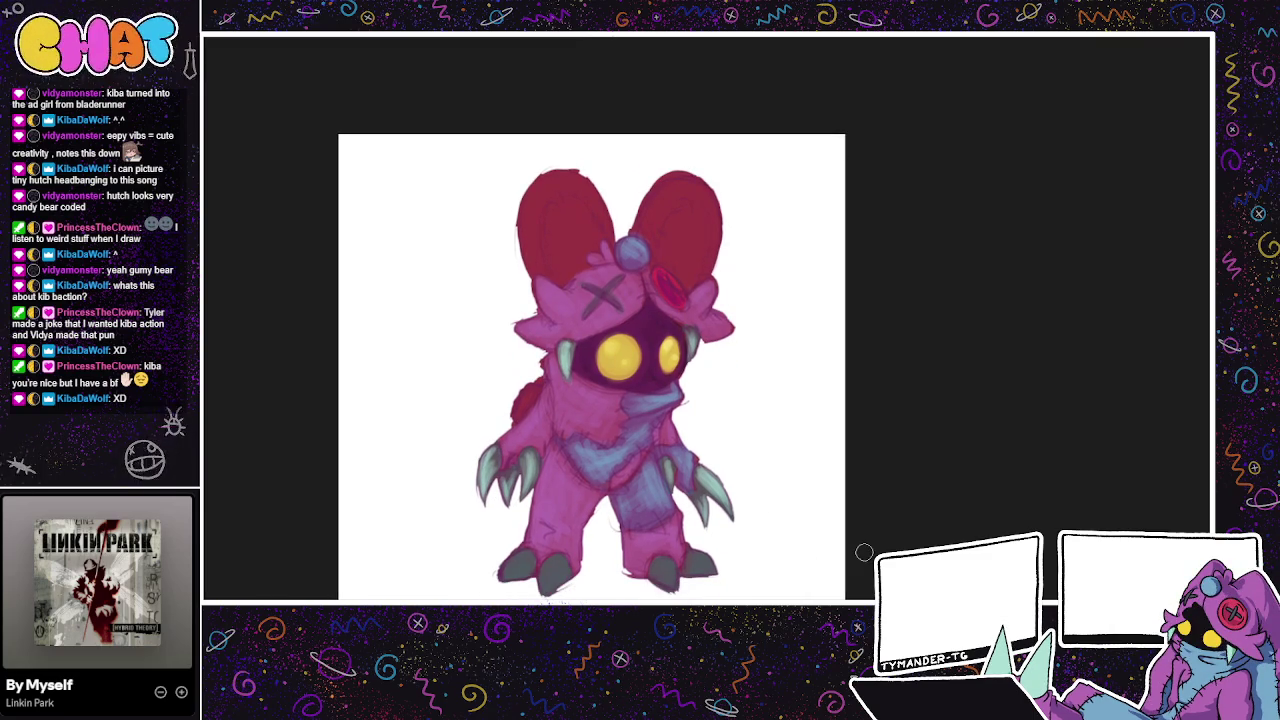
pyautogui.moveTo(864, 552); pyautogui.dragTo(857, 558)
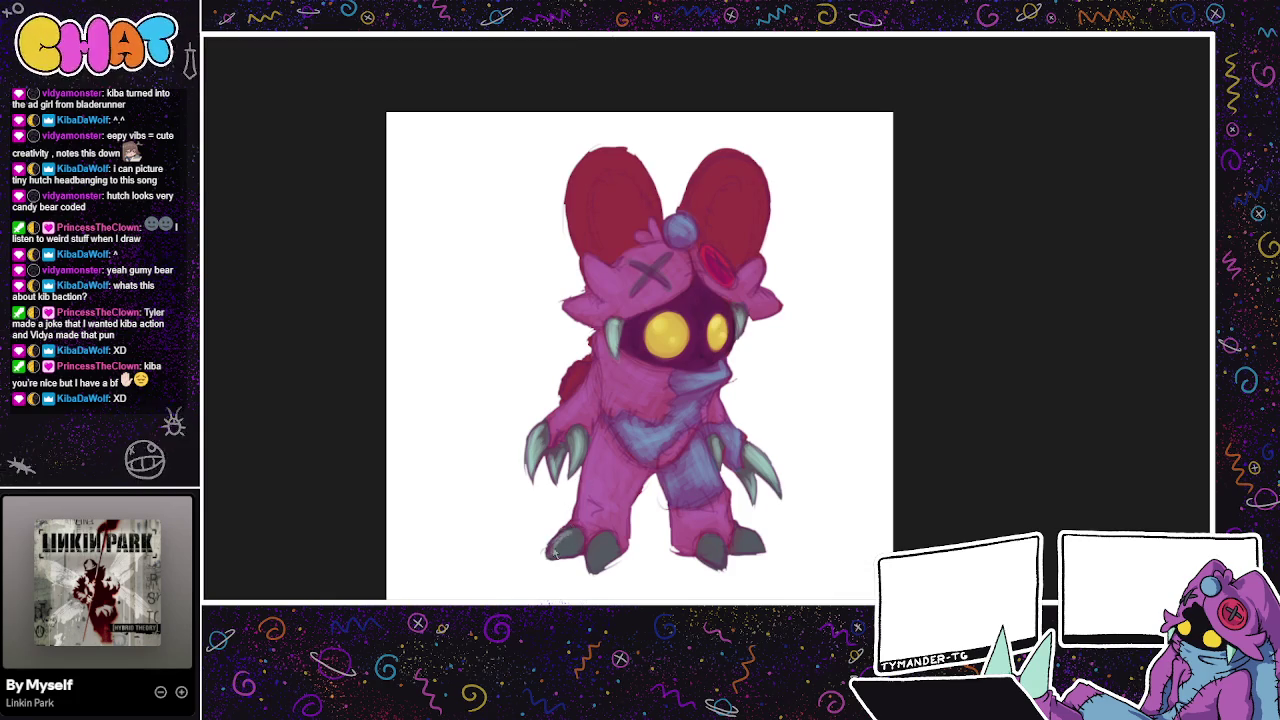
pyautogui.moveTo(562, 545)
pyautogui.mouseDown()
pyautogui.moveTo(585, 530)
pyautogui.moveTo(576, 538)
pyautogui.mouseUp()
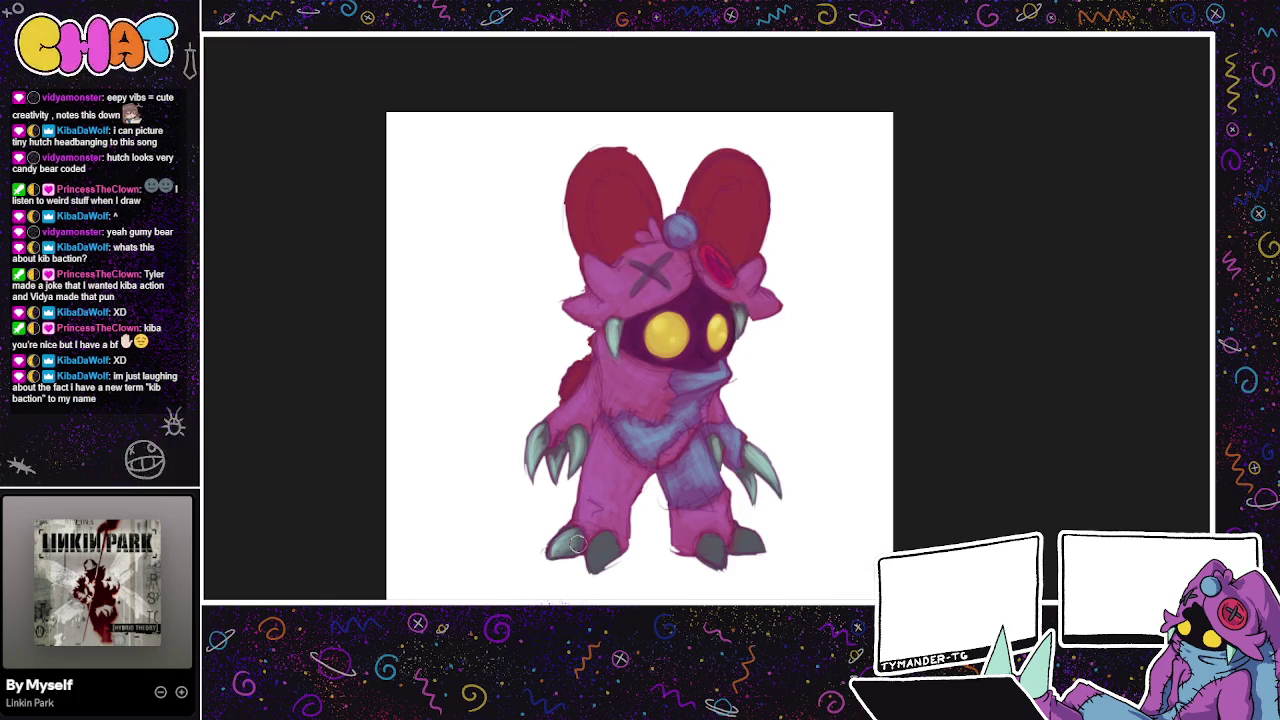
pyautogui.moveTo(592, 535)
pyautogui.mouseDown()
pyautogui.moveTo(594, 565)
pyautogui.moveTo(606, 545)
pyautogui.mouseUp()
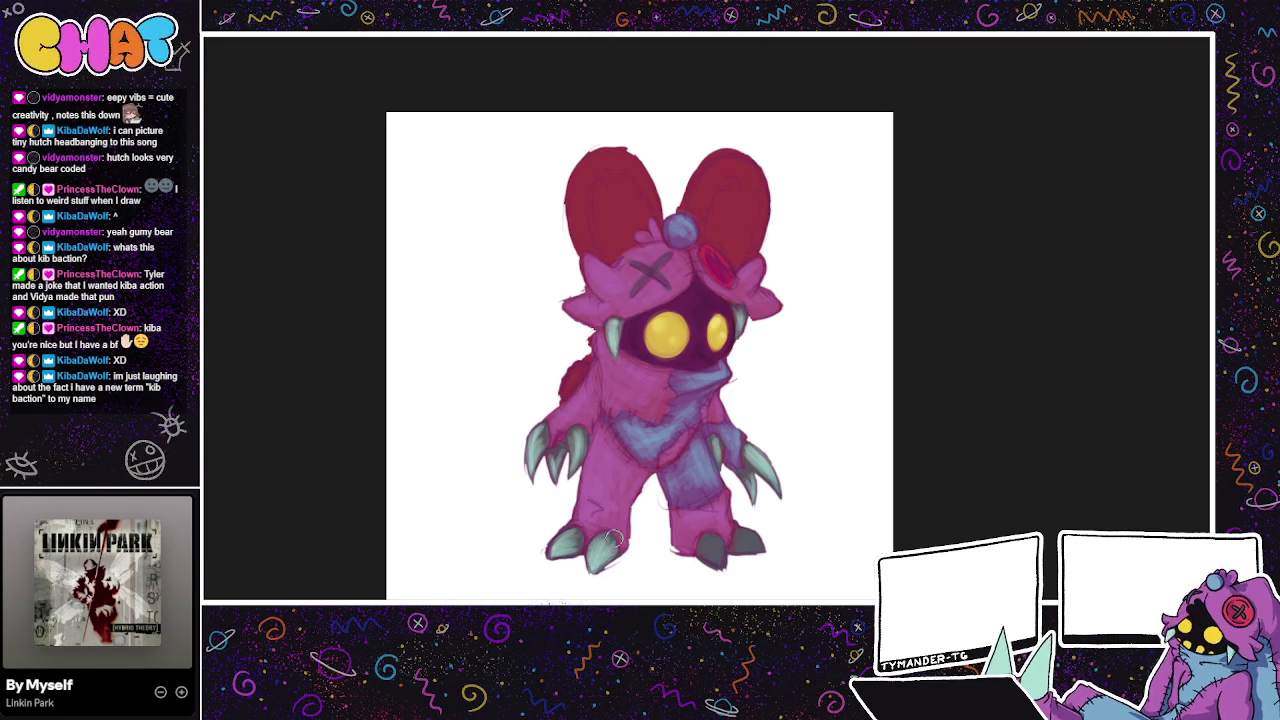
# Step: Touch up the right foot and add dark shading to it
pyautogui.moveTo(718, 562); pyautogui.dragTo(708, 556)
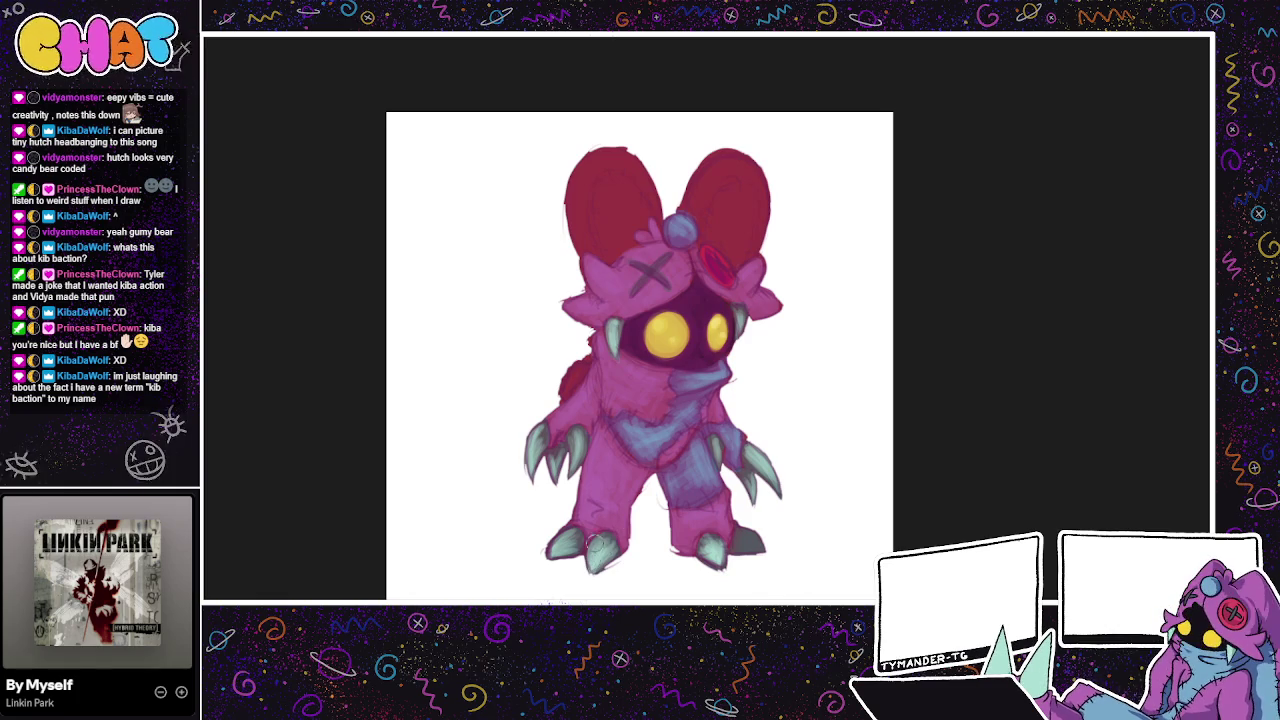
pyautogui.moveTo(748, 540); pyautogui.dragTo(763, 550)
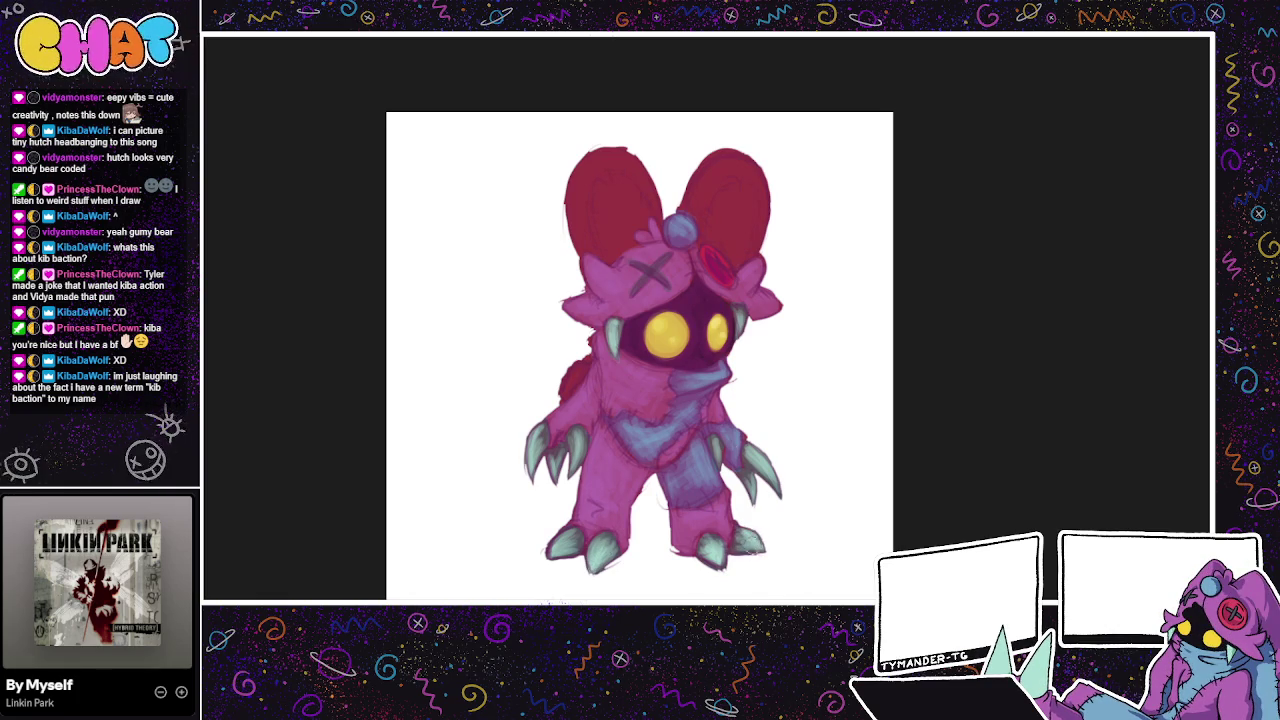
pyautogui.moveTo(833, 480)
pyautogui.mouseDown()
pyautogui.moveTo(869, 434)
pyautogui.moveTo(857, 355)
pyautogui.mouseUp()
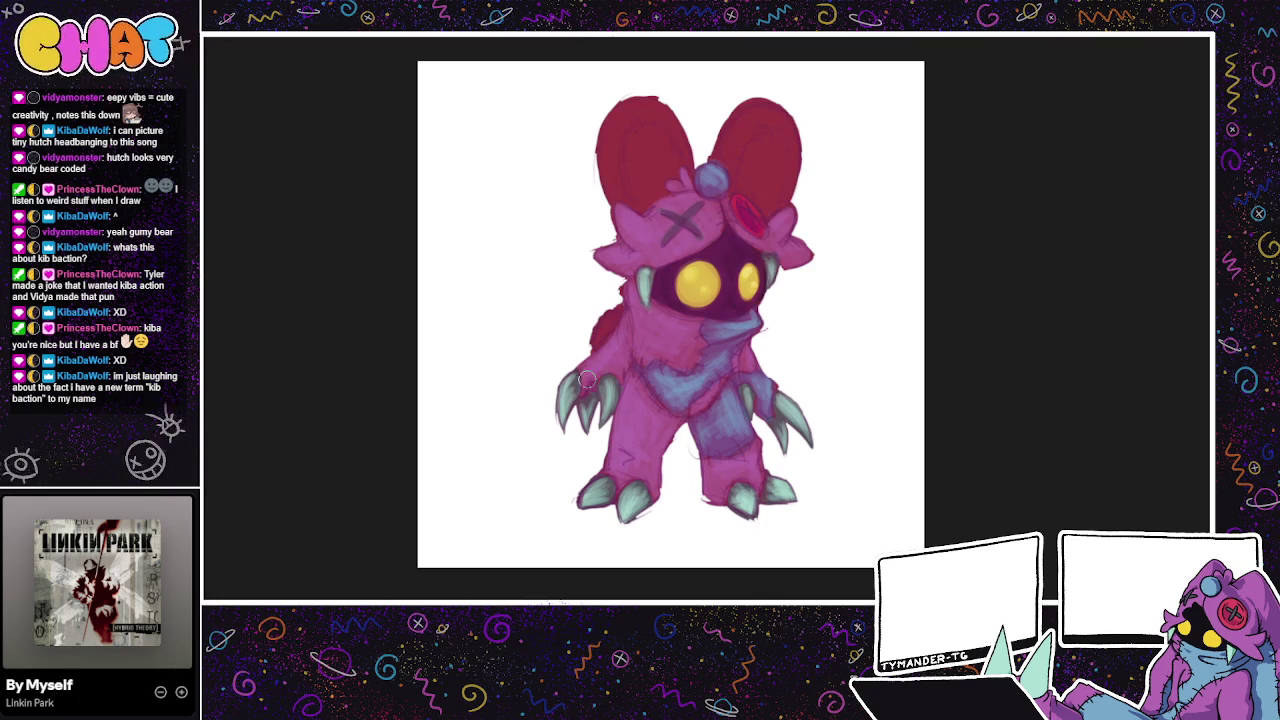
# Step: Add lighter teal highlights to both hands' claws and darken the left foot claws
pyautogui.moveTo(562, 372); pyautogui.dragTo(570, 426)
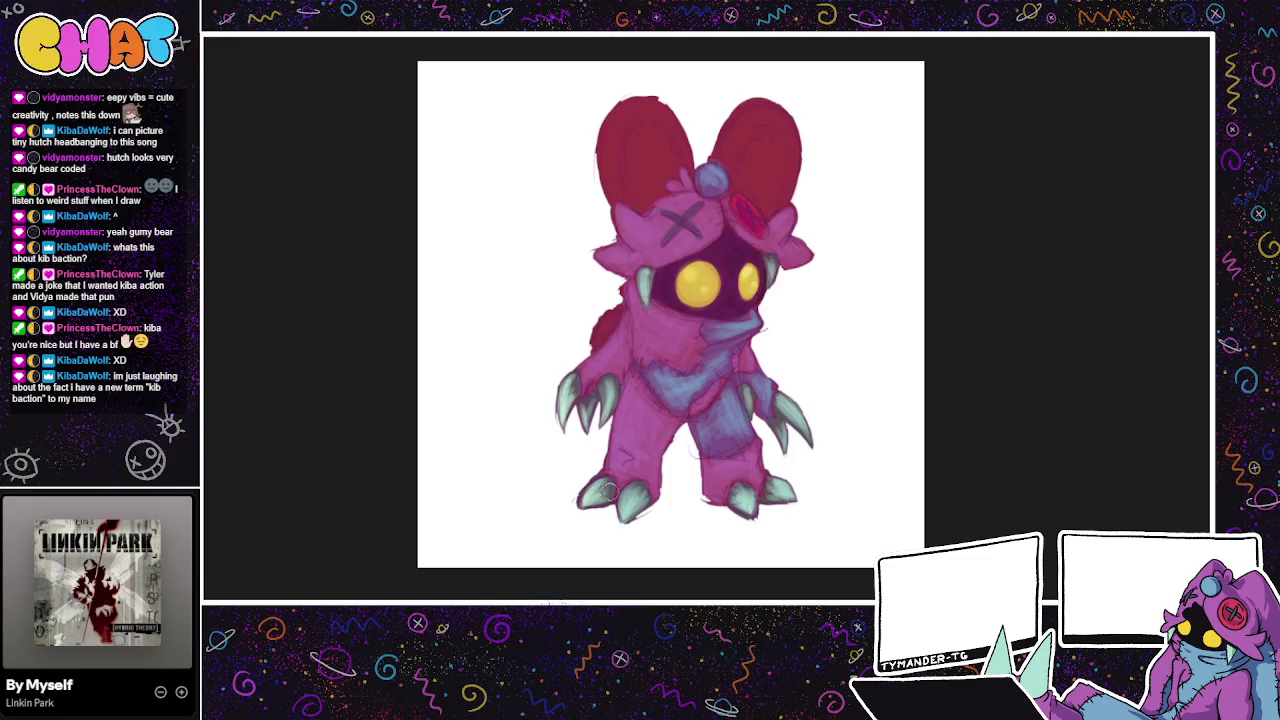
pyautogui.moveTo(647, 509); pyautogui.dragTo(625, 522)
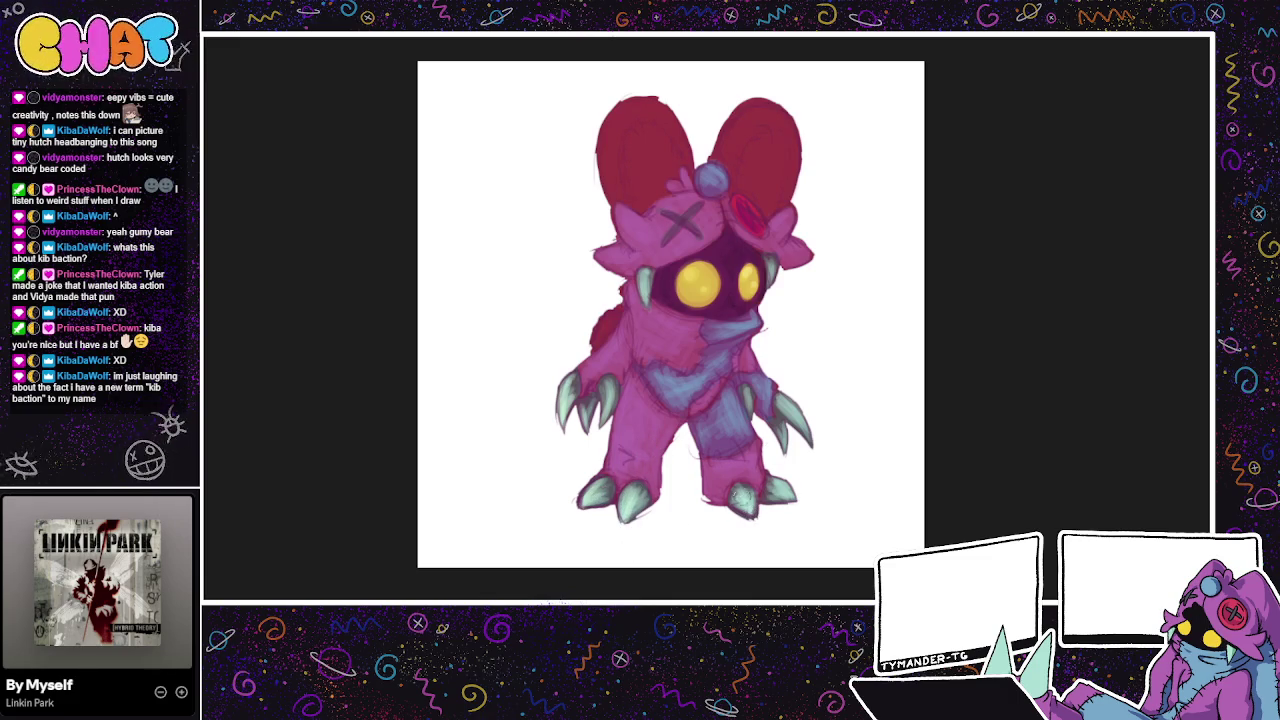
pyautogui.moveTo(788, 494); pyautogui.dragTo(782, 488)
pyautogui.moveTo(795, 402); pyautogui.dragTo(809, 455)
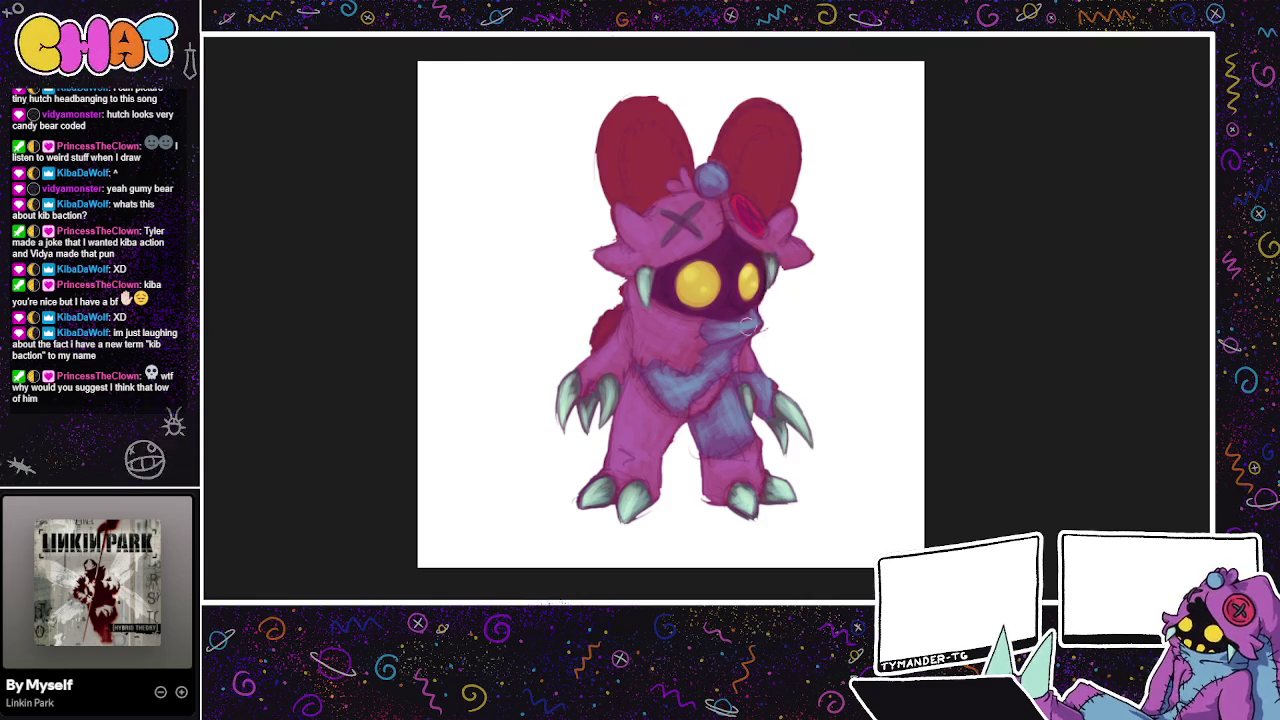
pyautogui.moveTo(916, 553); pyautogui.dragTo(876, 546)
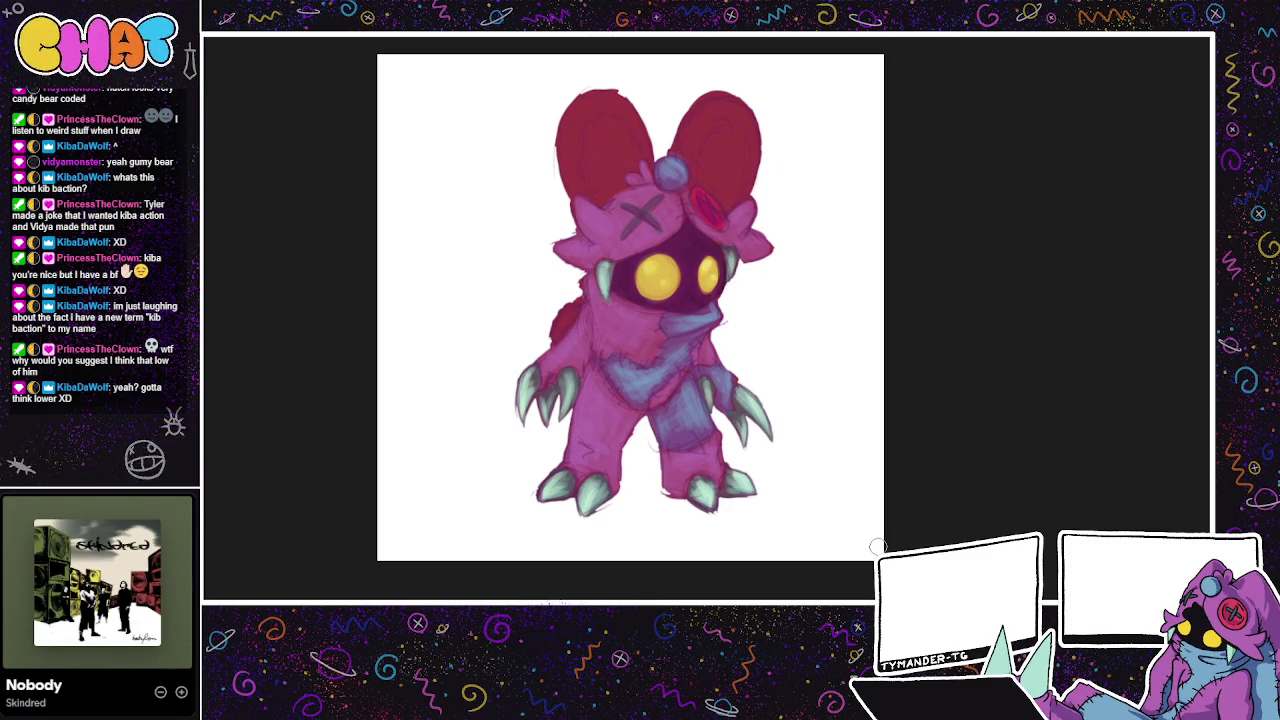
# Step: Lighten the scarf at the neck and darken it over the chest
pyautogui.moveTo(877, 547); pyautogui.dragTo(939, 561)
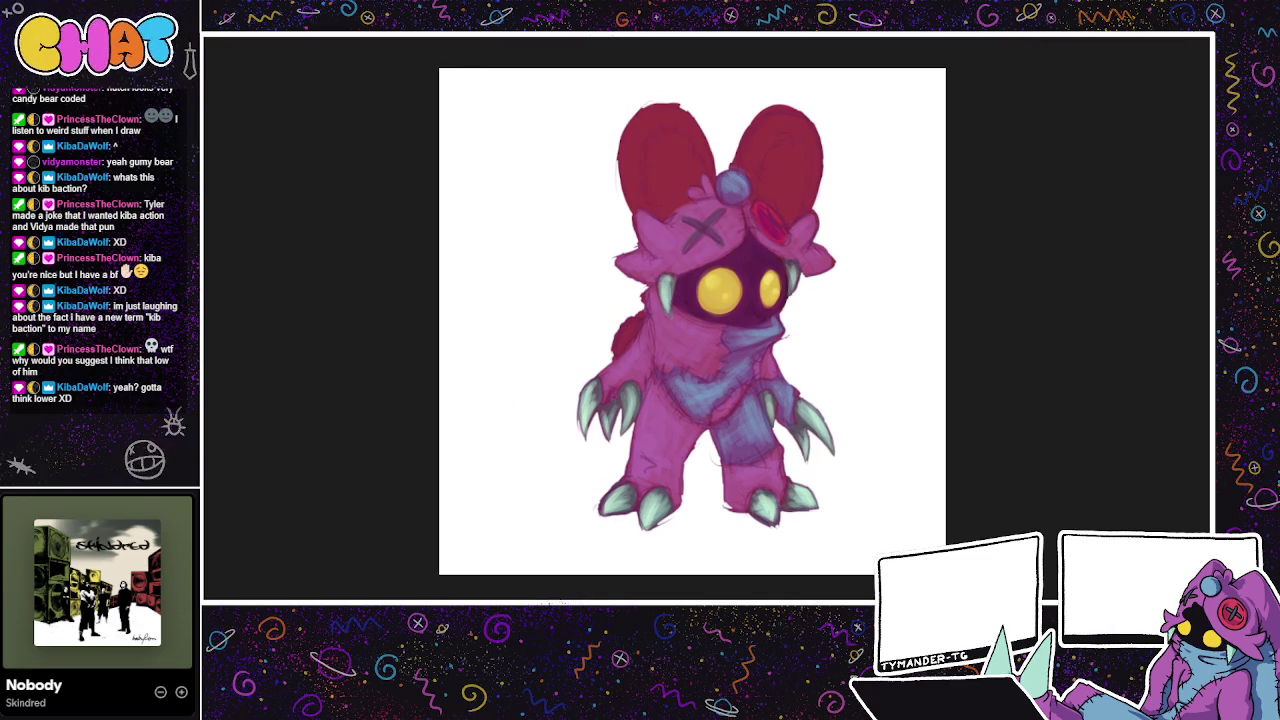
pyautogui.moveTo(939, 561)
pyautogui.mouseDown()
pyautogui.moveTo(905, 605)
pyautogui.moveTo(897, 585)
pyautogui.moveTo(1003, 491)
pyautogui.mouseUp()
pyautogui.moveTo(1043, 592); pyautogui.dragTo(941, 540)
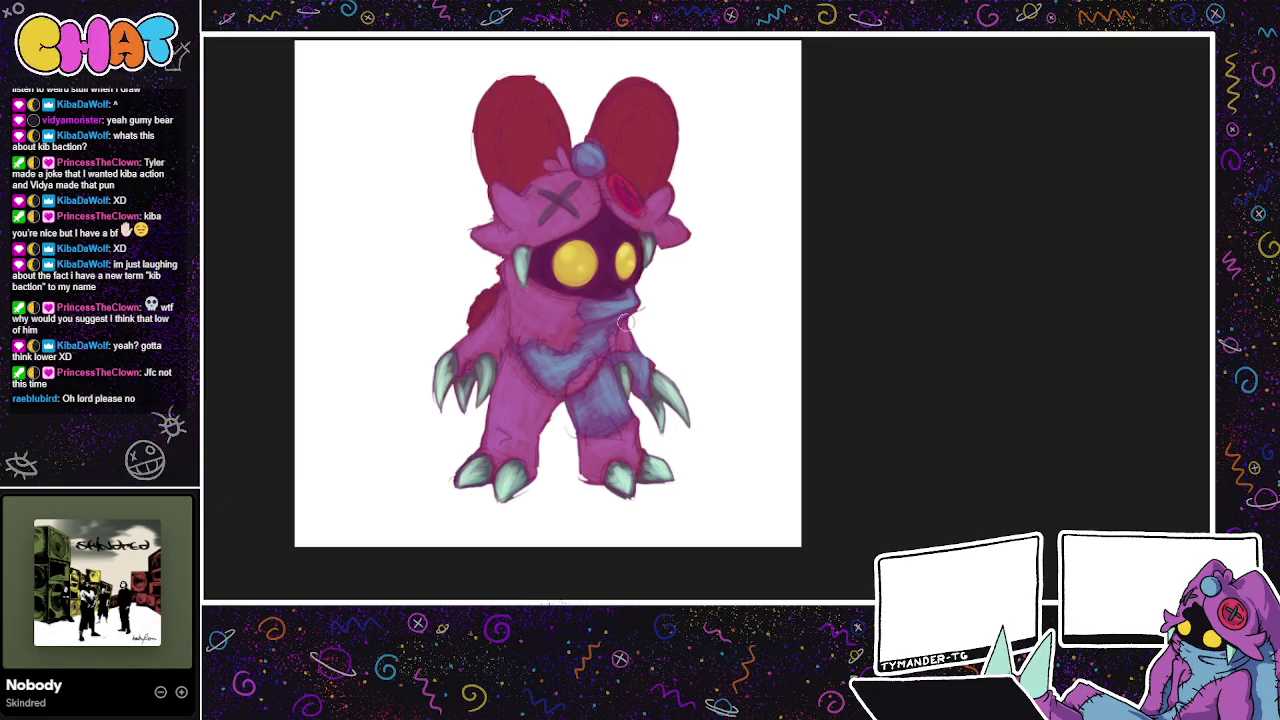
pyautogui.moveTo(632, 296); pyautogui.dragTo(598, 316)
pyautogui.moveTo(545, 375); pyautogui.dragTo(577, 350)
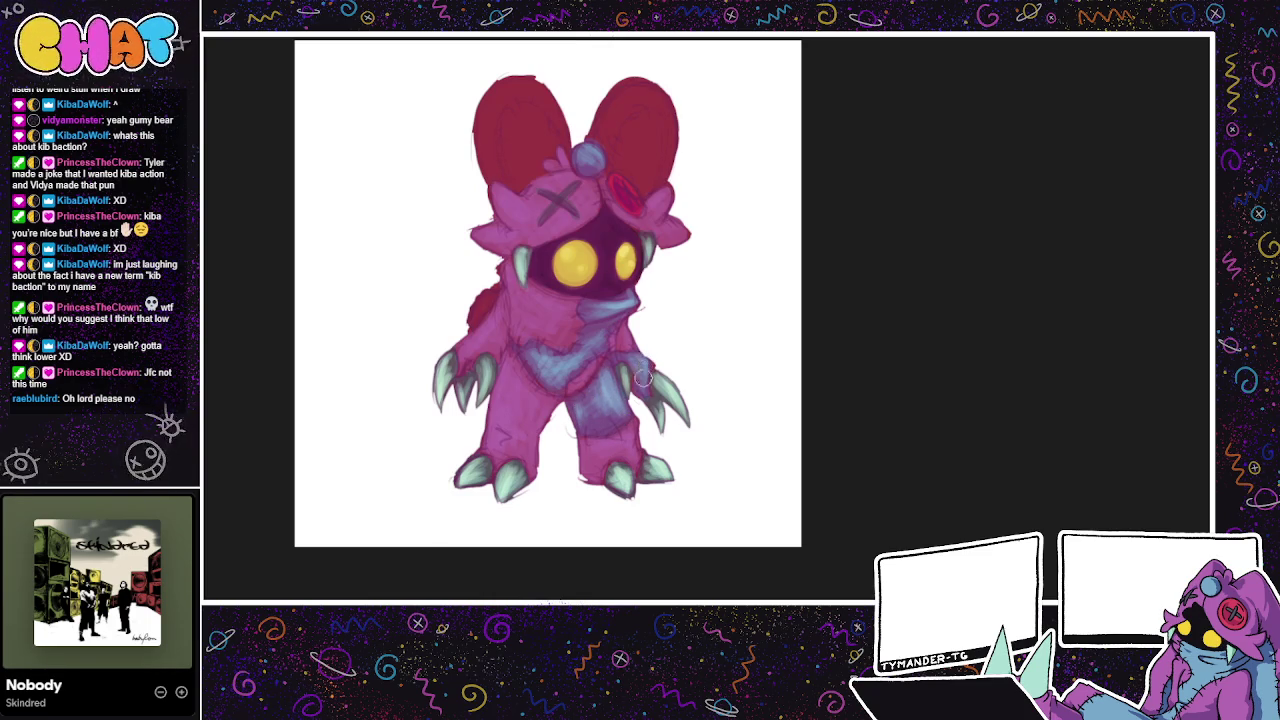
# Step: Paint a brighter pink highlight on the red forehead gem
pyautogui.scroll(1, 719, 482)
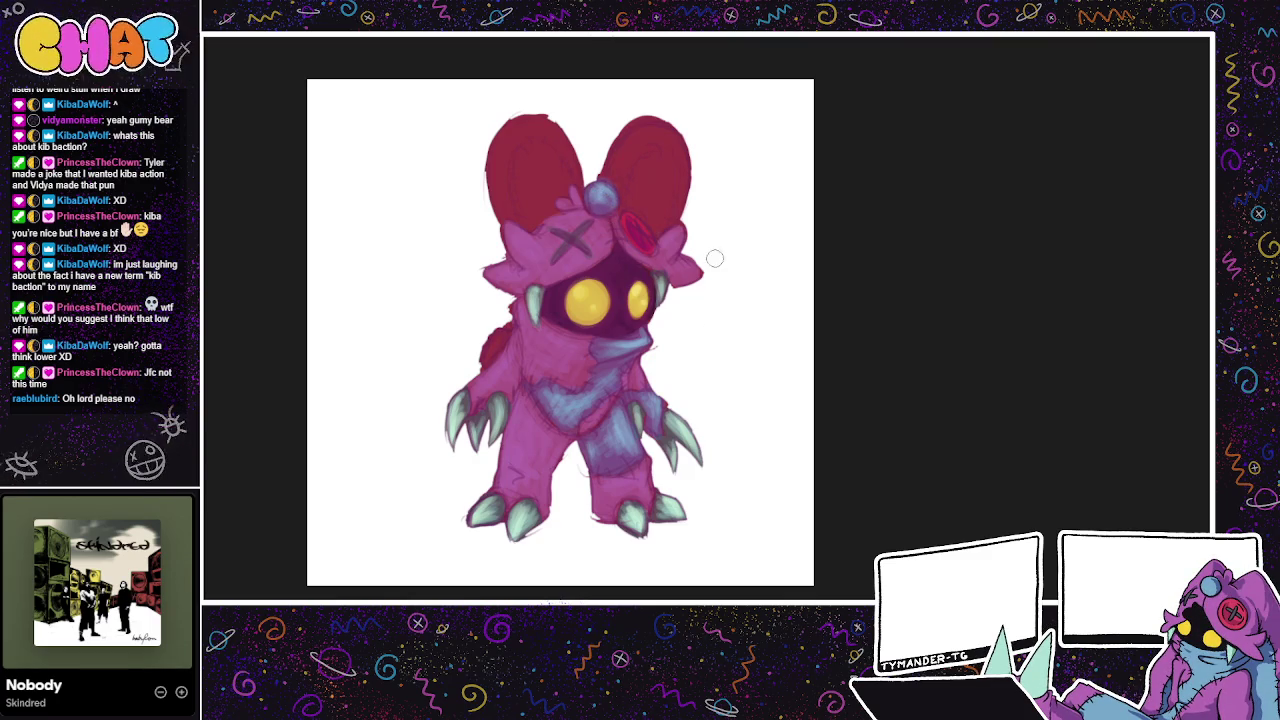
pyautogui.scroll(-1, 760, 400)
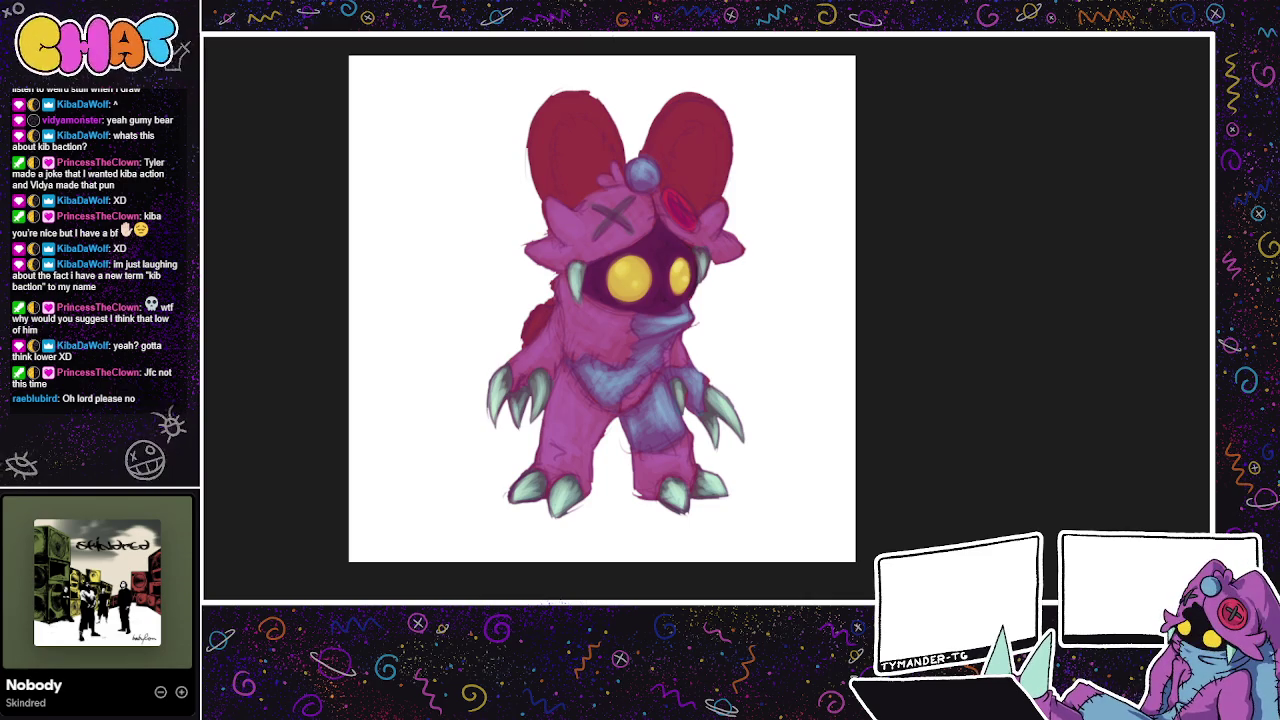
pyautogui.moveTo(666, 193)
pyautogui.mouseDown()
pyautogui.moveTo(686, 226)
pyautogui.moveTo(690, 211)
pyautogui.mouseUp()
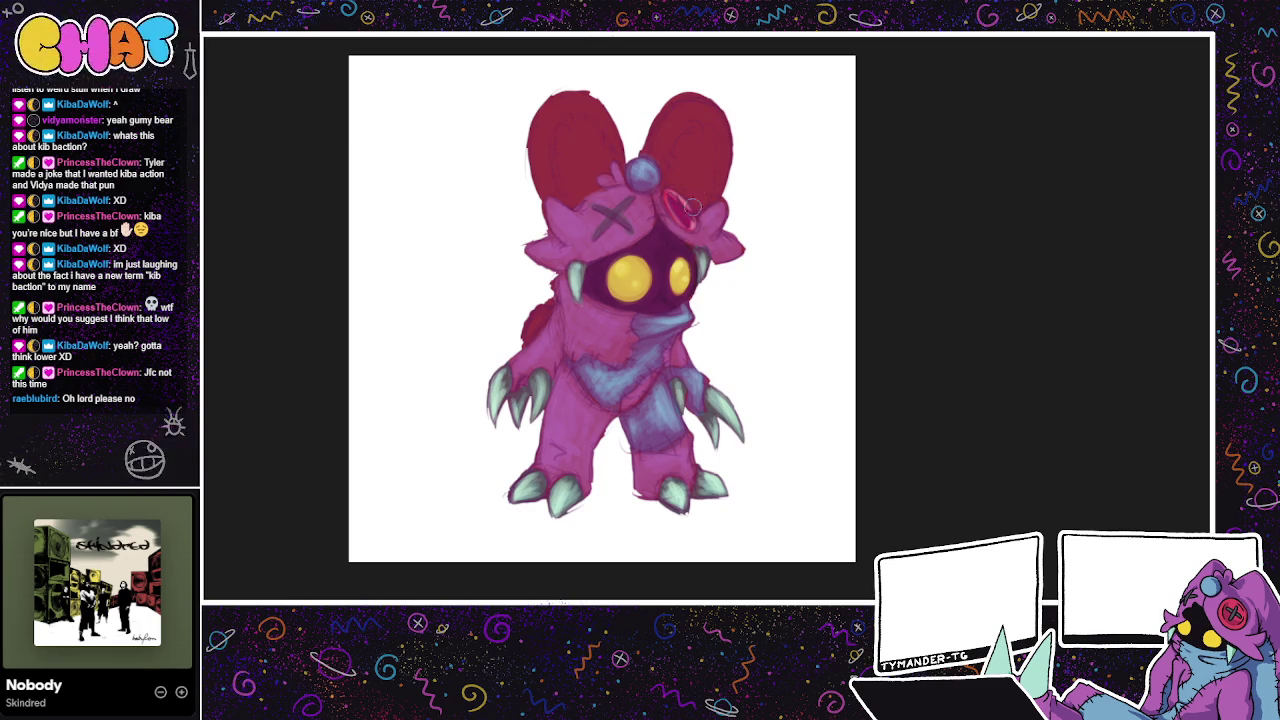
pyautogui.moveTo(782, 270); pyautogui.dragTo(802, 302)
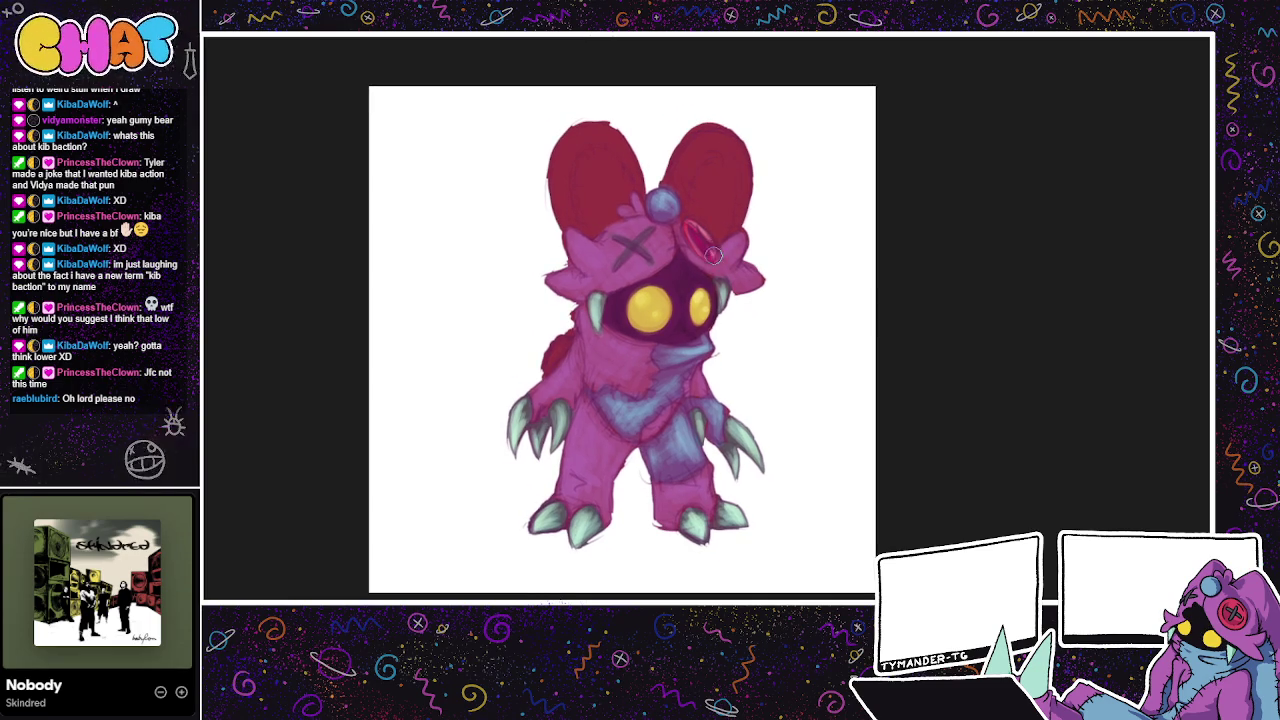
pyautogui.moveTo(724, 266); pyautogui.dragTo(752, 294)
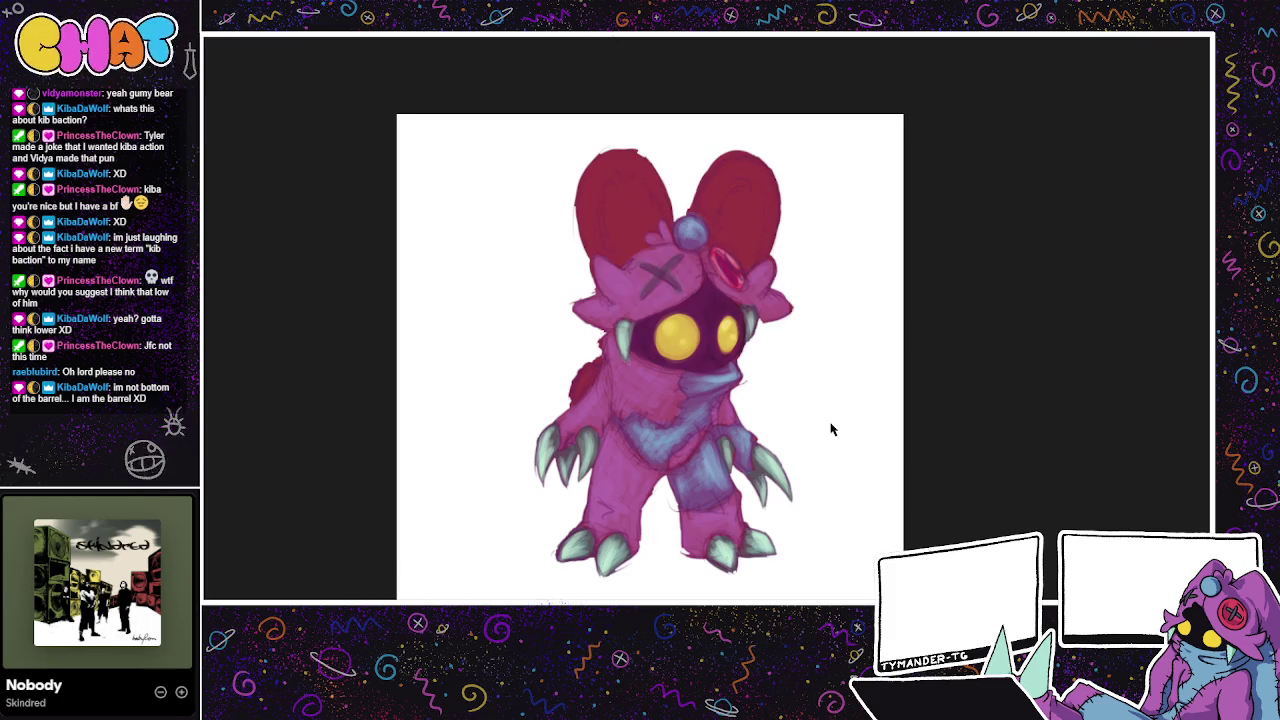
pyautogui.moveTo(769, 294); pyautogui.dragTo(781, 323)
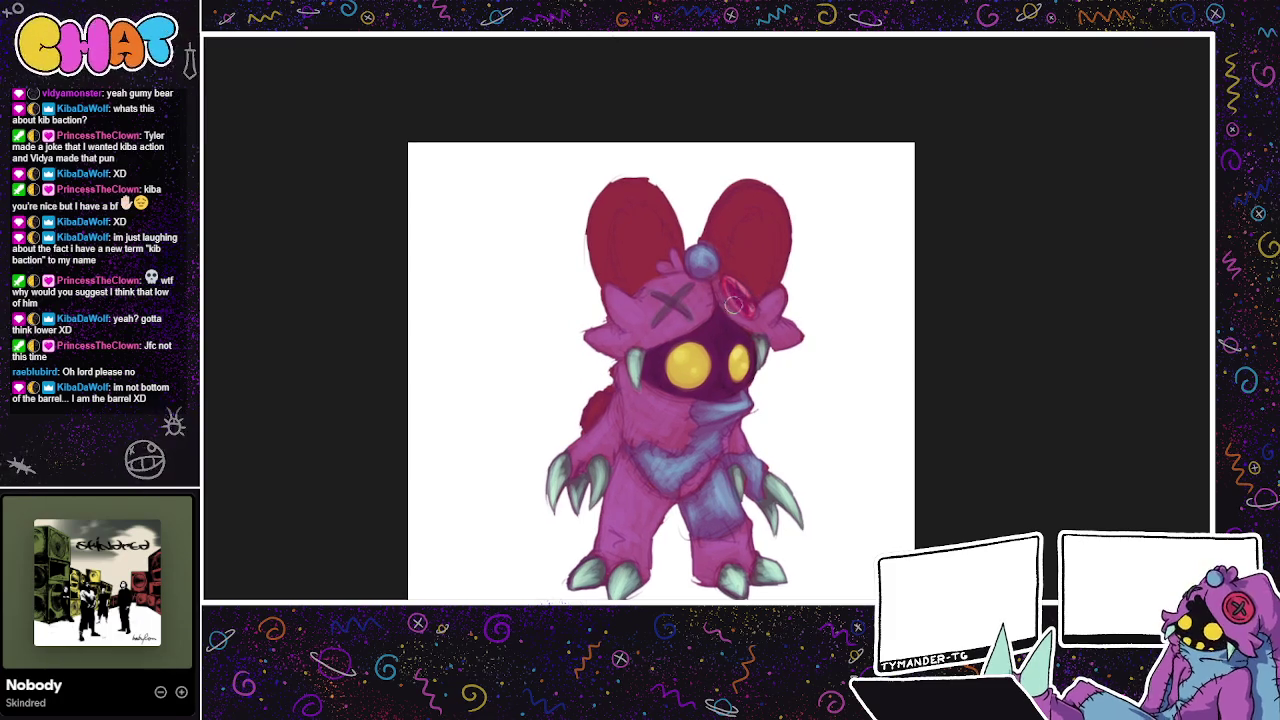
pyautogui.moveTo(825, 440)
pyautogui.mouseDown()
pyautogui.moveTo(863, 440)
pyautogui.moveTo(883, 420)
pyautogui.mouseUp()
pyautogui.moveTo(905, 501); pyautogui.dragTo(879, 529)
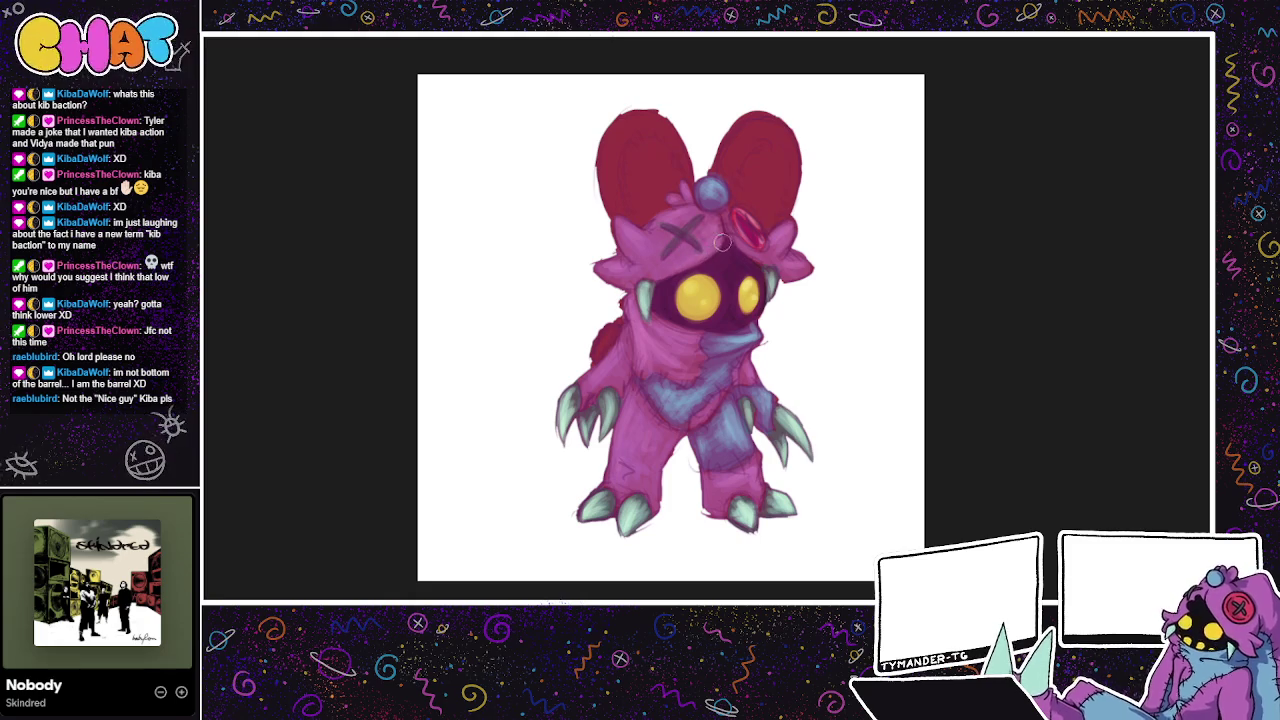
pyautogui.moveTo(782, 390); pyautogui.dragTo(868, 526)
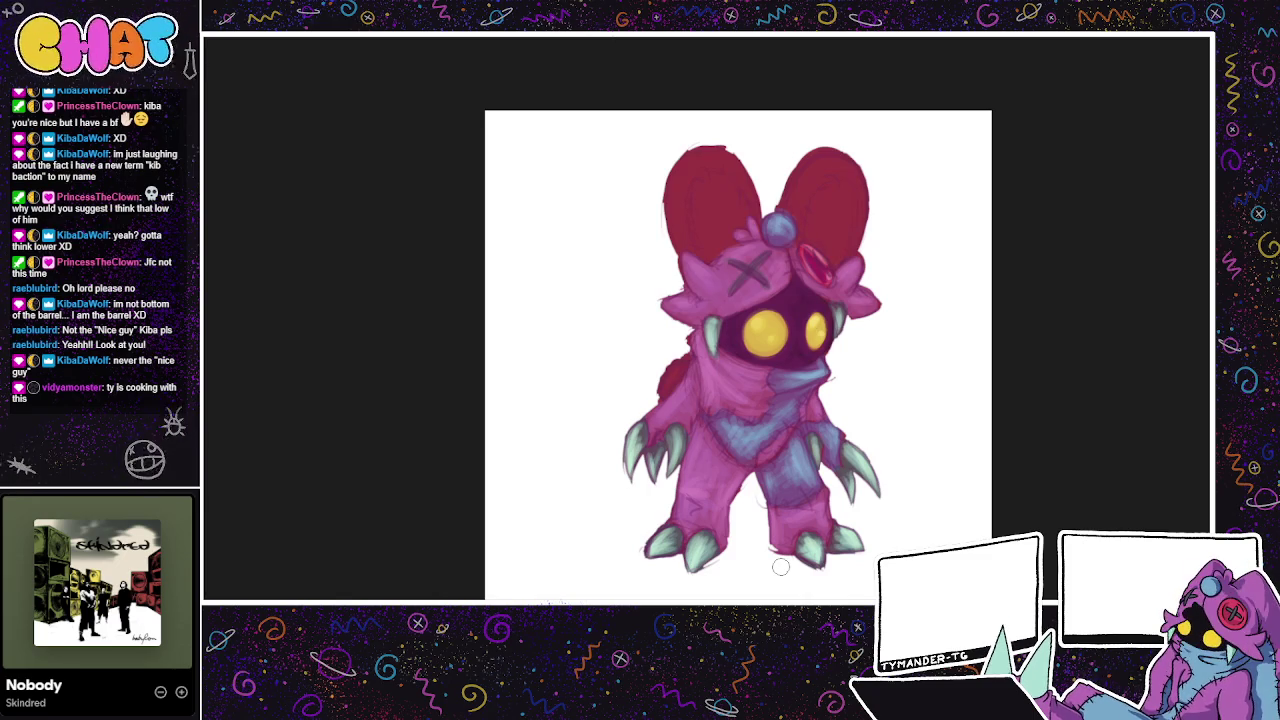
pyautogui.moveTo(780, 567); pyautogui.dragTo(718, 547)
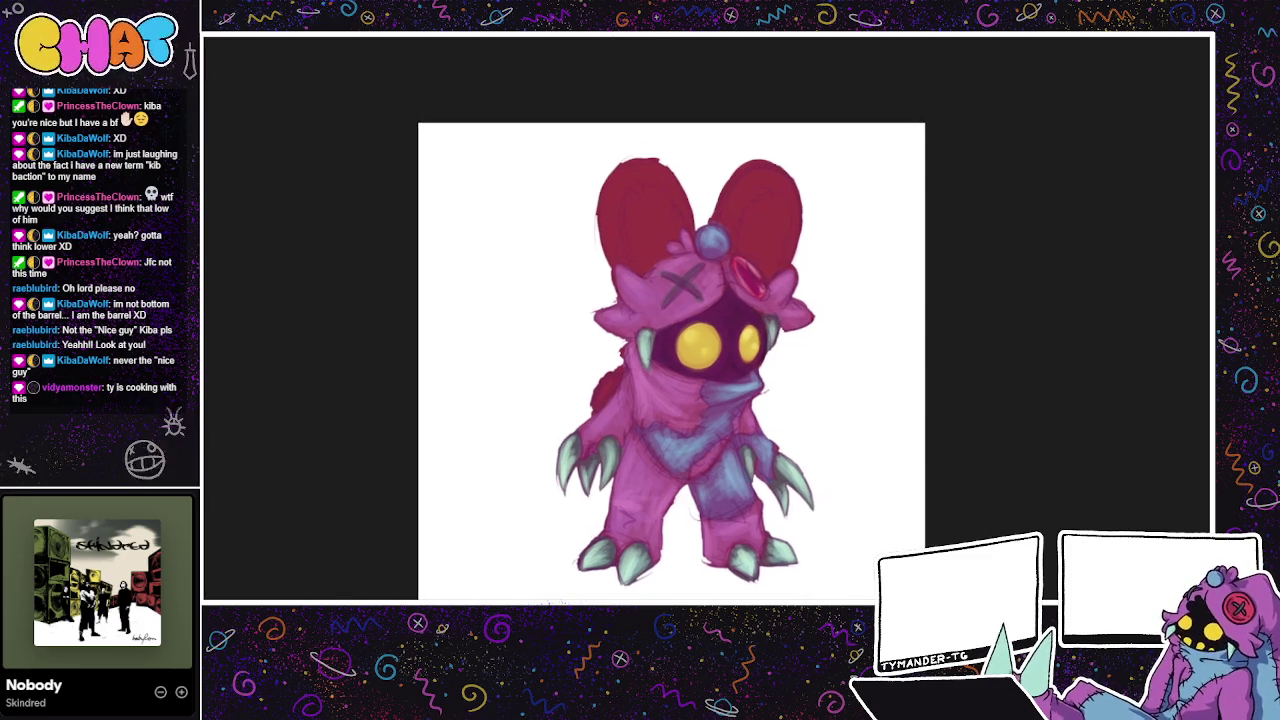
pyautogui.moveTo(950, 414)
pyautogui.mouseDown()
pyautogui.moveTo(1028, 421)
pyautogui.moveTo(963, 435)
pyautogui.mouseUp()
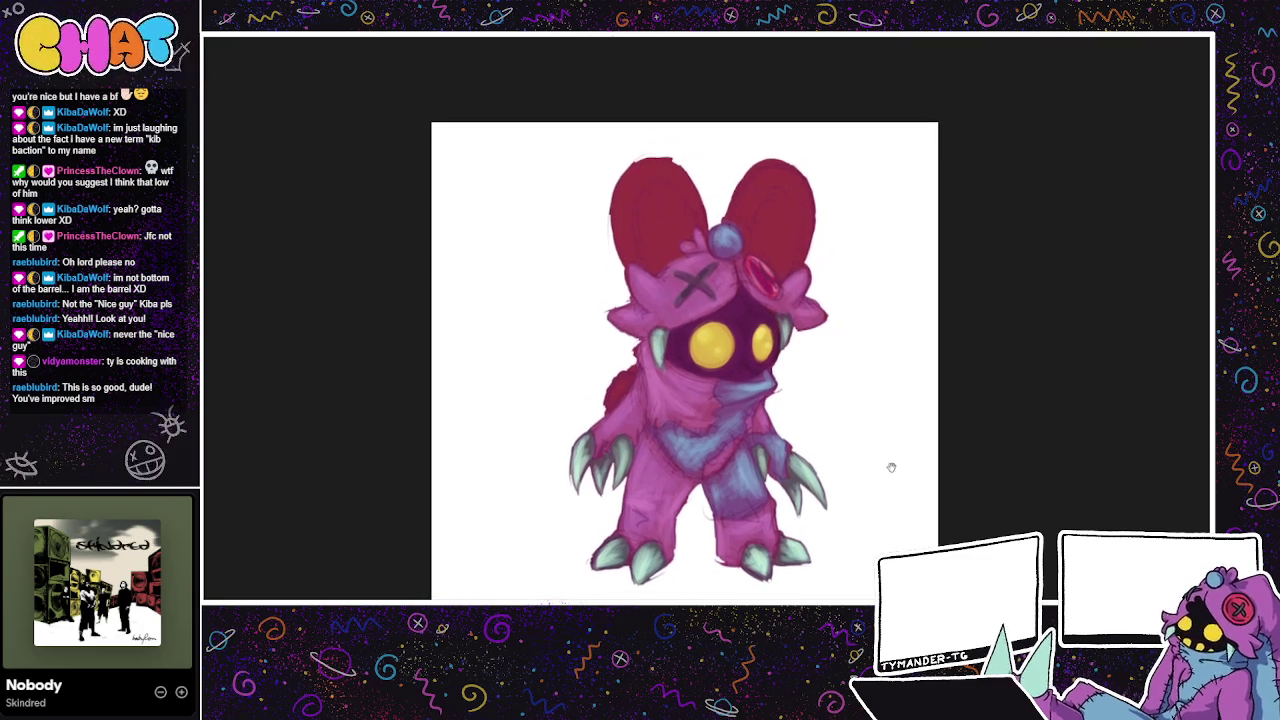
pyautogui.moveTo(929, 457); pyautogui.dragTo(905, 438)
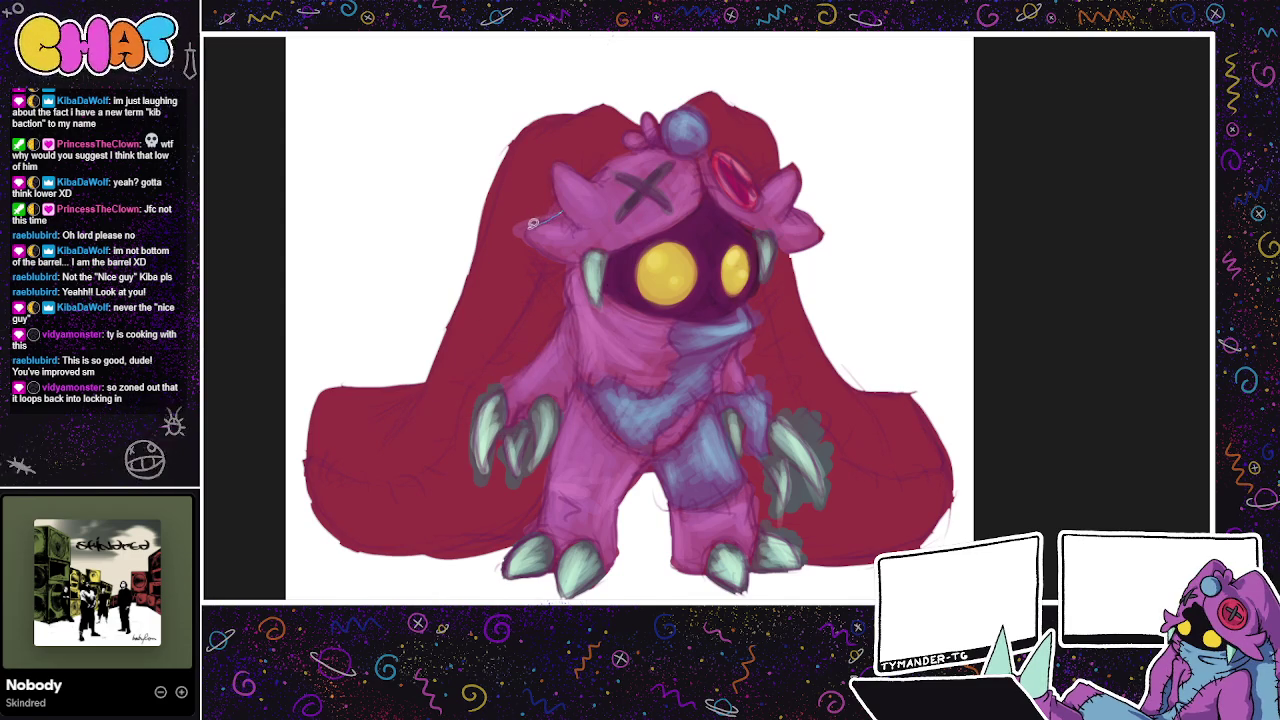
# Step: Select a small area beside the left ear
pyautogui.moveTo(531, 236)
pyautogui.mouseDown()
pyautogui.moveTo(505, 245)
pyautogui.moveTo(555, 200)
pyautogui.mouseUp()
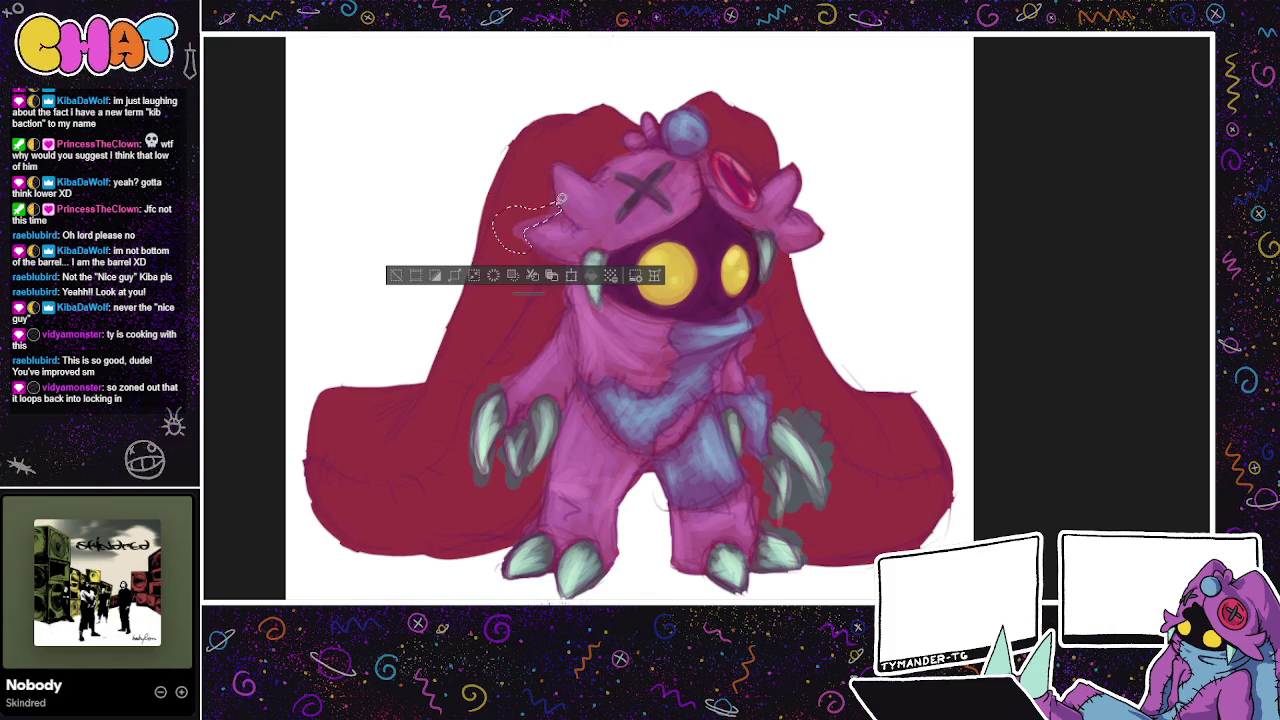
# Step: Try out and dismiss lasso selections near the head and left eye
pyautogui.click(495, 277)
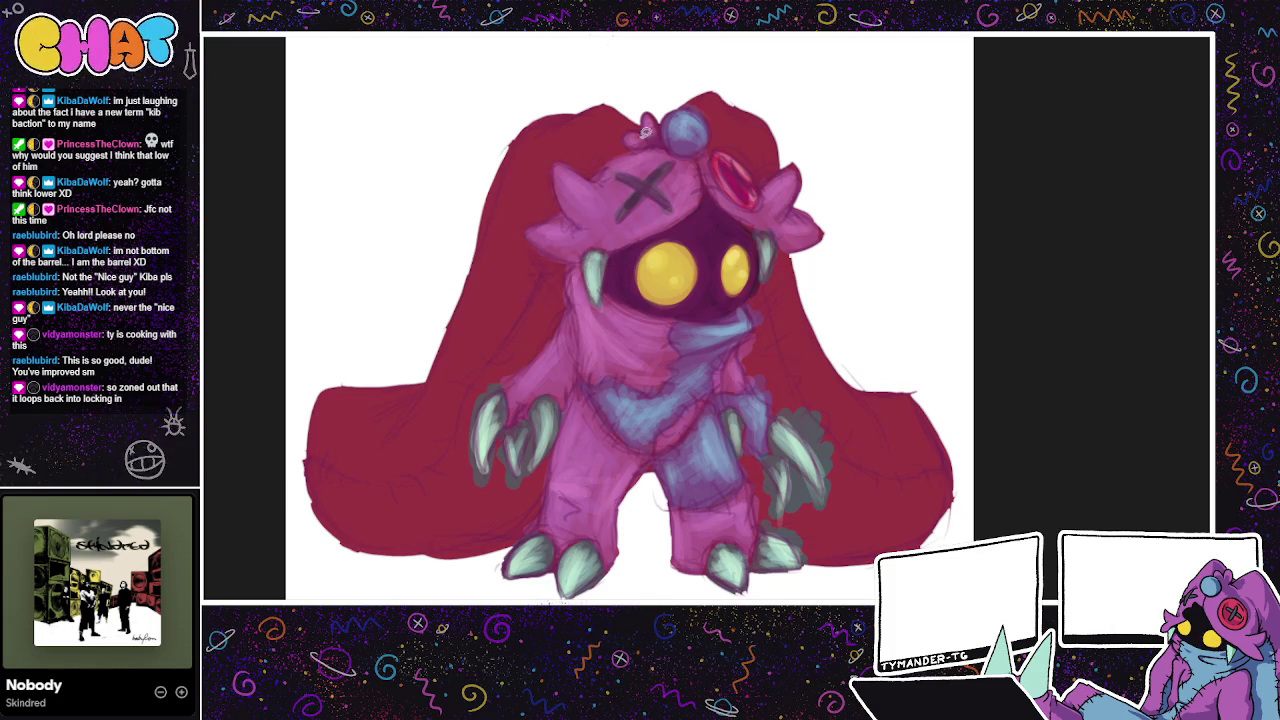
pyautogui.moveTo(585, 262); pyautogui.dragTo(535, 255)
pyautogui.click(593, 254)
pyautogui.click(563, 262)
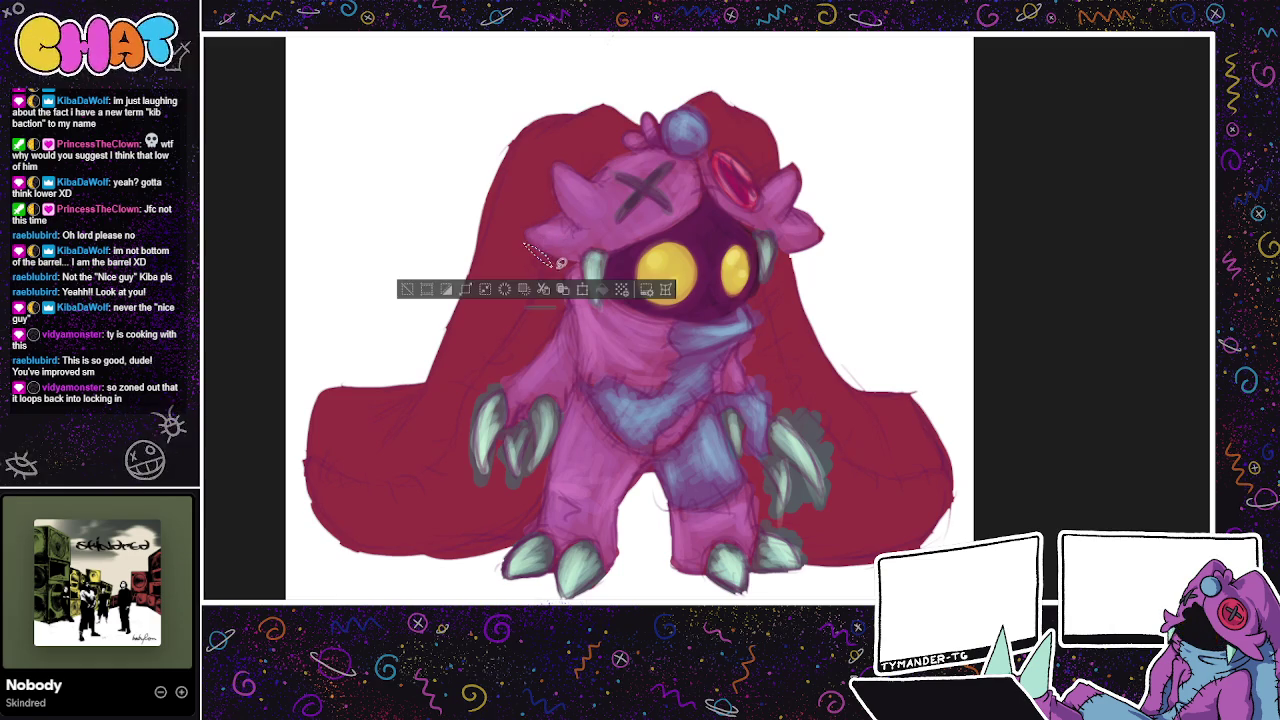
pyautogui.click(508, 290)
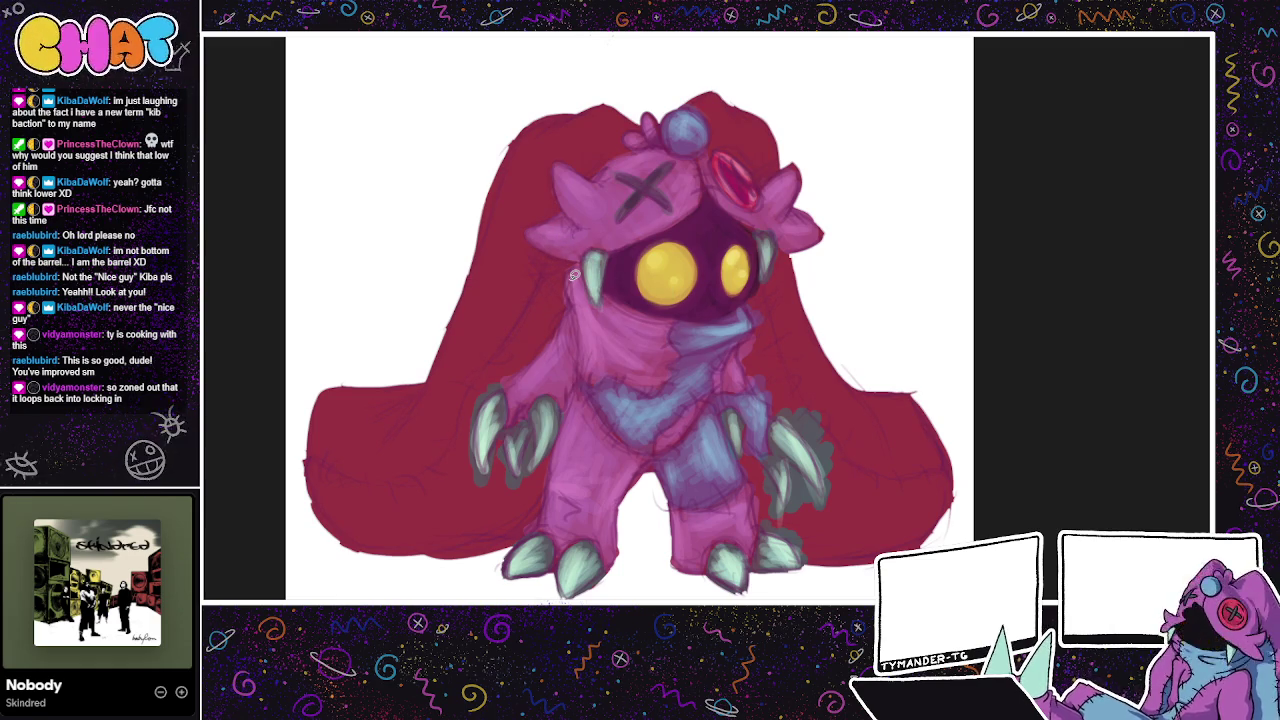
# Step: Reframe the character and undo two stray dark strokes near the scarf
pyautogui.moveTo(834, 198); pyautogui.dragTo(815, 243)
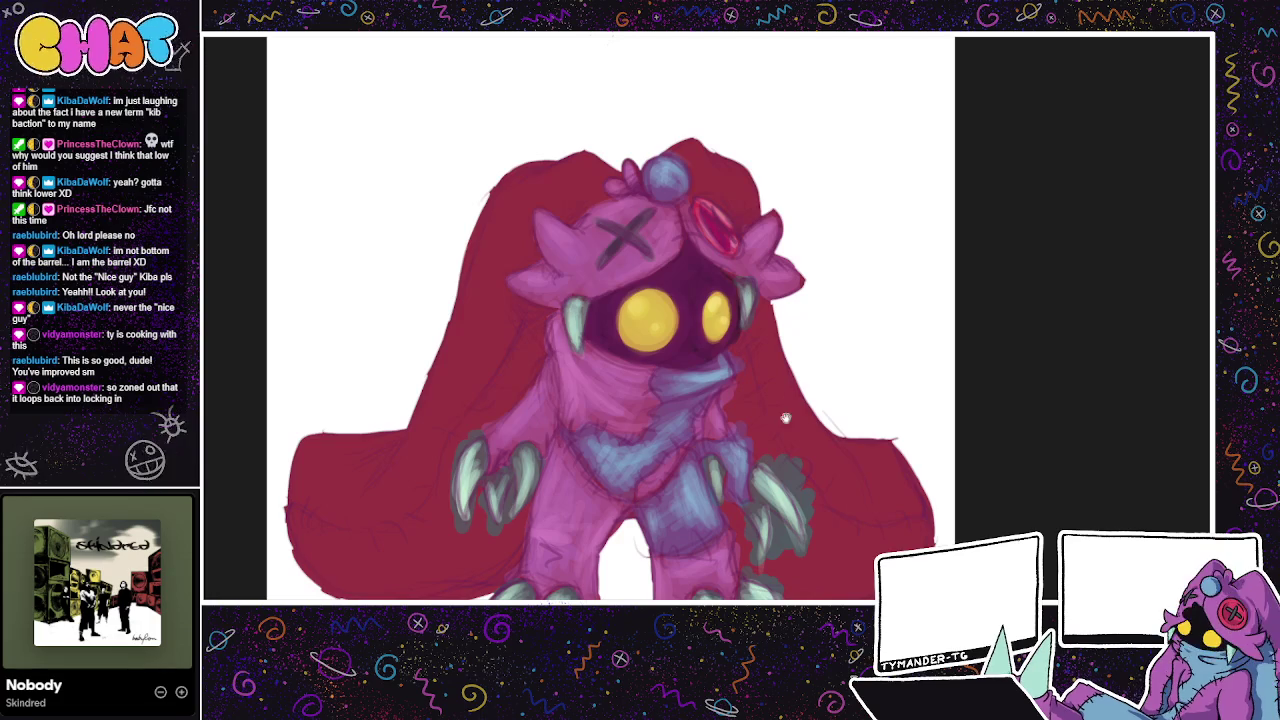
pyautogui.moveTo(785, 419); pyautogui.dragTo(783, 383)
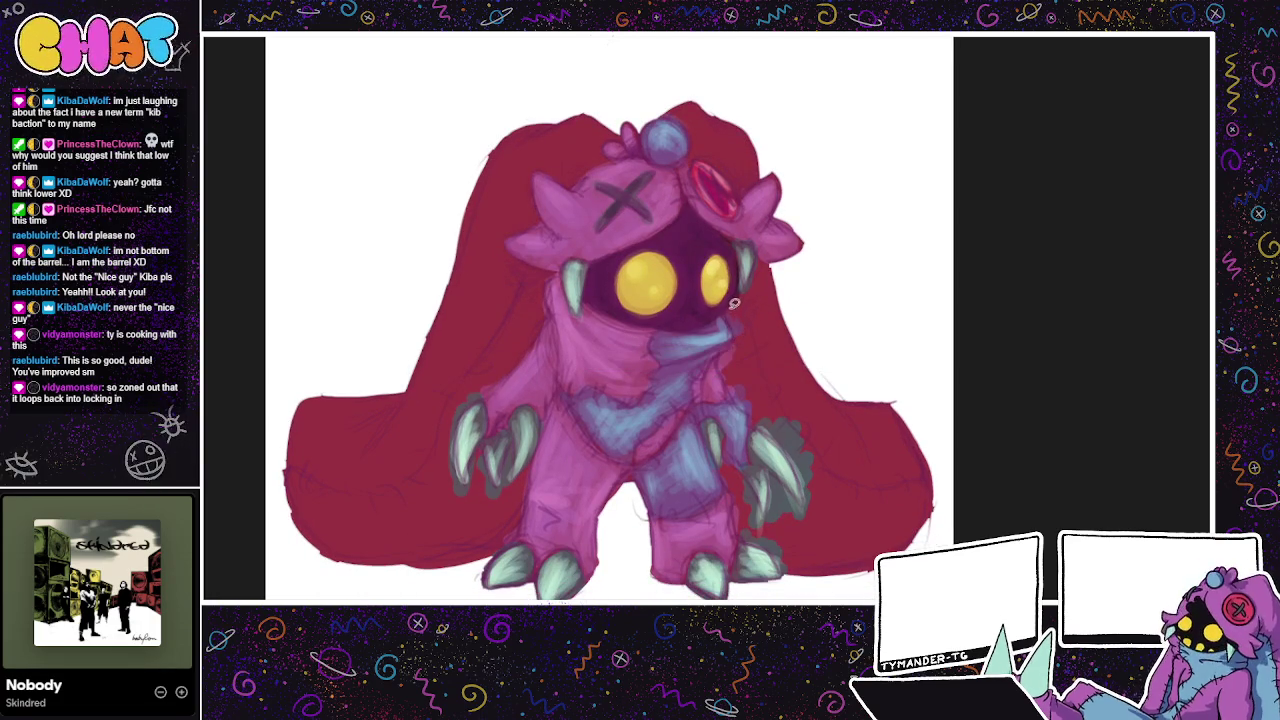
pyautogui.hotkey('ctrl', 'z')
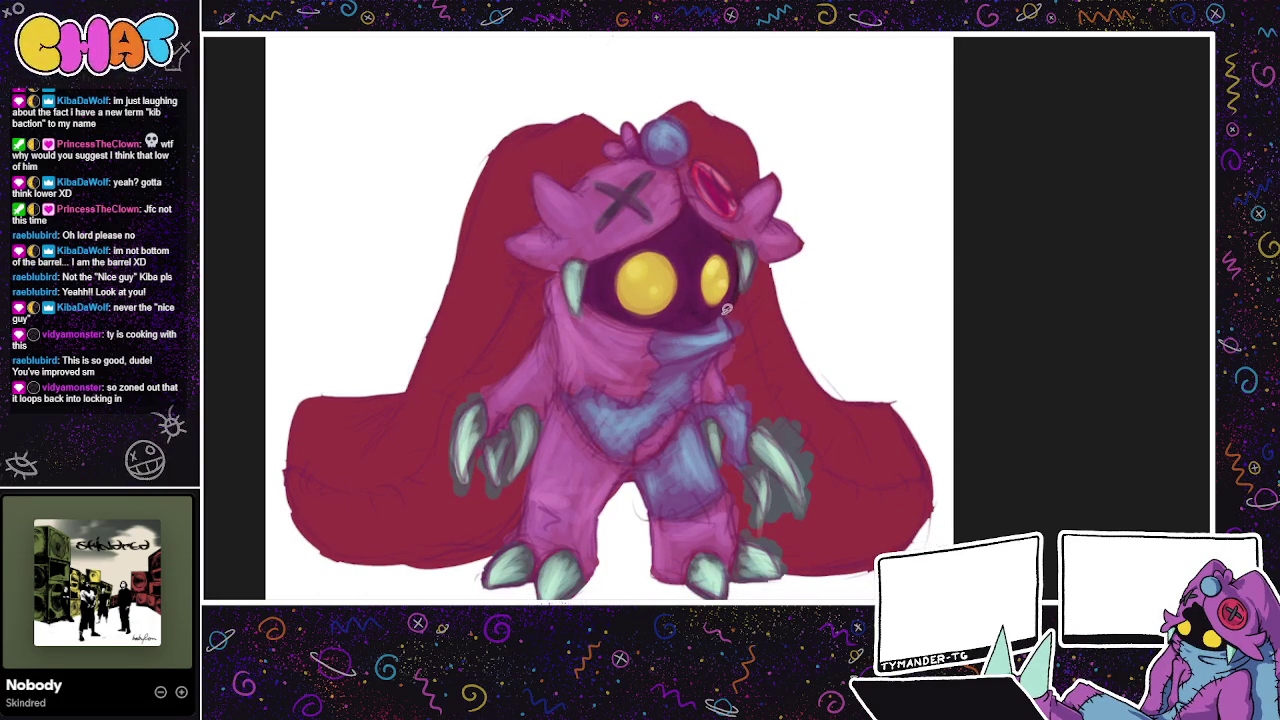
pyautogui.hotkey('ctrl', 'z')
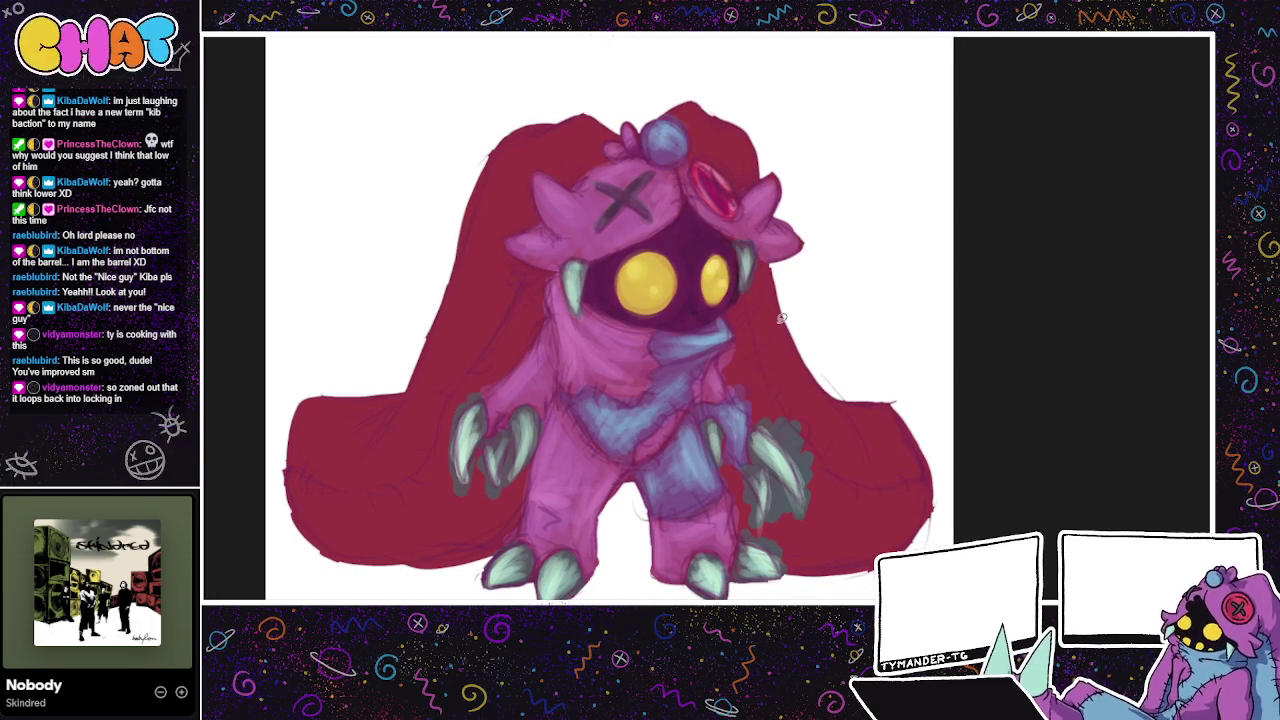
pyautogui.scroll(-2, 750, 320)
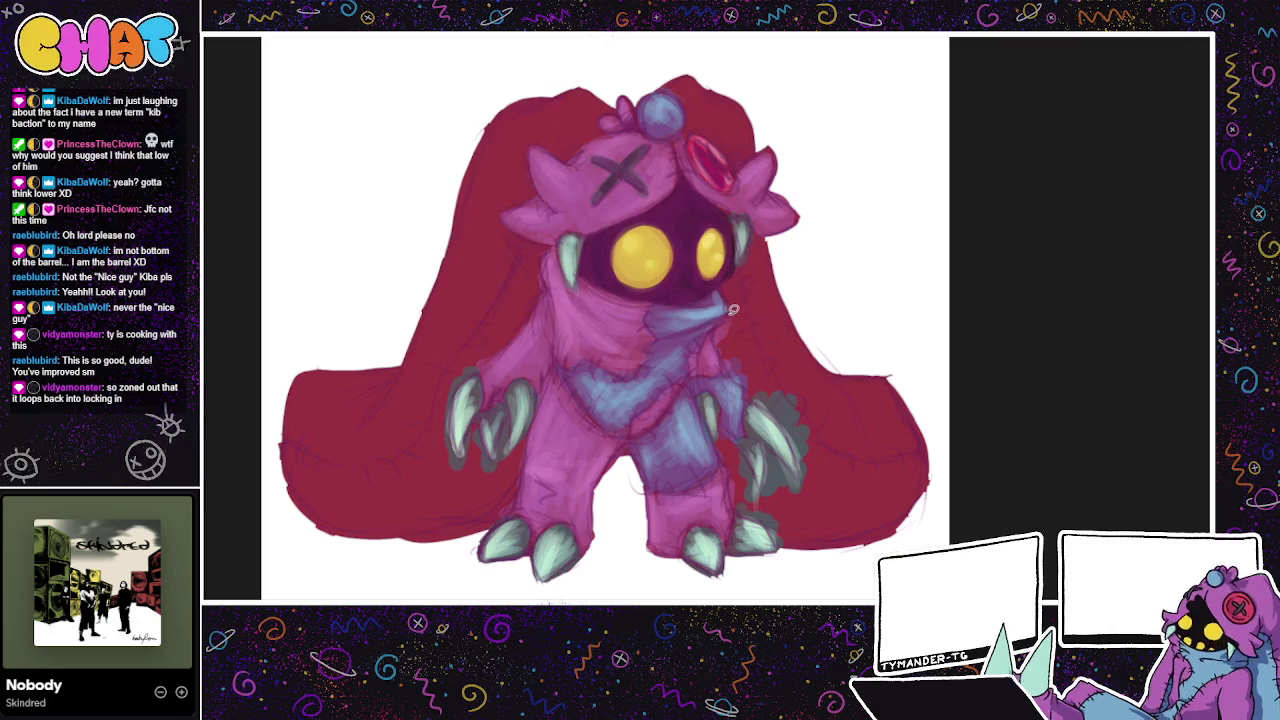
# Step: Make and clear trial lasso selections around the scarf and right arm
pyautogui.moveTo(738, 310); pyautogui.dragTo(750, 316)
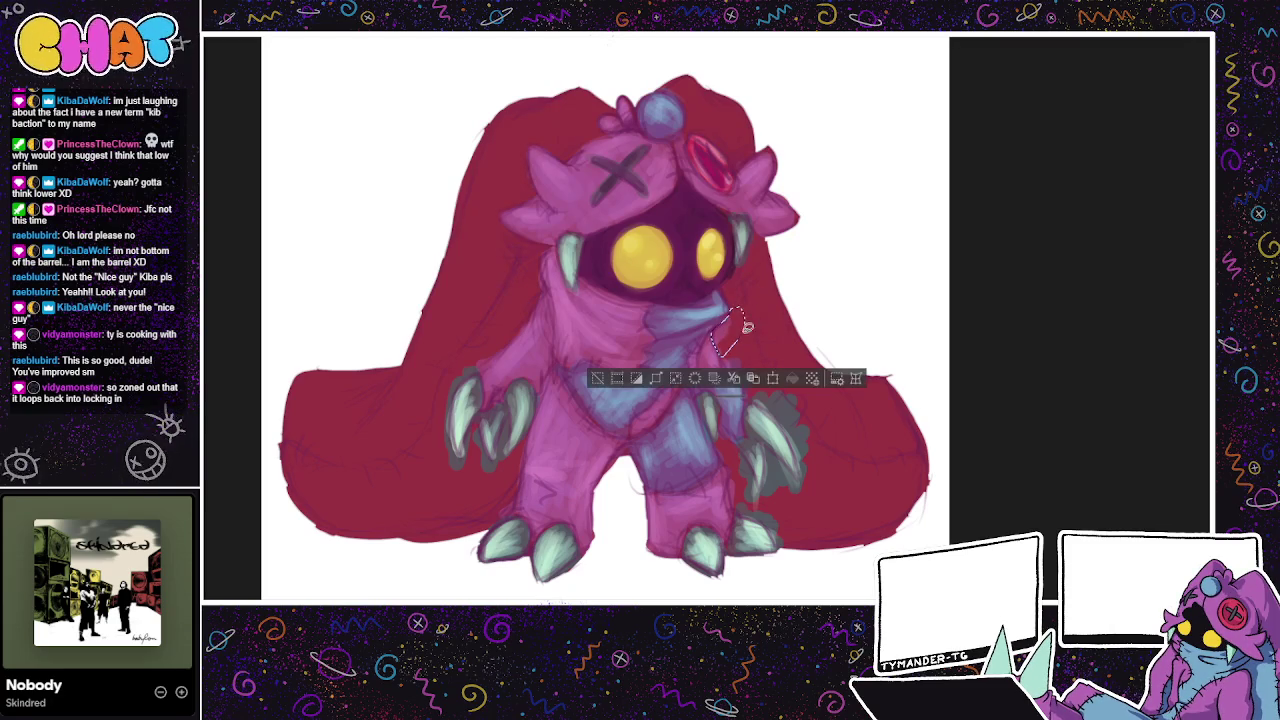
pyautogui.click(740, 378)
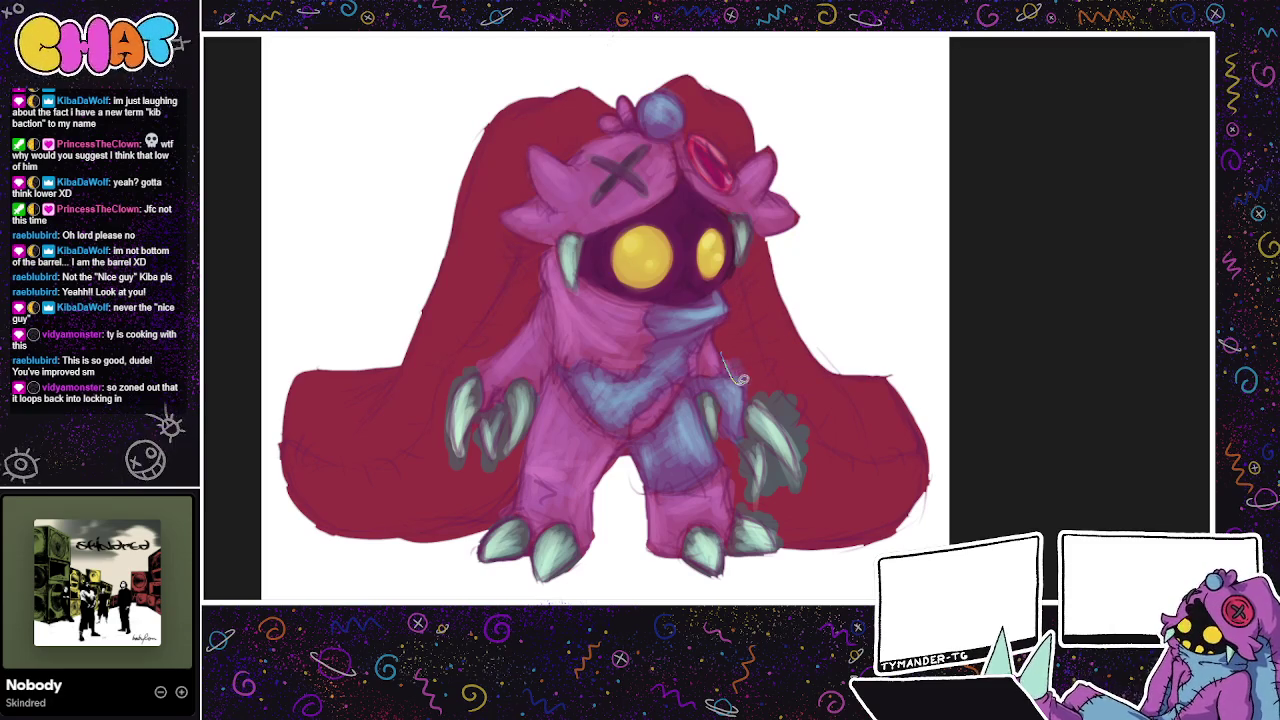
pyautogui.moveTo(740, 378); pyautogui.dragTo(761, 365)
pyautogui.click(762, 362)
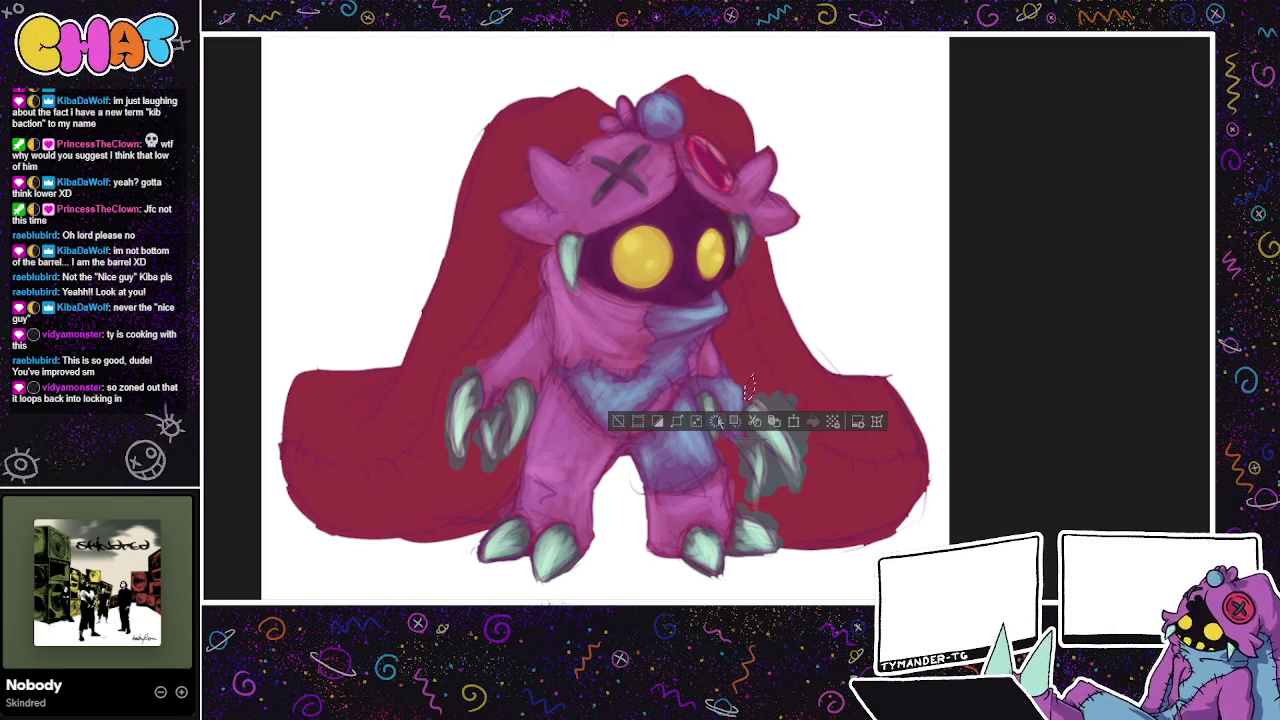
pyautogui.click(796, 358)
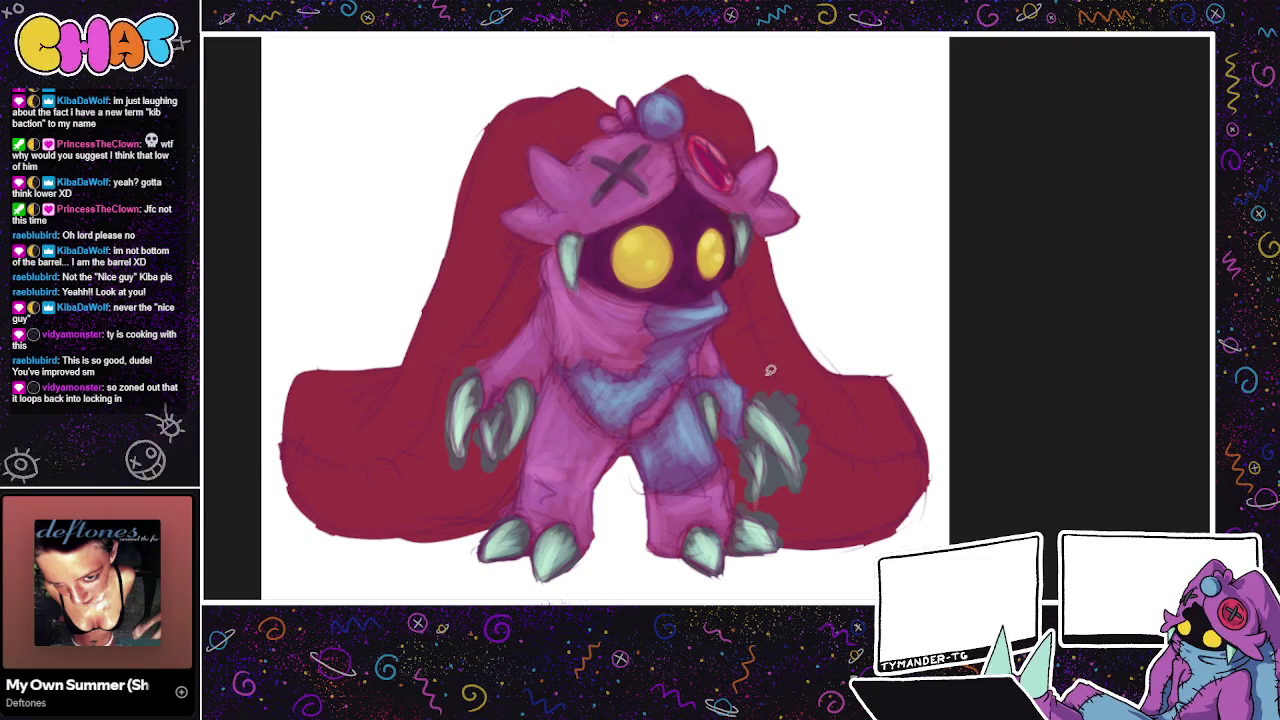
pyautogui.moveTo(764, 373)
pyautogui.mouseDown()
pyautogui.moveTo(768, 356)
pyautogui.moveTo(762, 380)
pyautogui.moveTo(806, 483)
pyautogui.mouseUp()
pyautogui.click(789, 370)
pyautogui.click(778, 369)
pyautogui.click(811, 458)
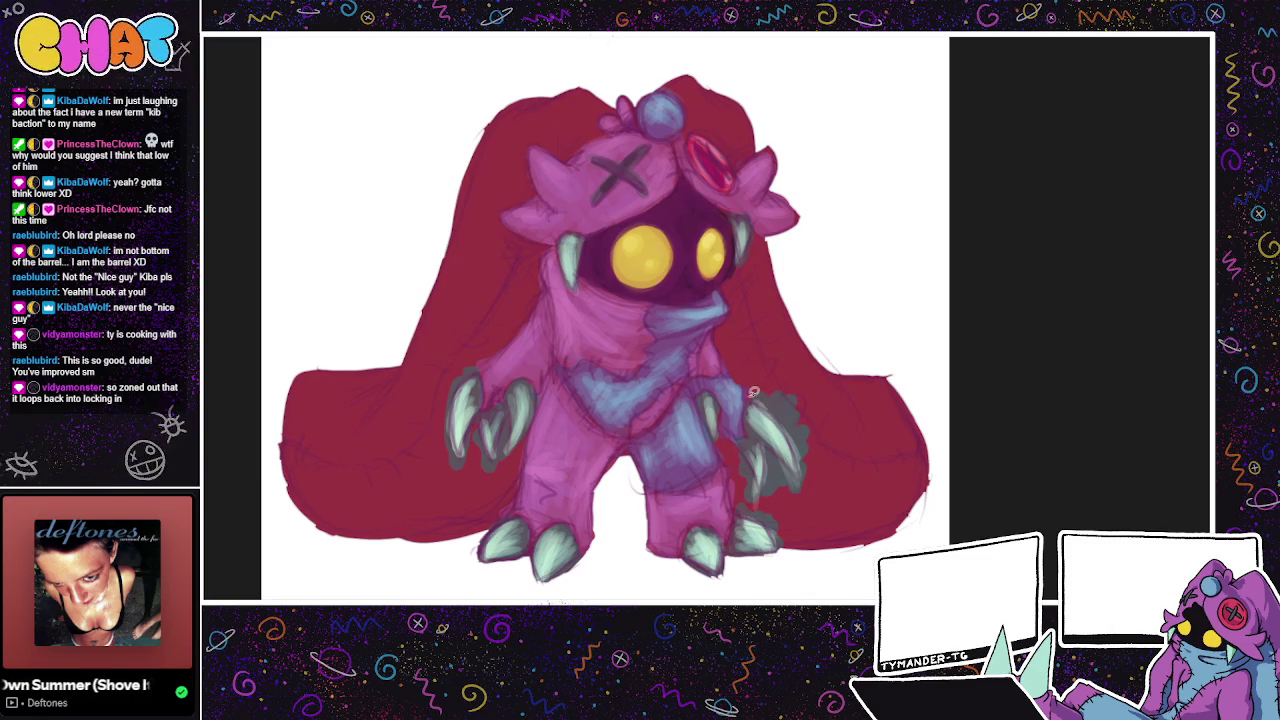
pyautogui.click(762, 402)
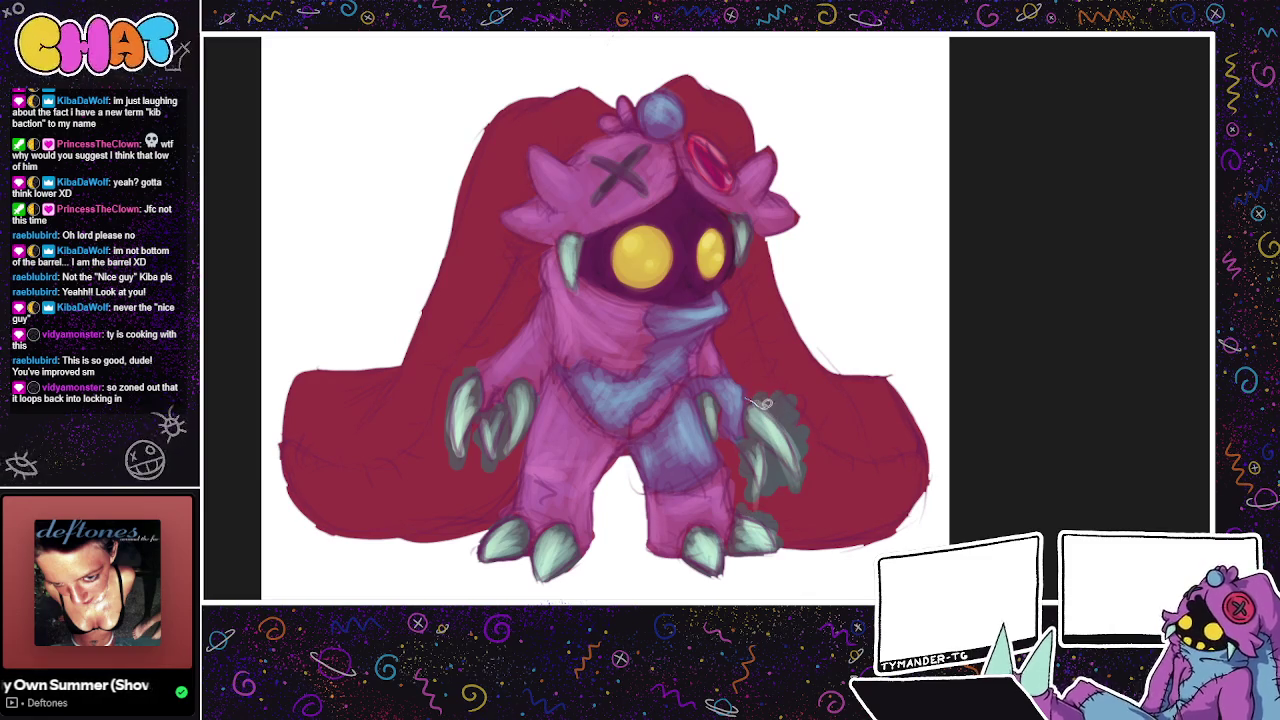
# Step: Lasso the right-side claw, darken inside it, and deselect, undoing an extra stroke
pyautogui.moveTo(762, 402); pyautogui.dragTo(788, 427)
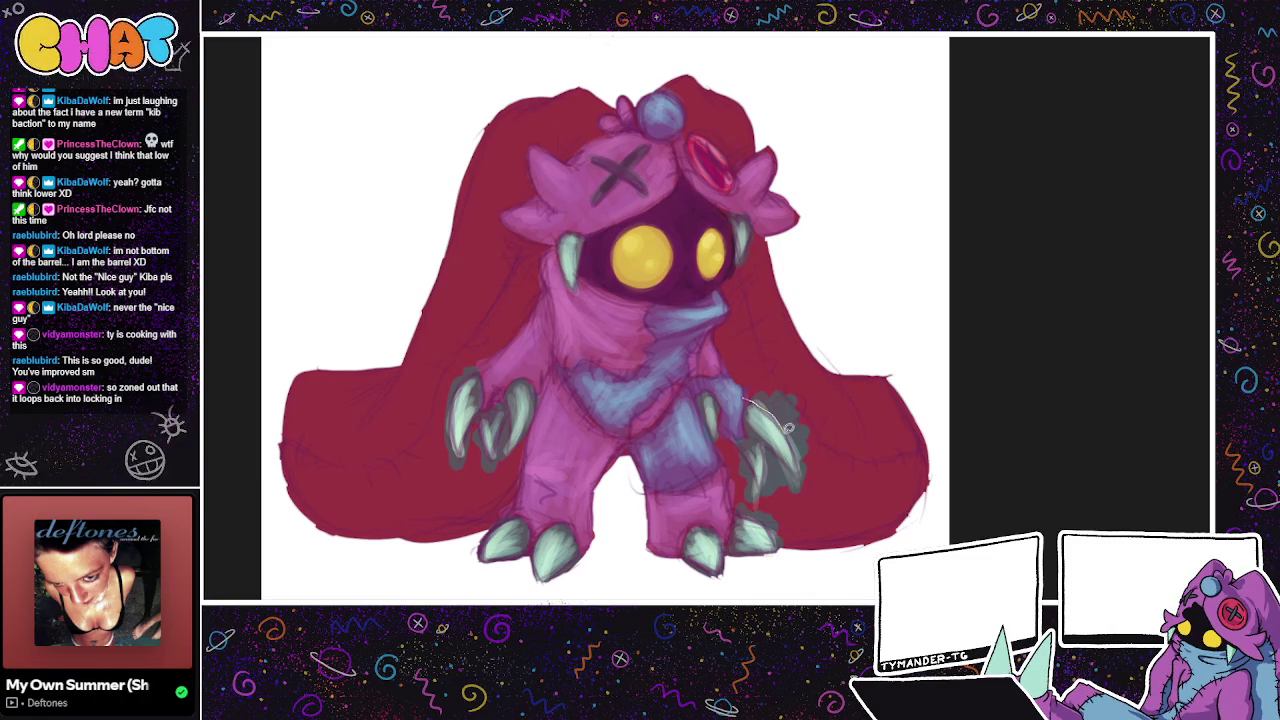
pyautogui.moveTo(809, 488); pyautogui.dragTo(760, 398)
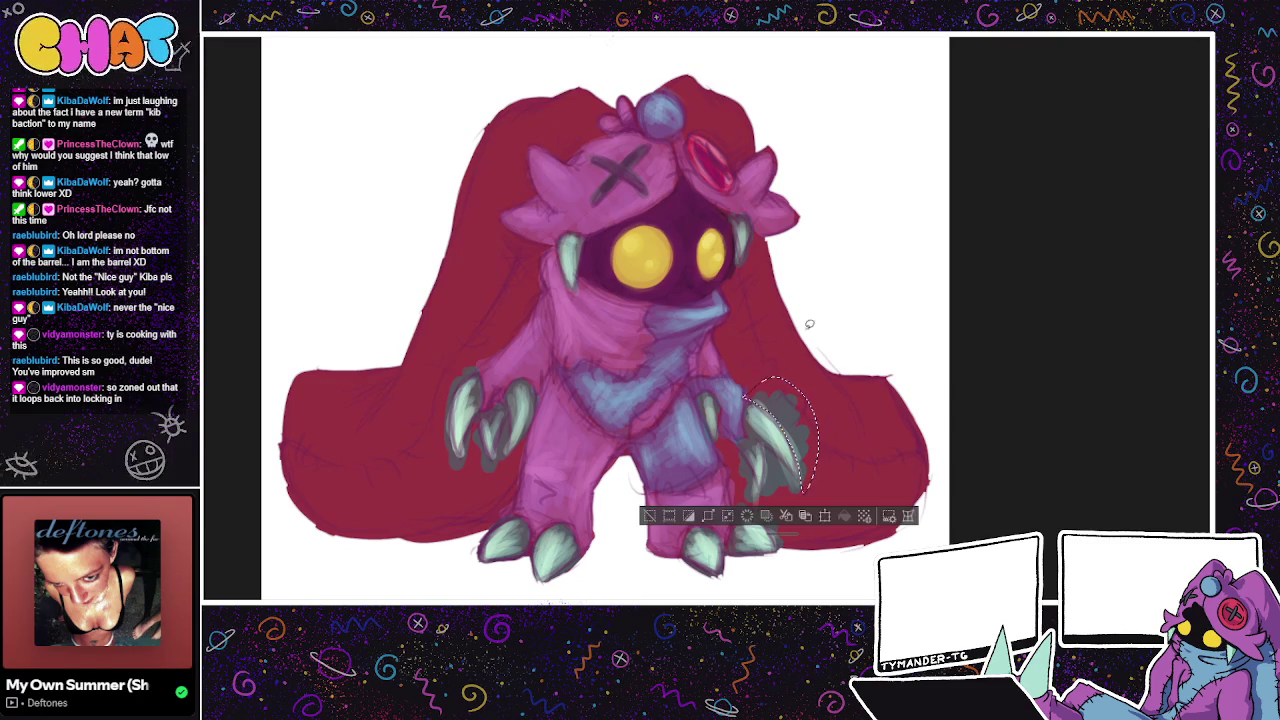
pyautogui.click(842, 443)
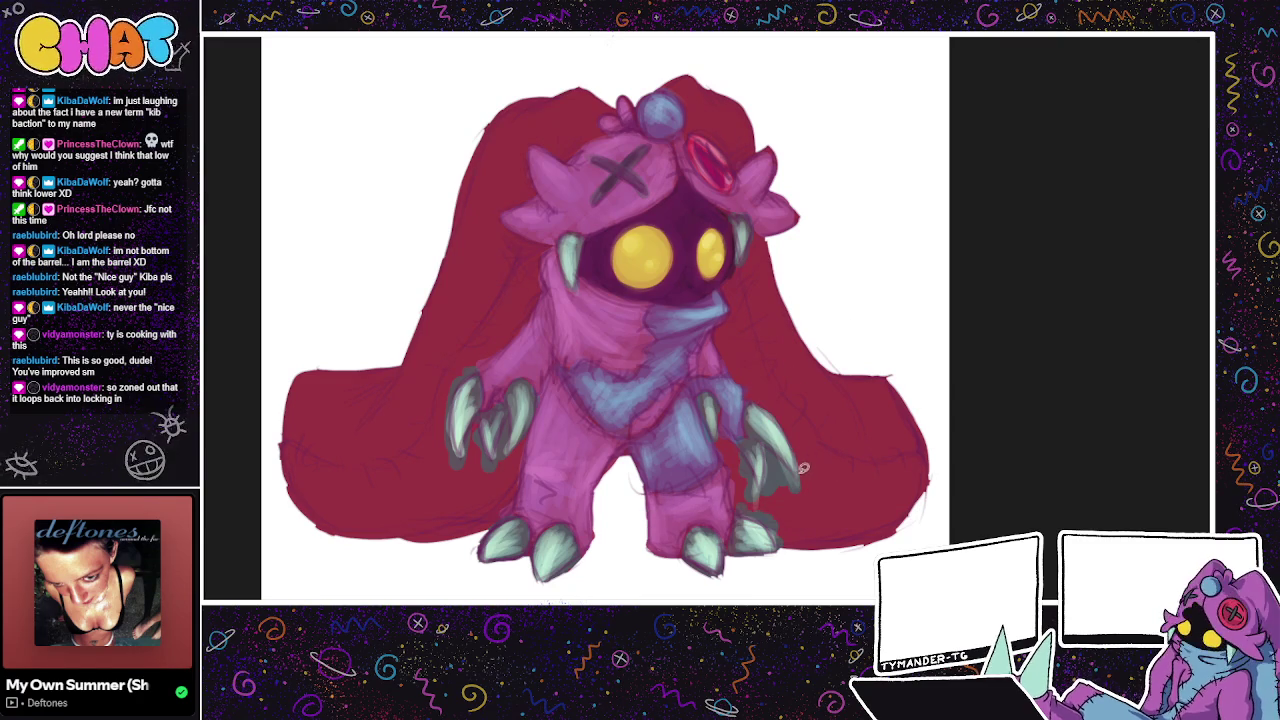
pyautogui.moveTo(767, 447)
pyautogui.mouseDown()
pyautogui.moveTo(796, 466)
pyautogui.moveTo(769, 500)
pyautogui.moveTo(767, 442)
pyautogui.mouseUp()
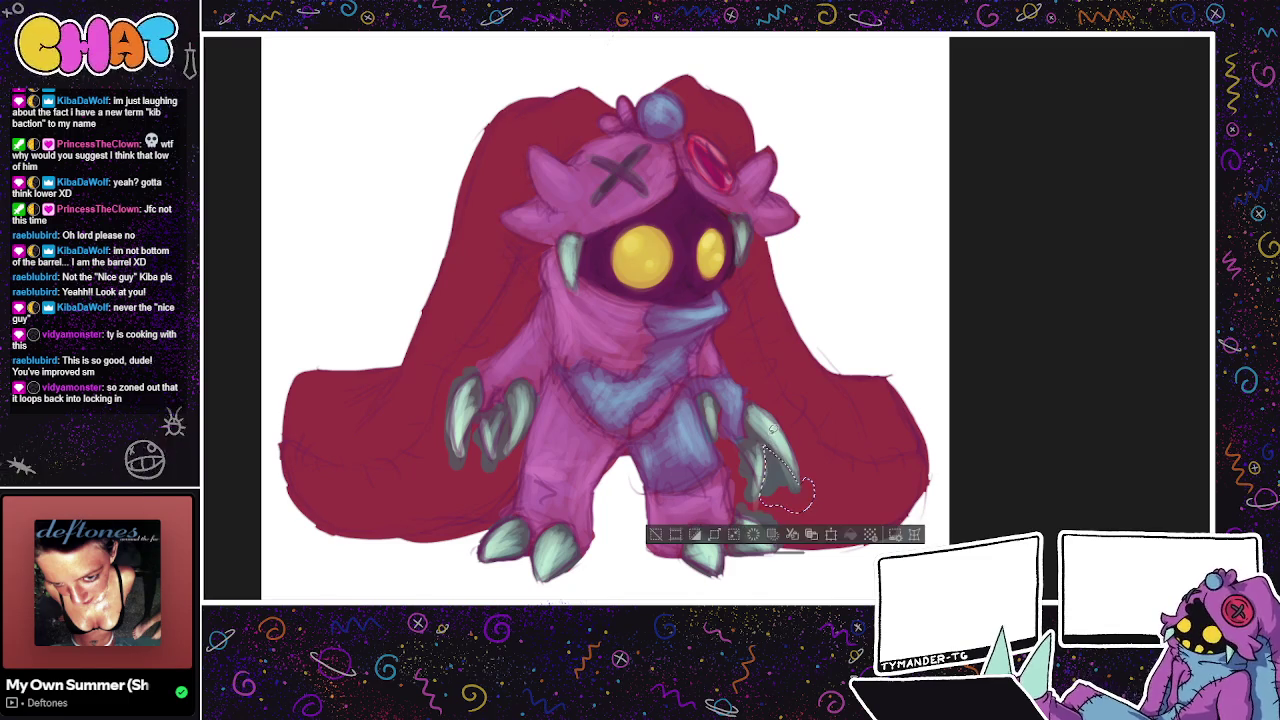
pyautogui.click(753, 535)
pyautogui.hotkey('ctrl', 'd')
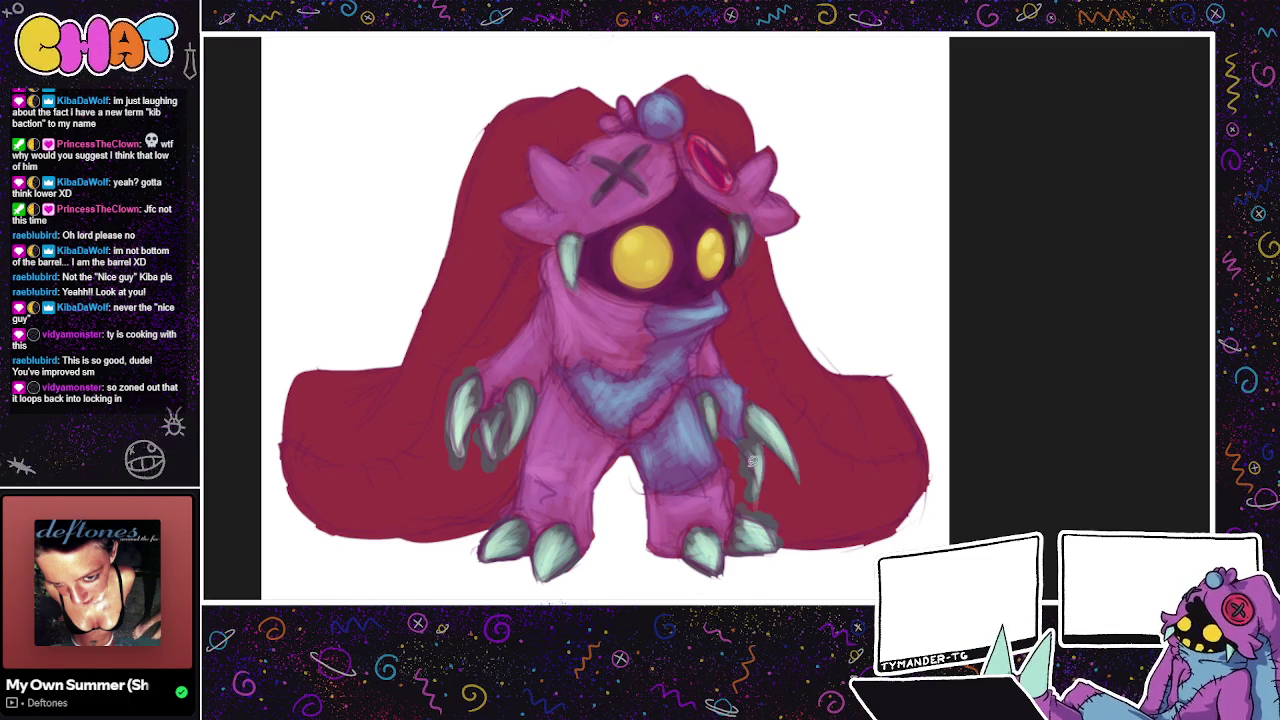
pyautogui.moveTo(743, 444); pyautogui.dragTo(760, 475)
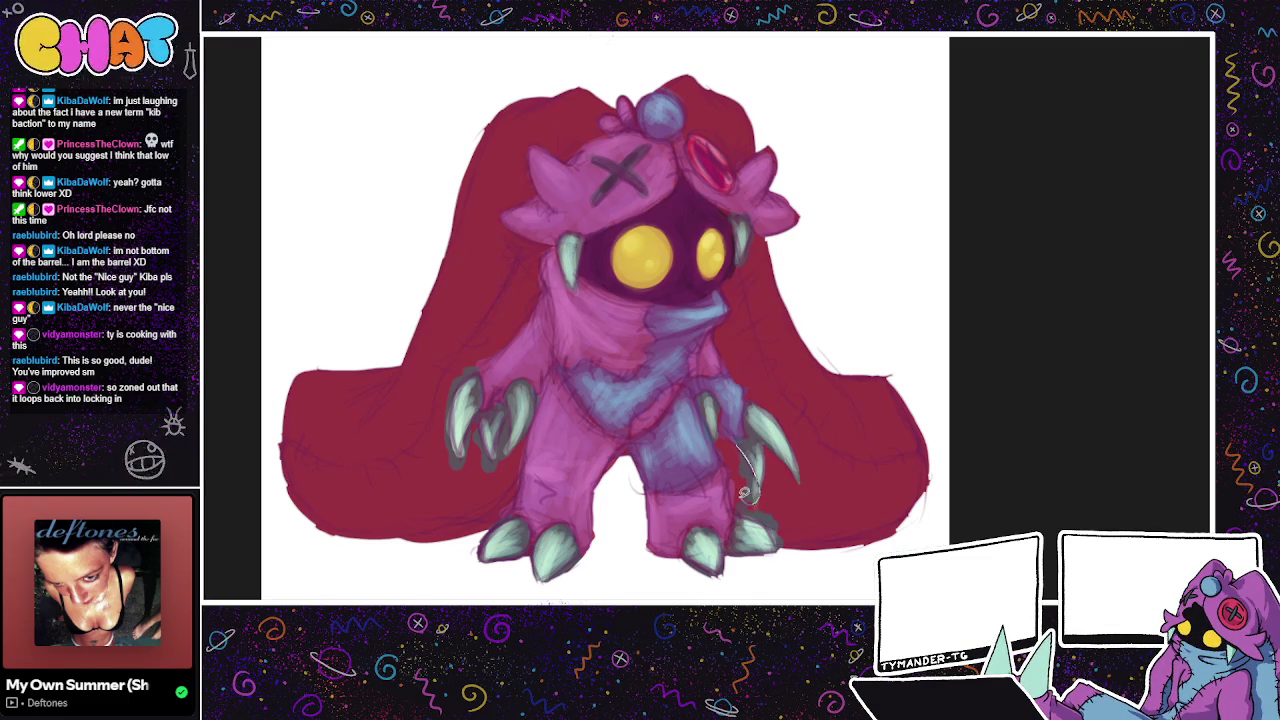
pyautogui.hotkey('ctrl', 'z')
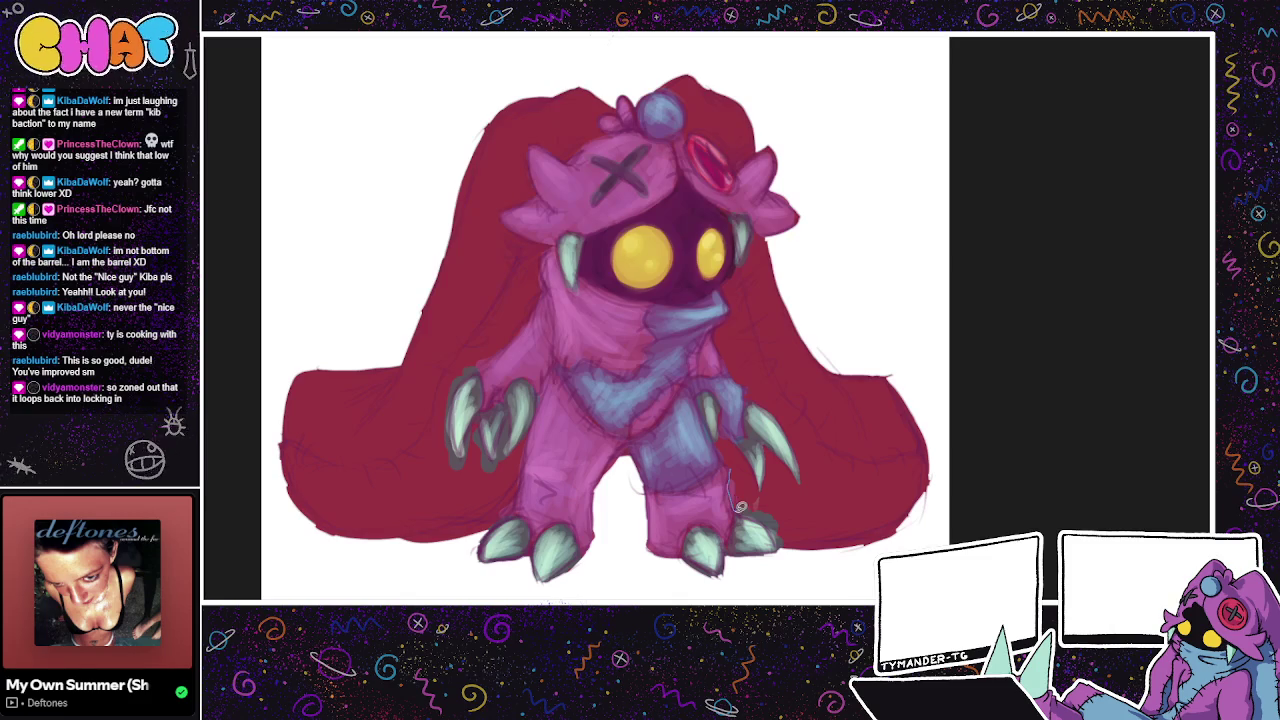
# Step: Select and deselect small areas around the right leg and right arm
pyautogui.moveTo(784, 549); pyautogui.dragTo(790, 545)
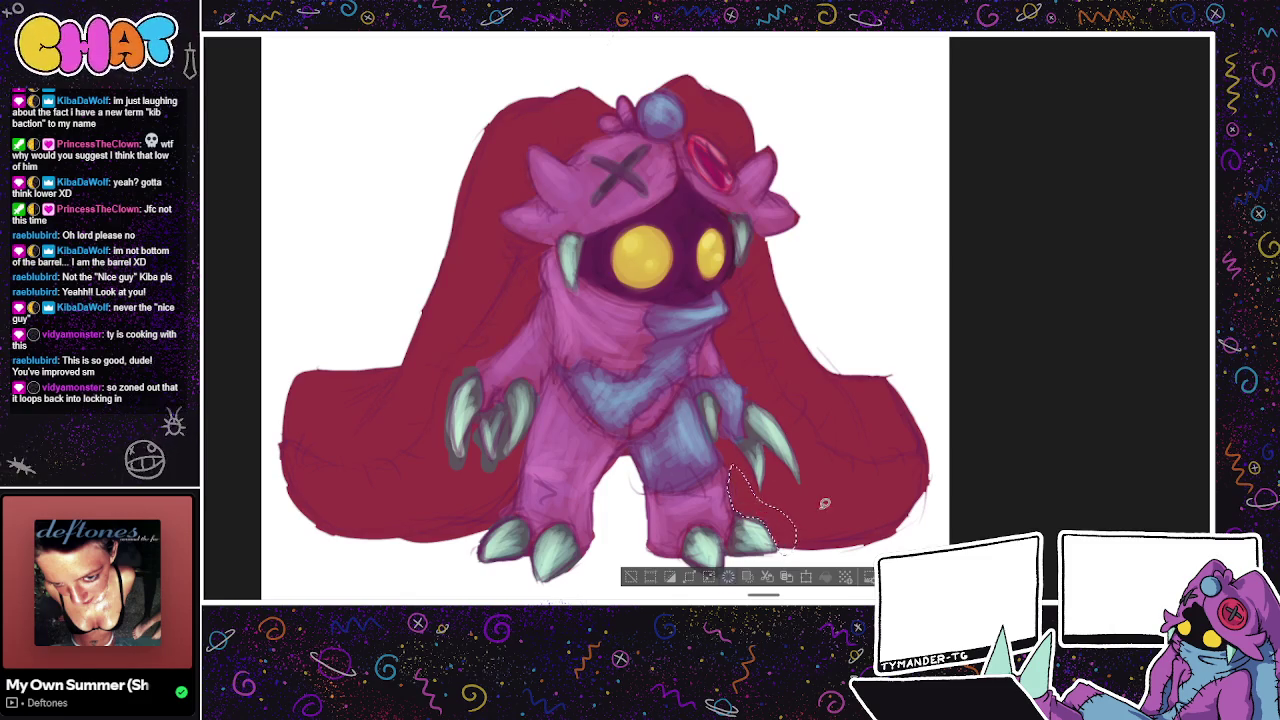
pyautogui.hotkey('ctrl', 'd')
pyautogui.moveTo(732, 455); pyautogui.dragTo(726, 458)
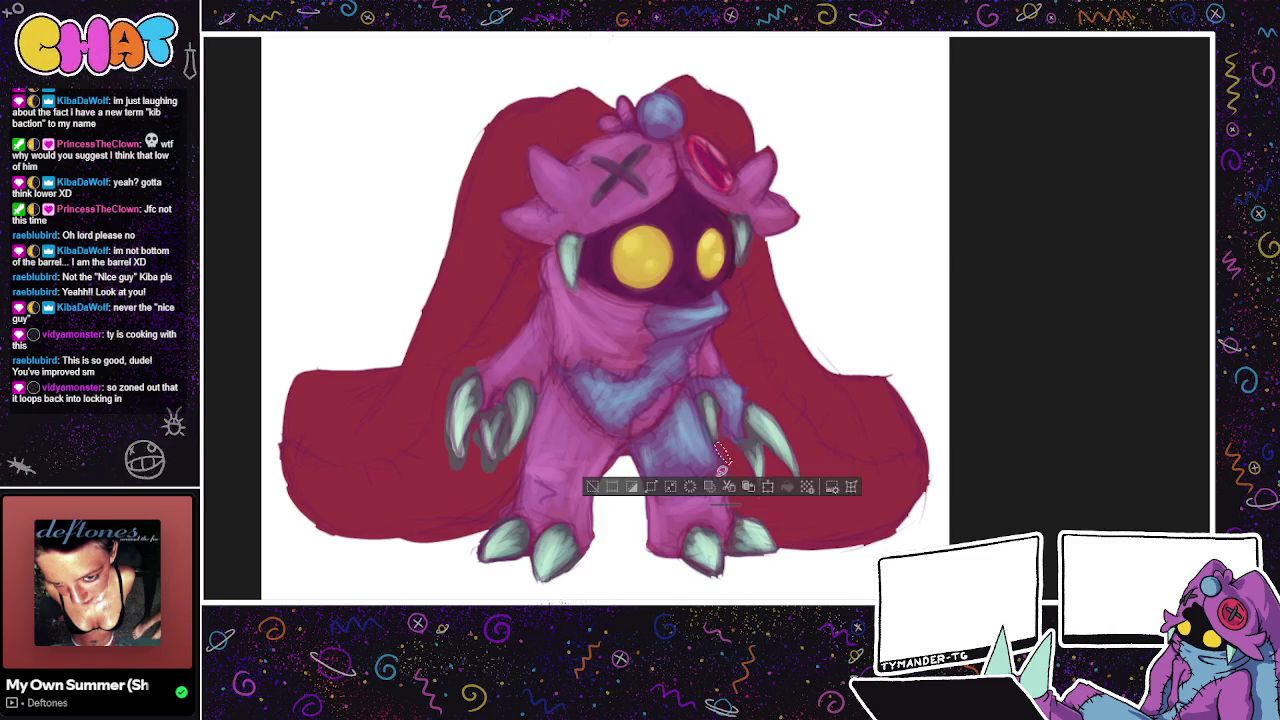
pyautogui.hotkey('ctrl', 'd')
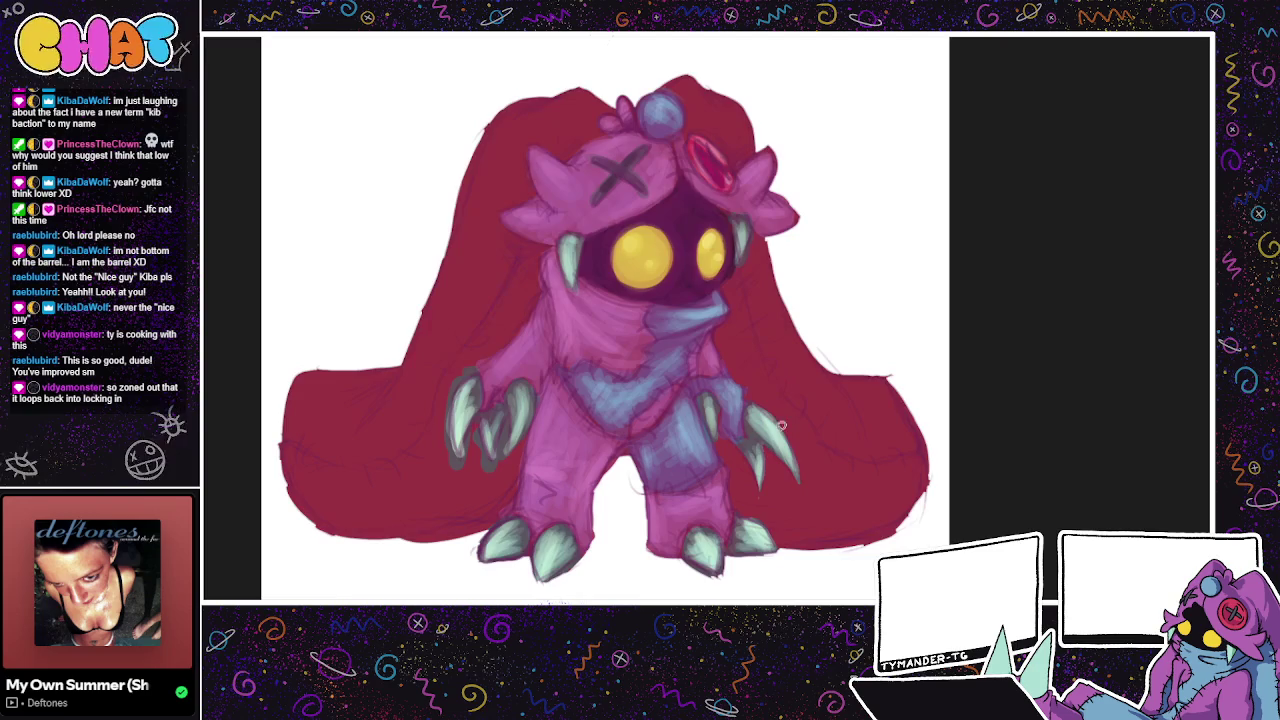
pyautogui.moveTo(775, 423); pyautogui.dragTo(871, 425)
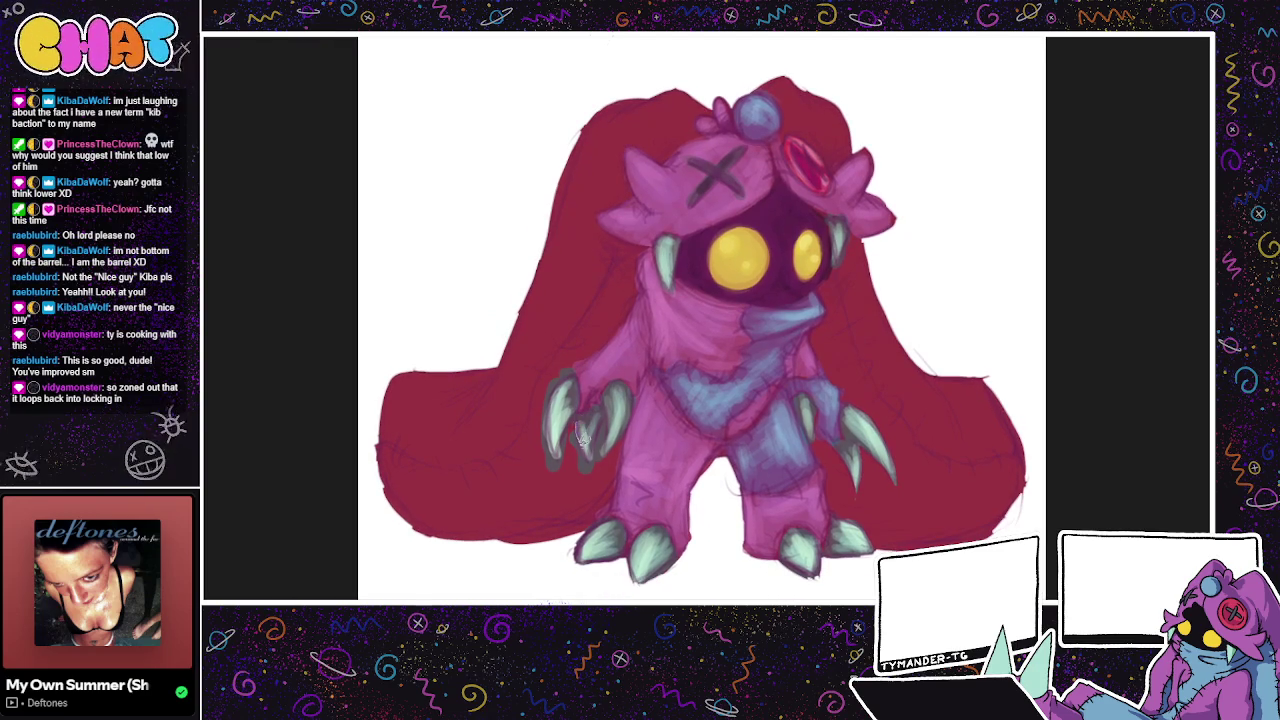
# Step: Lasso-select the left teal claws, redrawing the selection several times
pyautogui.moveTo(584, 440)
pyautogui.mouseDown()
pyautogui.moveTo(586, 470)
pyautogui.moveTo(563, 455)
pyautogui.mouseUp()
pyautogui.hotkey('ctrl', 'd')
pyautogui.moveTo(577, 412); pyautogui.dragTo(575, 416)
pyautogui.hotkey('ctrl', 'd')
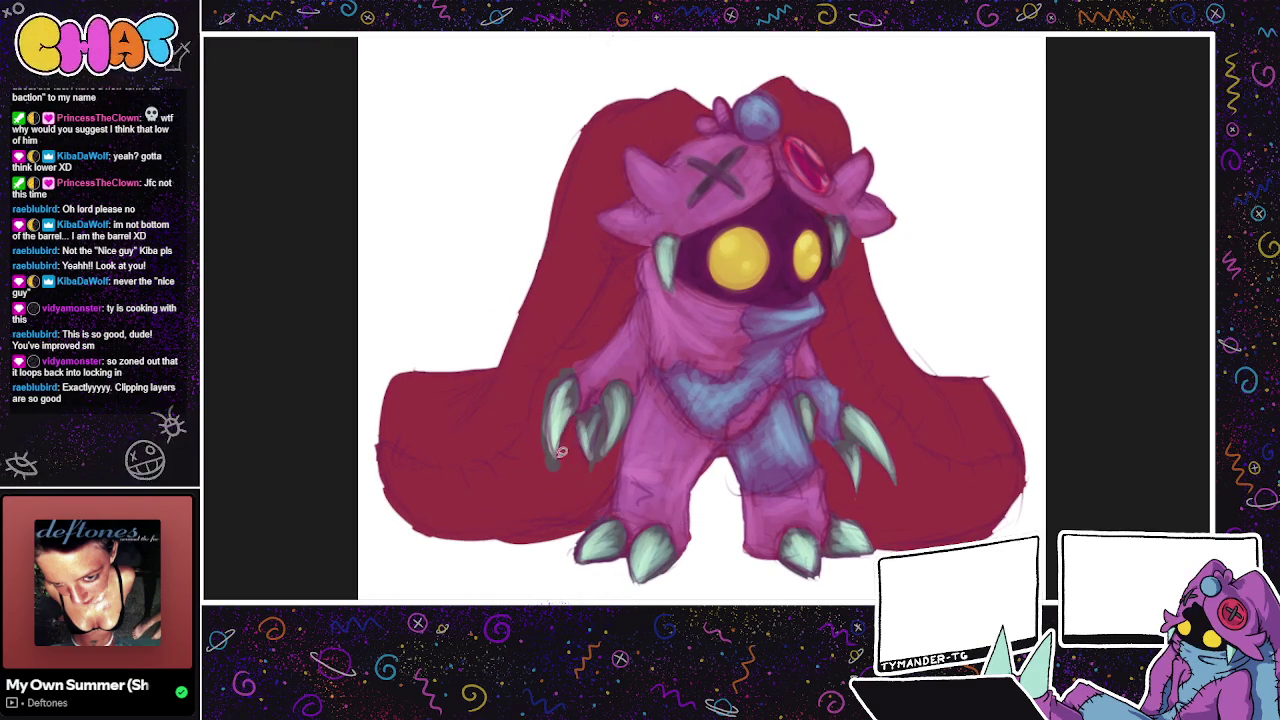
pyautogui.moveTo(565, 459)
pyautogui.mouseDown()
pyautogui.moveTo(531, 436)
pyautogui.moveTo(571, 357)
pyautogui.moveTo(550, 402)
pyautogui.mouseUp()
pyautogui.moveTo(565, 460); pyautogui.dragTo(562, 462)
pyautogui.hotkey('ctrl', 'd')
# Step: Paint grey shading along the edge of the selected left claw
pyautogui.moveTo(598, 407)
pyautogui.mouseDown()
pyautogui.moveTo(586, 450)
pyautogui.moveTo(556, 460)
pyautogui.mouseUp()
pyautogui.hotkey('ctrl', 'd')
pyautogui.hotkey('ctrl', 'd')
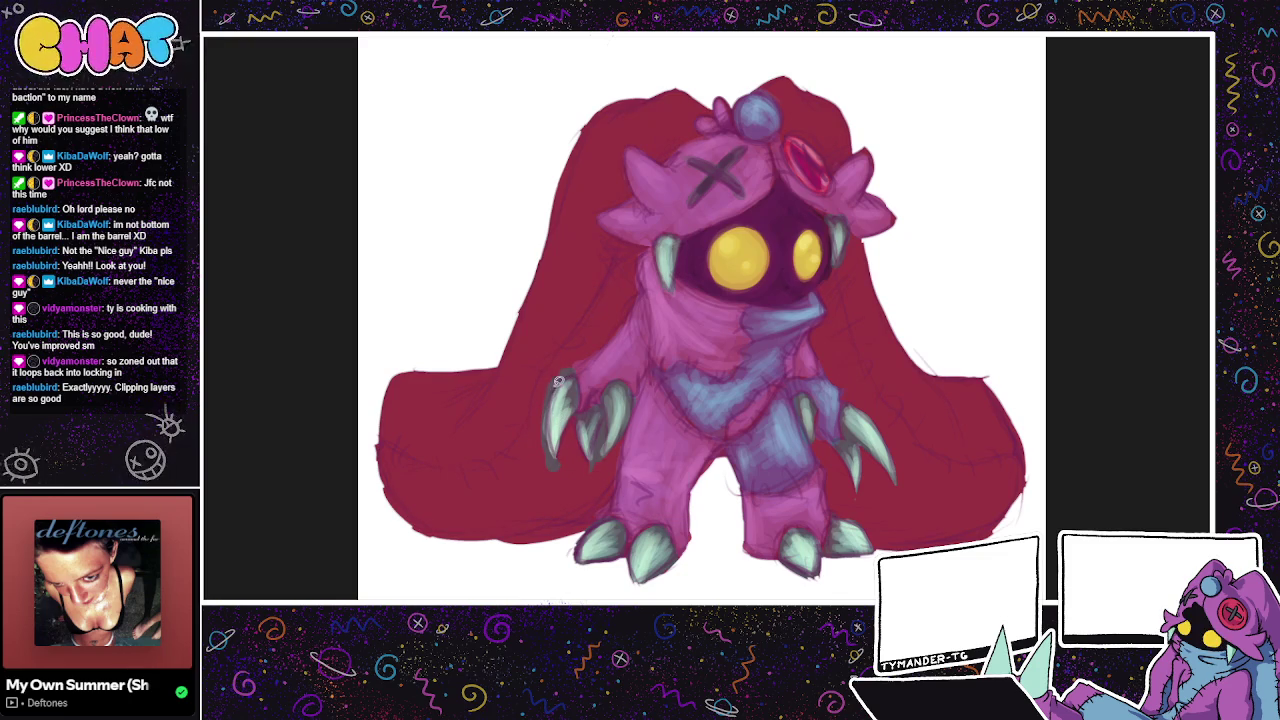
pyautogui.moveTo(548, 437); pyautogui.dragTo(556, 393)
pyautogui.hotkey('ctrl', 'd')
pyautogui.moveTo(560, 464)
pyautogui.mouseDown()
pyautogui.moveTo(555, 378)
pyautogui.moveTo(588, 356)
pyautogui.mouseUp()
pyautogui.hotkey('ctrl', 'd')
pyautogui.hotkey('ctrl', 'd')
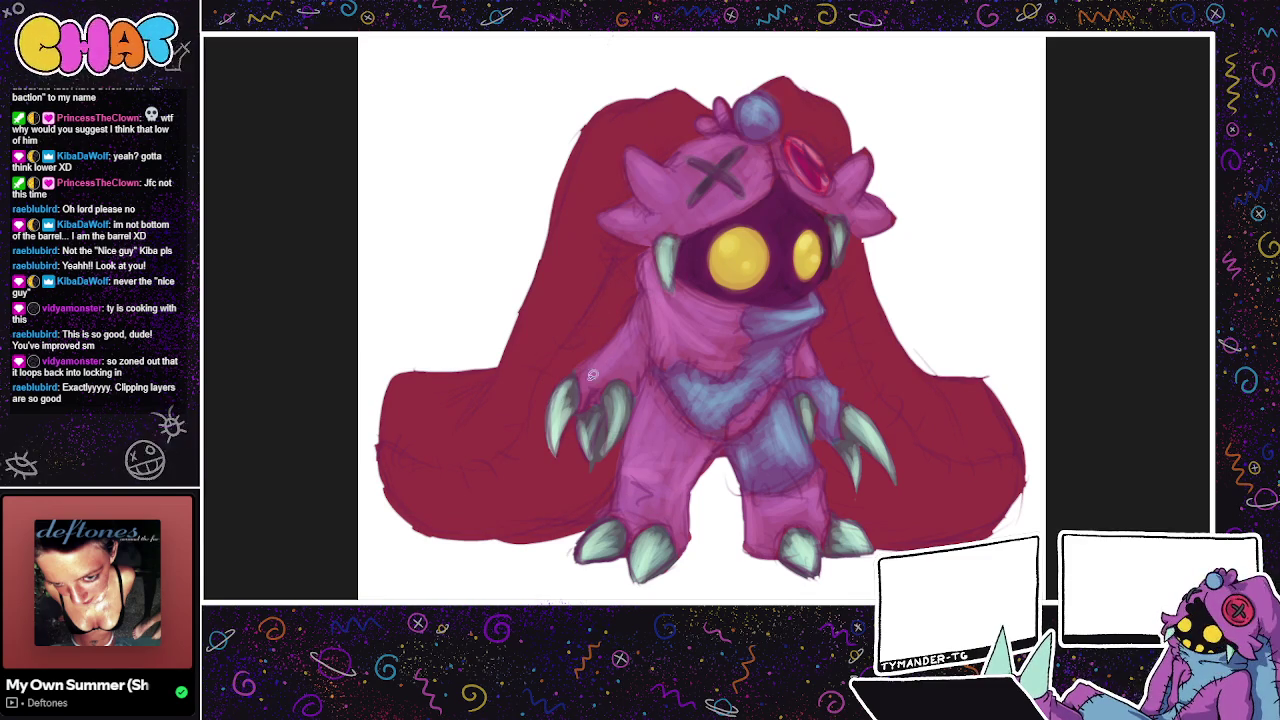
# Step: Delete the stray light stroke on the left claw and clear the selection
pyautogui.moveTo(657, 381)
pyautogui.mouseDown()
pyautogui.moveTo(667, 414)
pyautogui.moveTo(604, 490)
pyautogui.moveTo(620, 444)
pyautogui.mouseUp()
pyautogui.press('Delete')
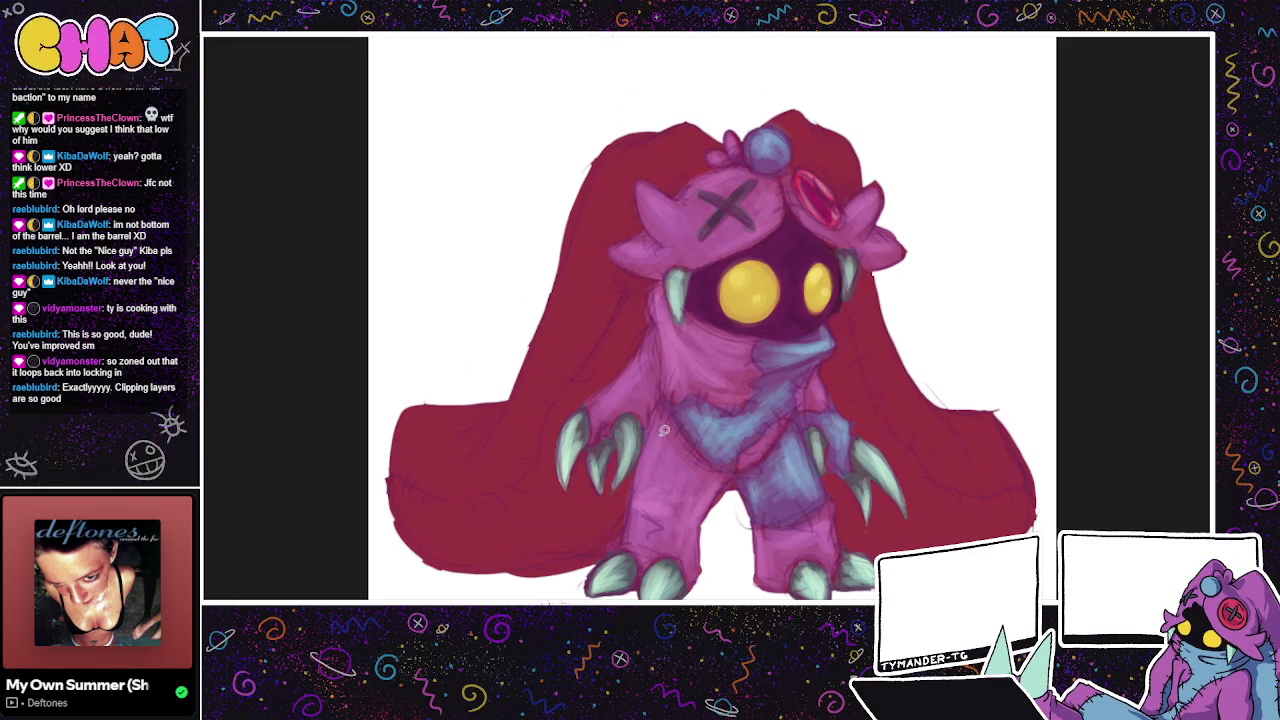
pyautogui.moveTo(608, 463); pyautogui.dragTo(605, 488)
pyautogui.hotkey('ctrl', 'd')
pyautogui.moveTo(878, 516)
pyautogui.mouseDown()
pyautogui.moveTo(872, 543)
pyautogui.moveTo(852, 545)
pyautogui.moveTo(838, 504)
pyautogui.mouseUp()
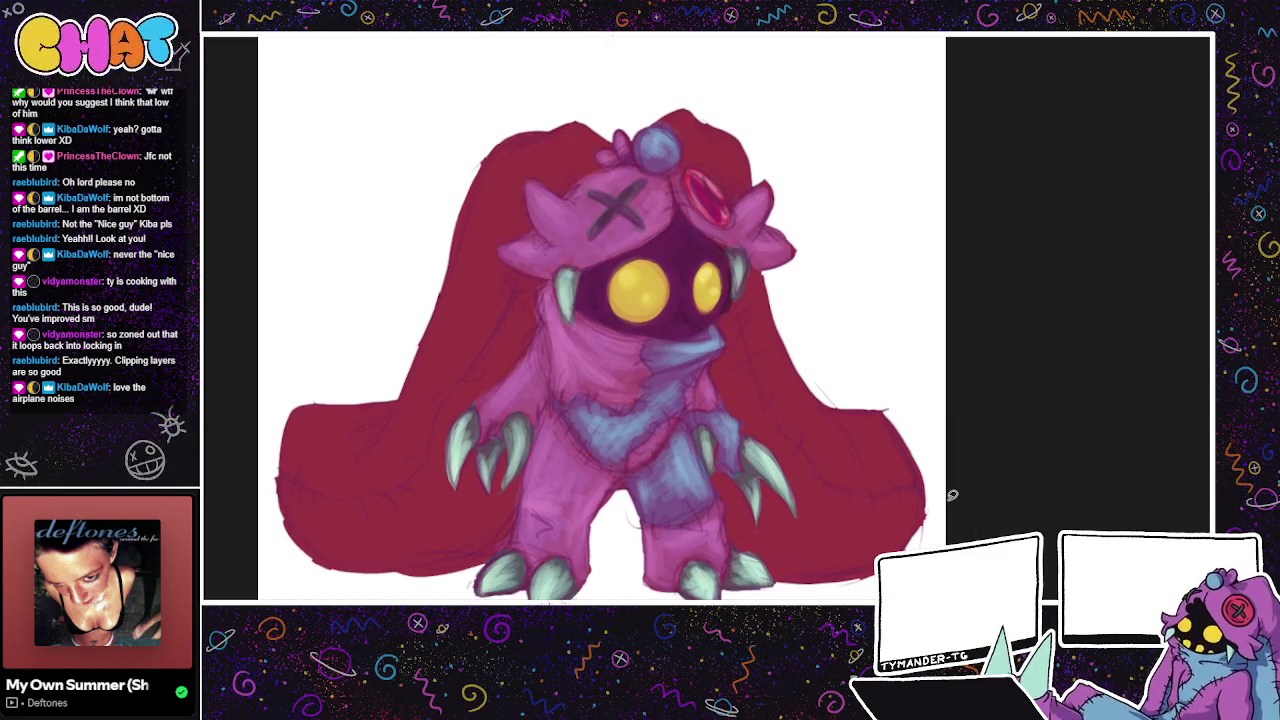
pyautogui.moveTo(947, 500); pyautogui.dragTo(1045, 562)
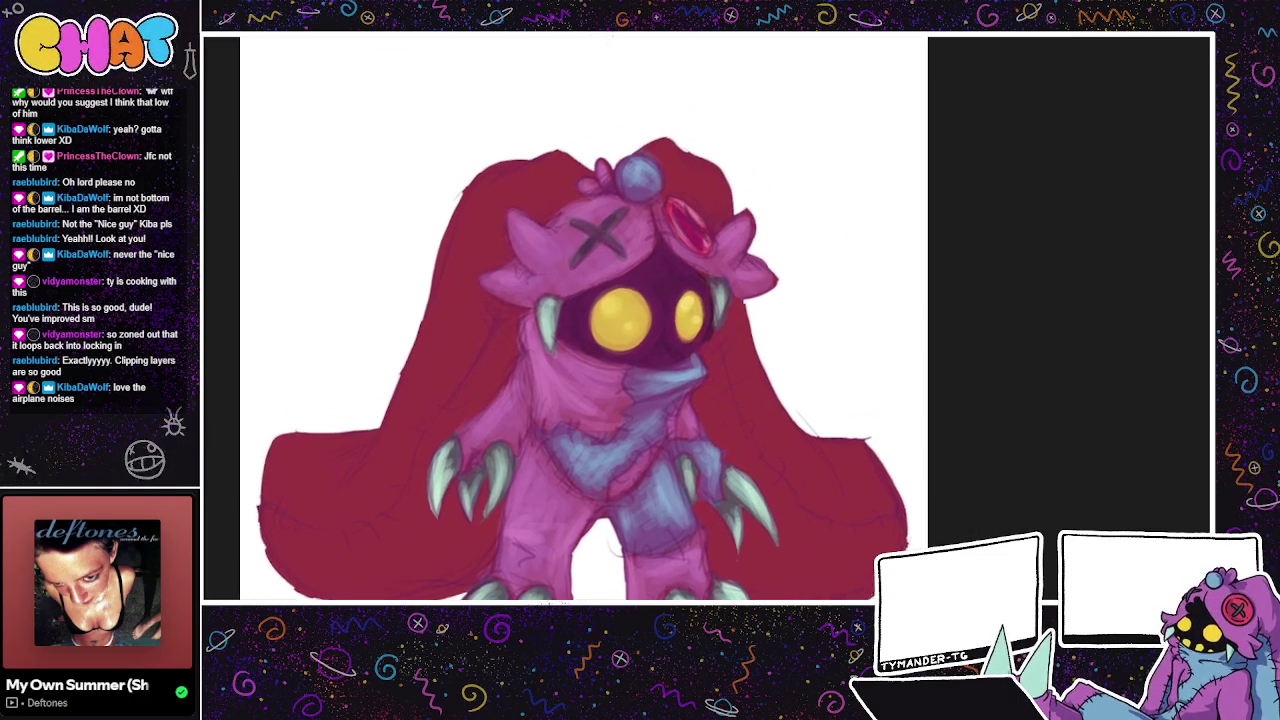
pyautogui.scroll(-2, 930, 530)
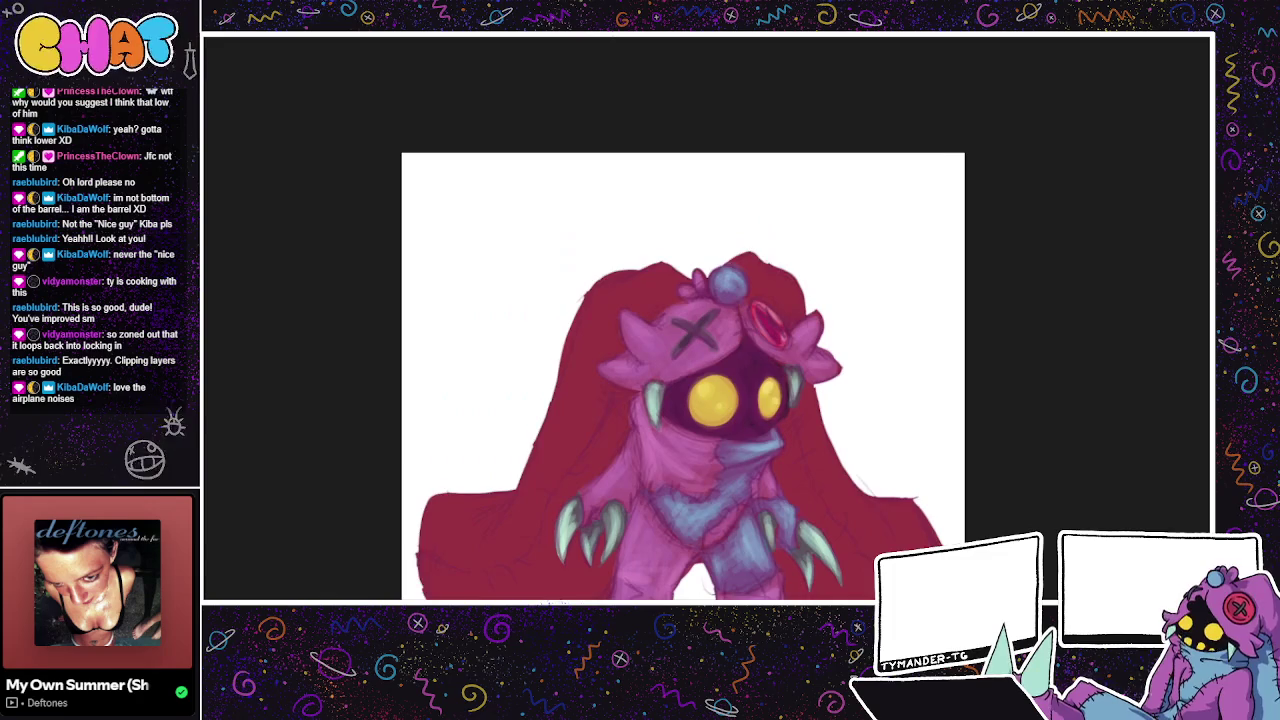
pyautogui.scroll(-1, 925, 533)
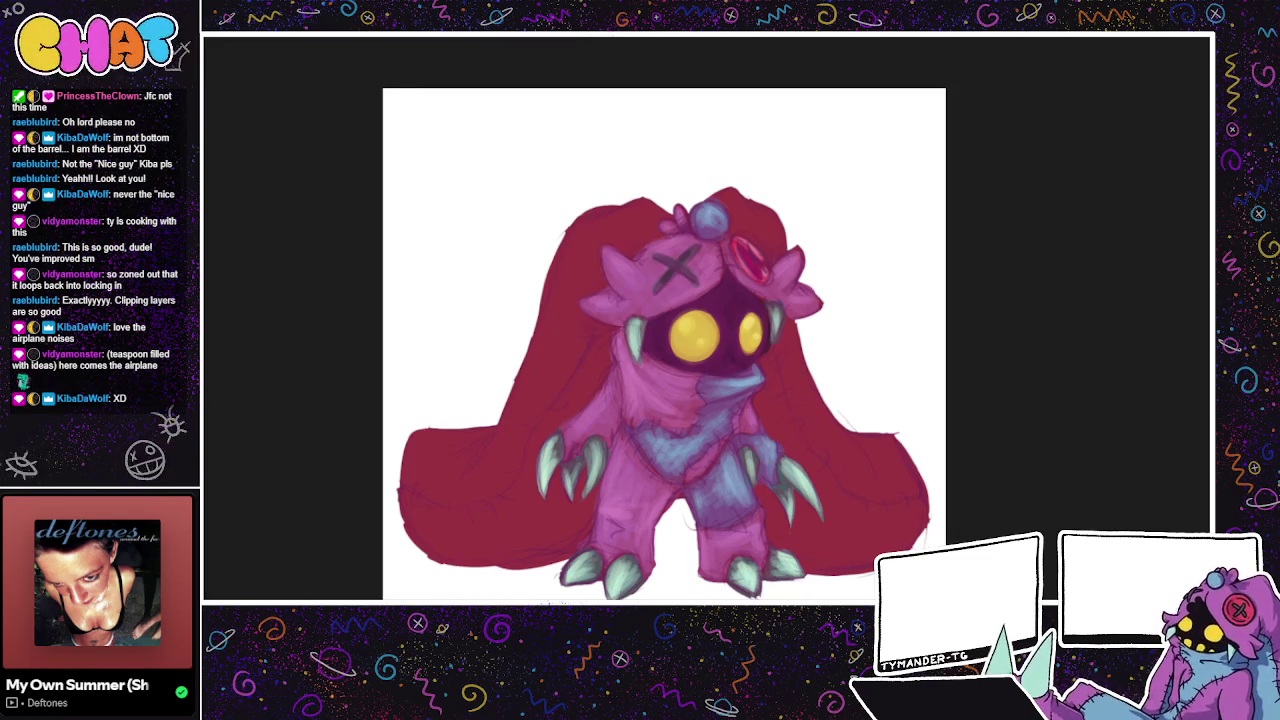
pyautogui.scroll(2, 662, 345)
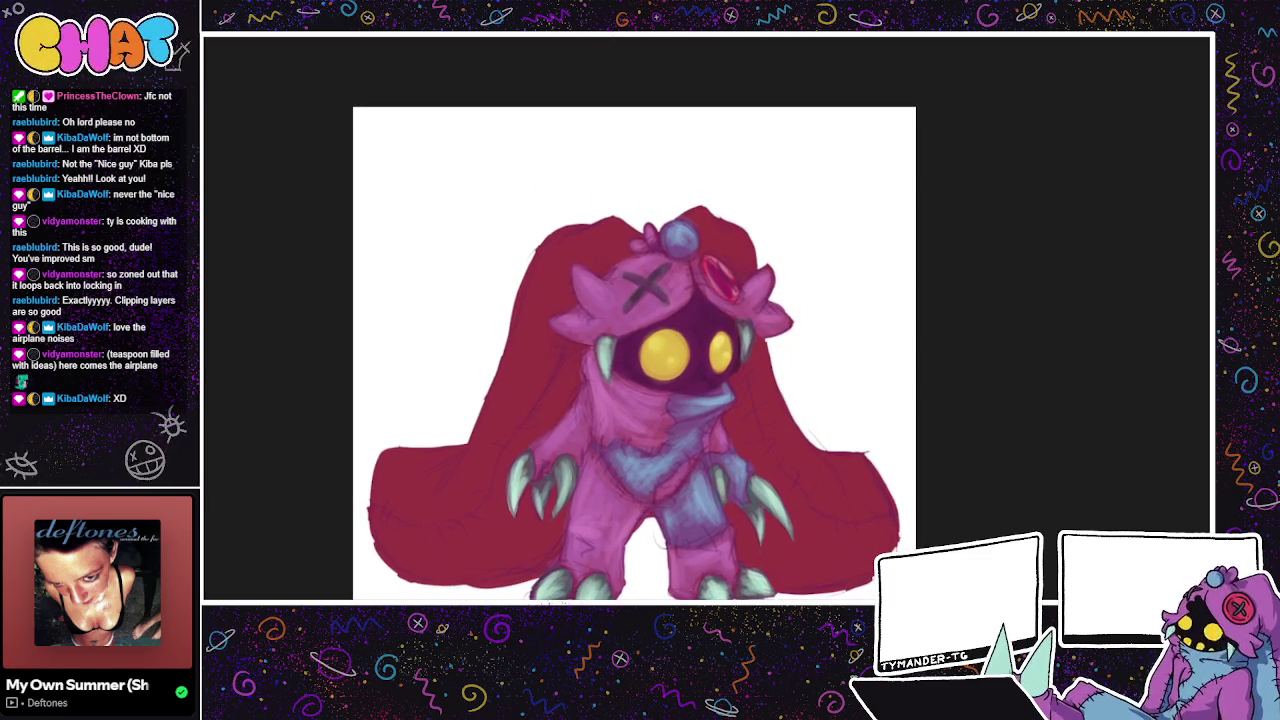
pyautogui.scroll(2, 640, 352)
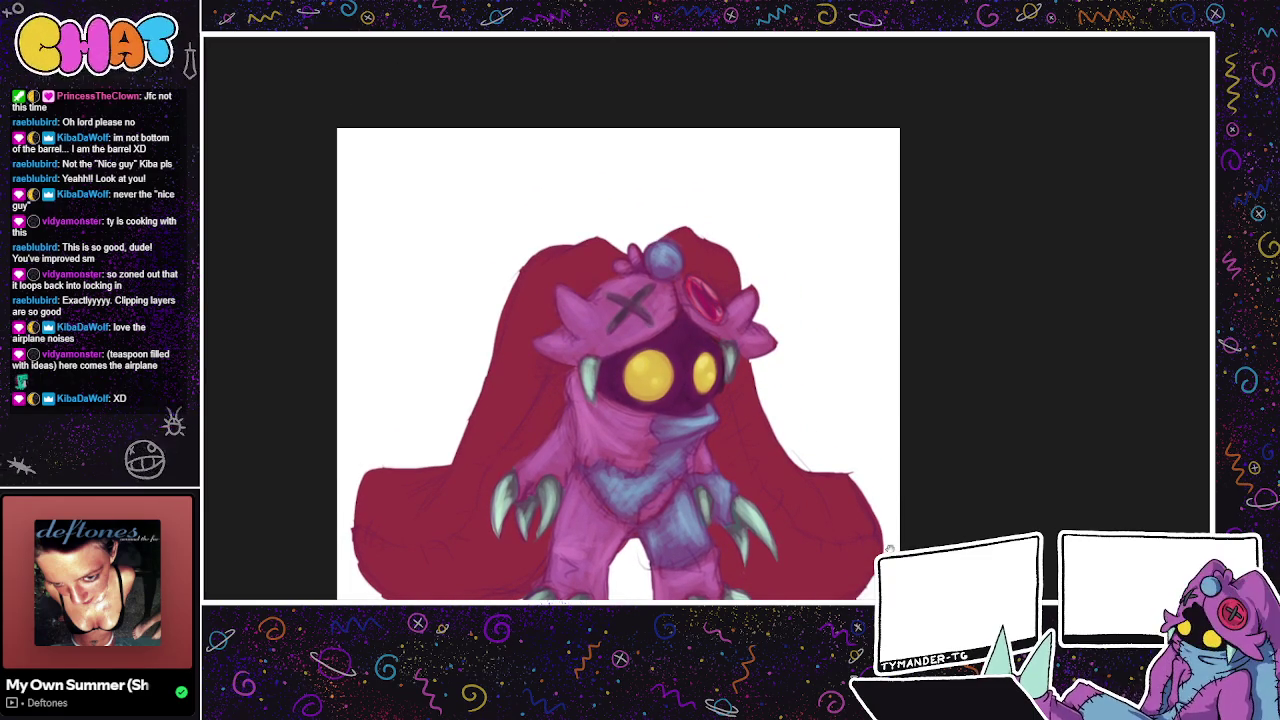
pyautogui.moveTo(618, 364); pyautogui.dragTo(665, 317)
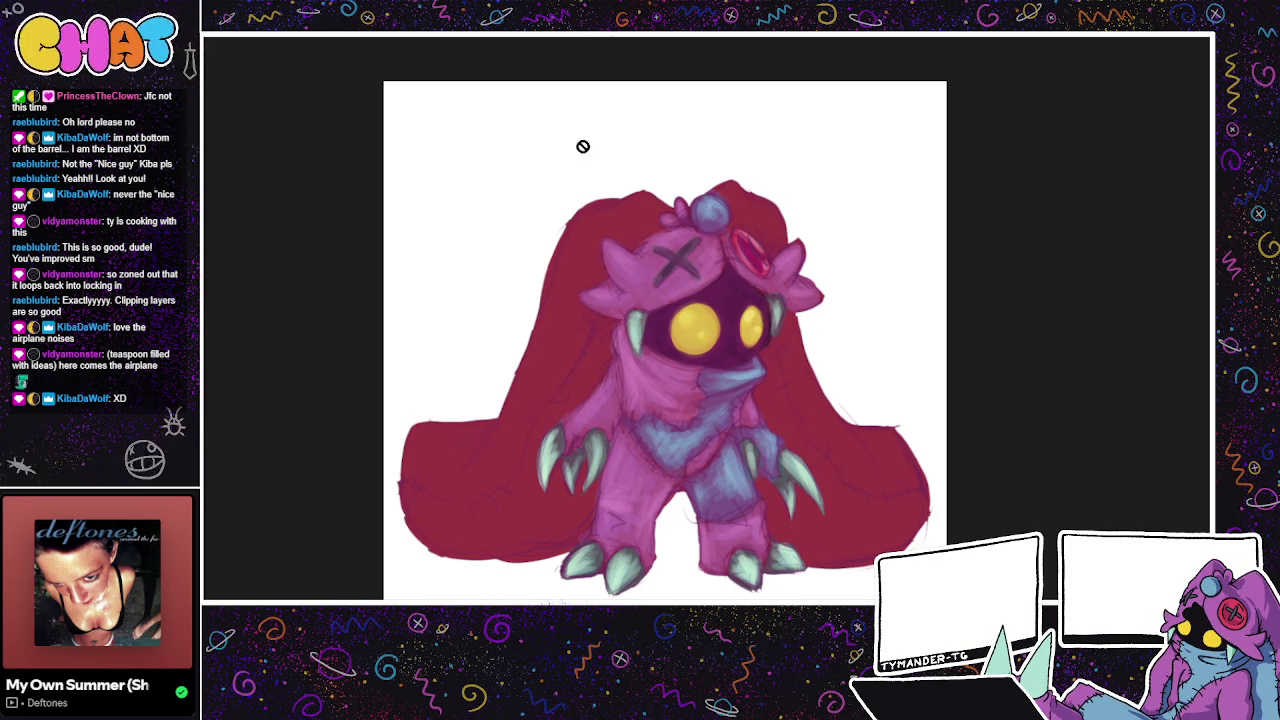
pyautogui.moveTo(556, 105); pyautogui.dragTo(562, 83)
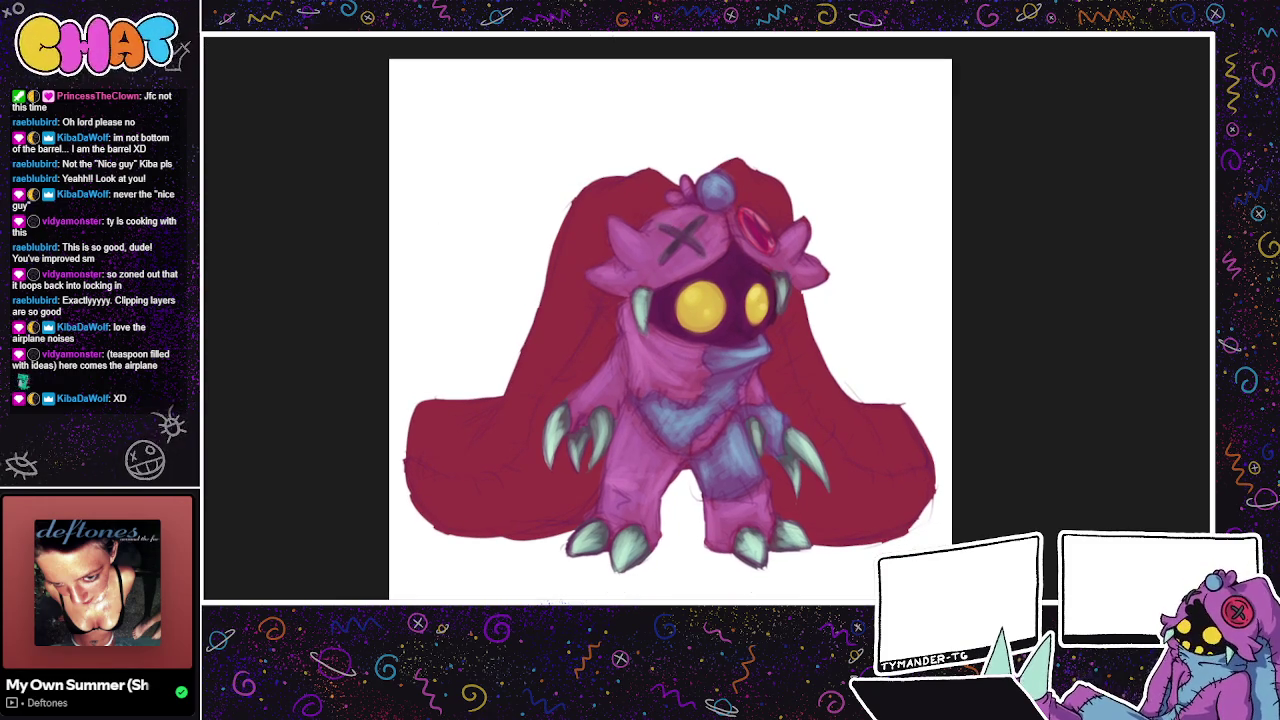